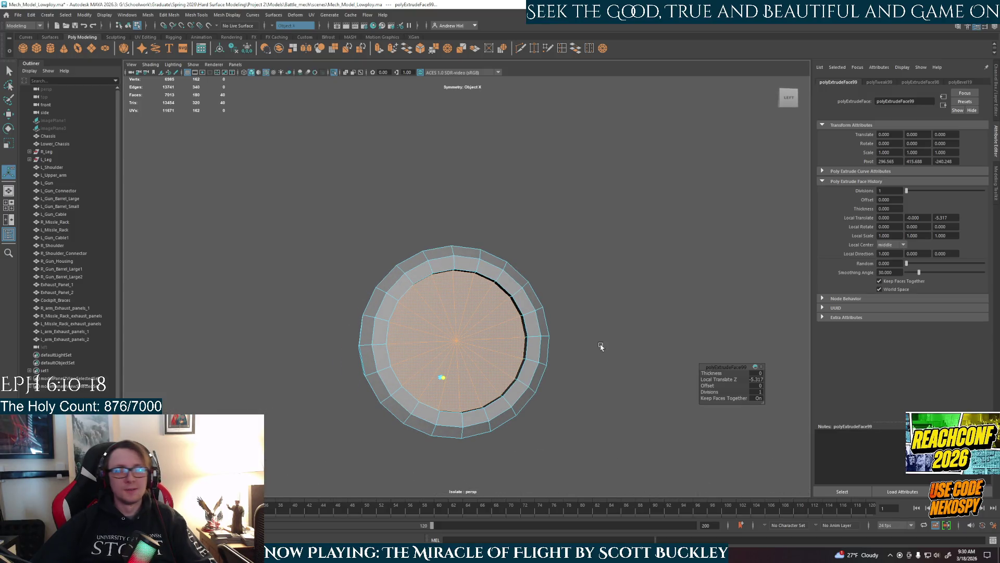
Cut a new edge loop around the isolated R_Knee_joint cylinder with Multi-Cut
click(545, 366)
scroll(545, 366, down, 3)
alt+drag(545, 366, 413, 329)
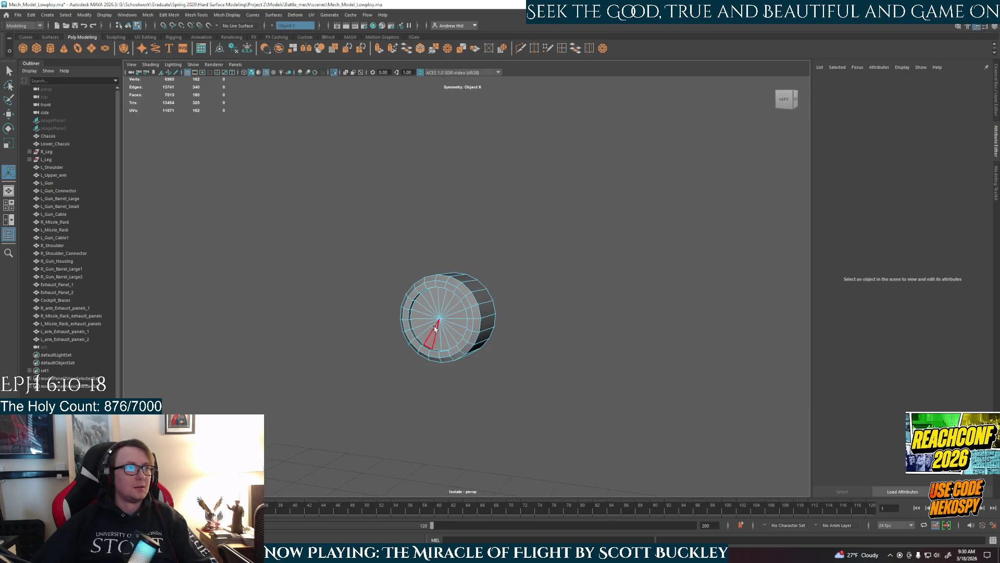
scroll(423, 296, up, 2)
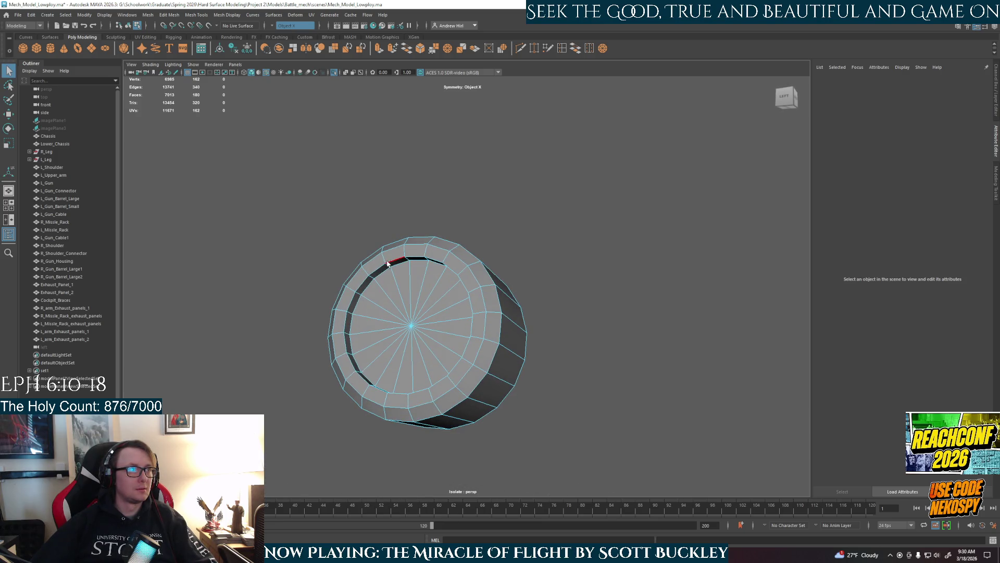
click(387, 263)
alt+drag(365, 318, 459, 317)
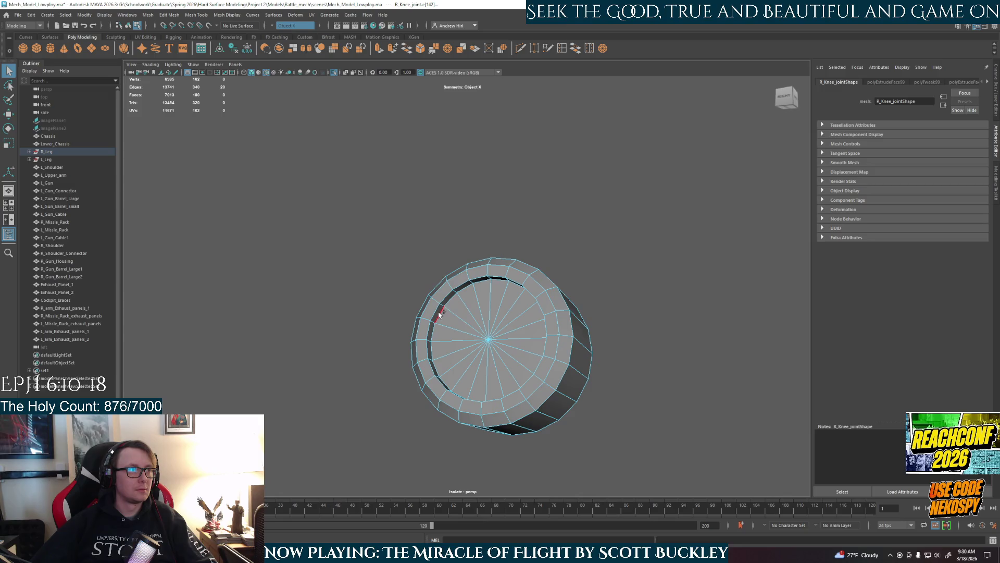
mouse_move(447, 346)
shift+right_down()
mouse_move(670, 364)
mouse_move(678, 375)
shift+right_up()
mouse_move(678, 375)
alt+mouse_down()
mouse_move(641, 395)
mouse_move(508, 354)
alt+mouse_up()
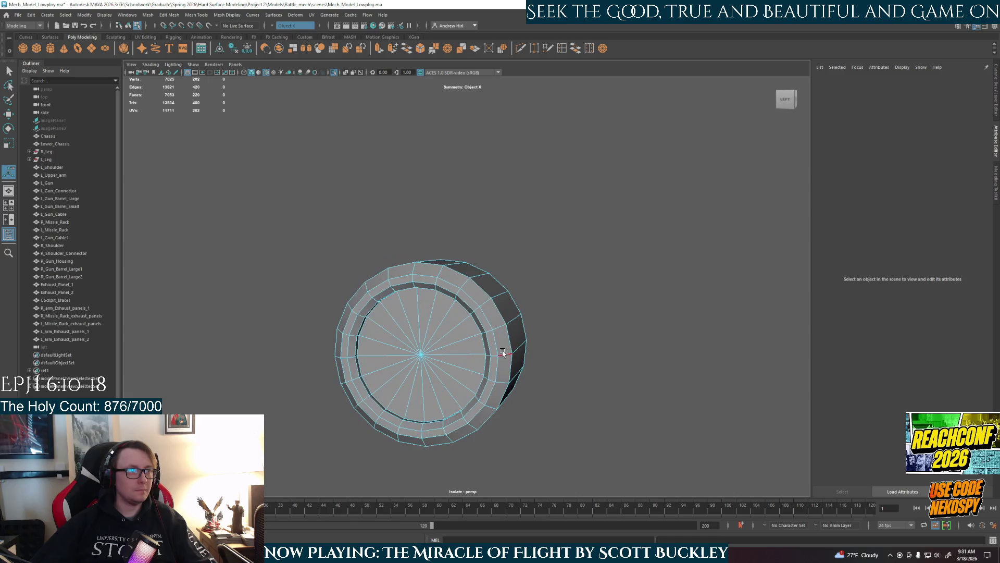
mouse_move(508, 355)
right_down()
mouse_move(524, 312)
mouse_move(546, 342)
mouse_move(461, 383)
right_up()
Exit isolate, select the right knee joint, and switch to the Madcat reference search
mouse_move(460, 383)
alt+mouse_down()
mouse_move(538, 384)
mouse_move(521, 392)
alt+mouse_up()
key(ctrl+1)
mouse_move(643, 328)
alt+mouse_down()
mouse_move(553, 312)
mouse_move(567, 364)
mouse_move(520, 369)
mouse_move(519, 388)
mouse_move(581, 368)
alt+mouse_up()
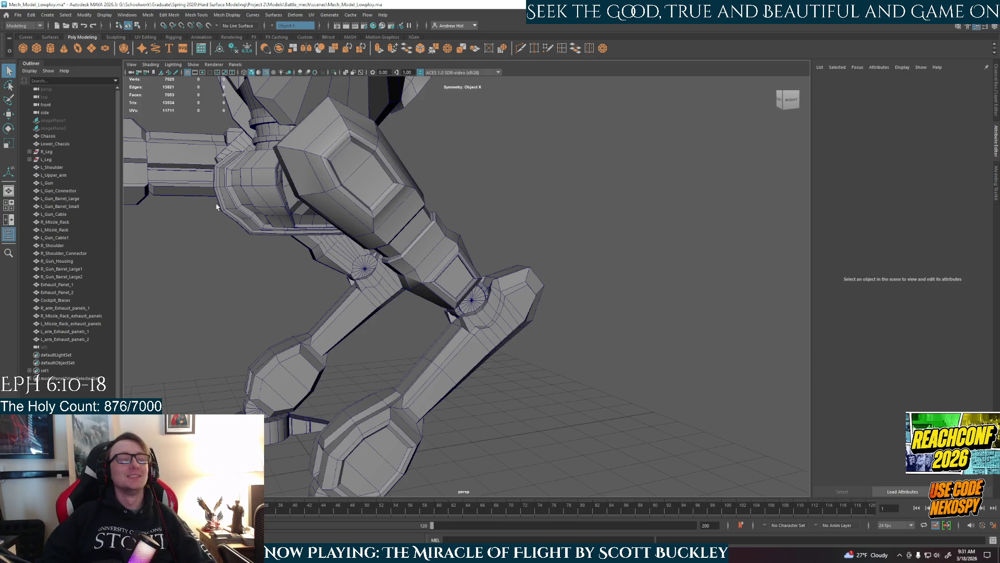
mouse_move(523, 294)
alt+mouse_down()
mouse_move(414, 371)
mouse_move(387, 370)
alt+mouse_up()
click(482, 302)
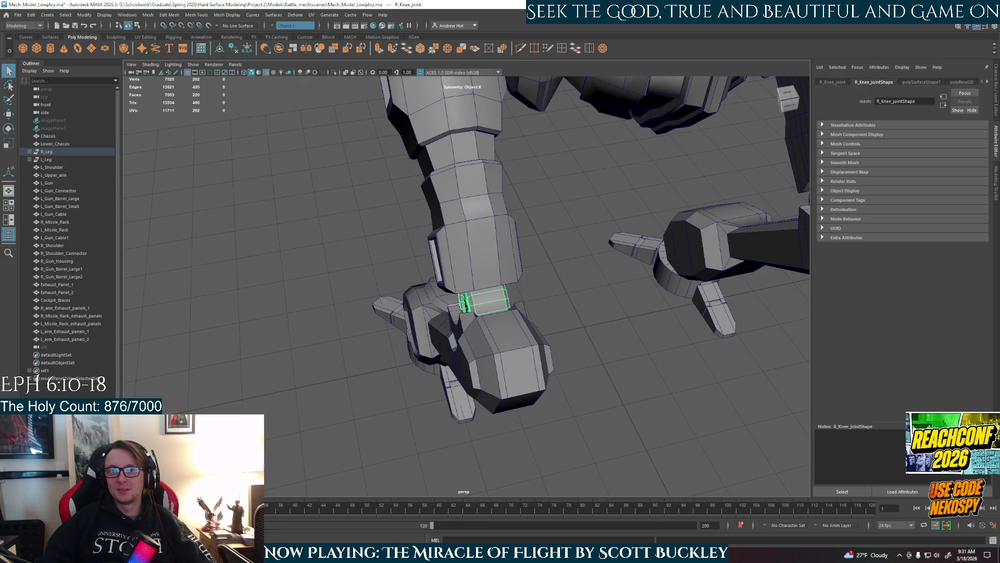
key(alt+Tab)
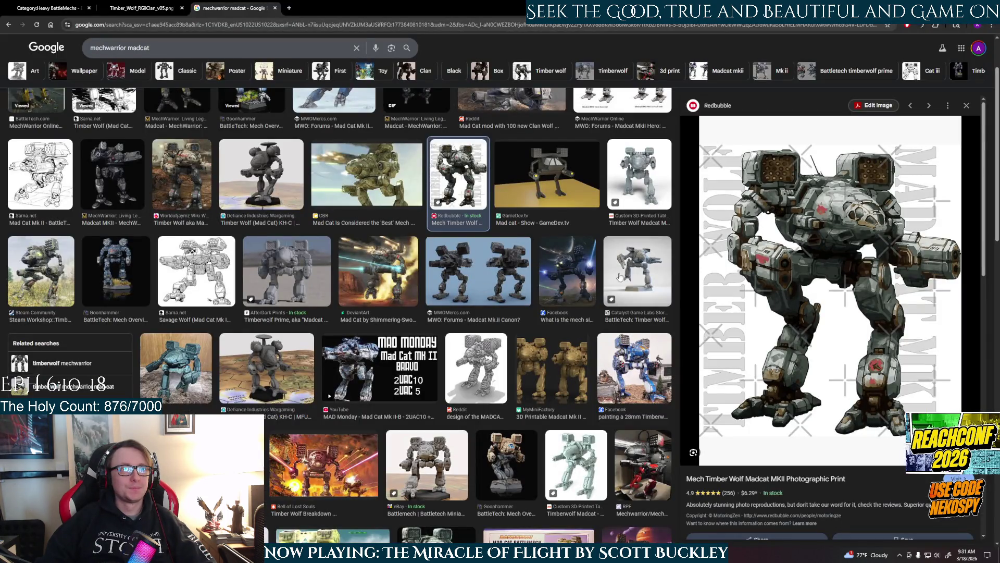
Preview several 'mechwarrior madcat' thumbnails, including the miniature, 3D-printable, sketch and print images
click(646, 284)
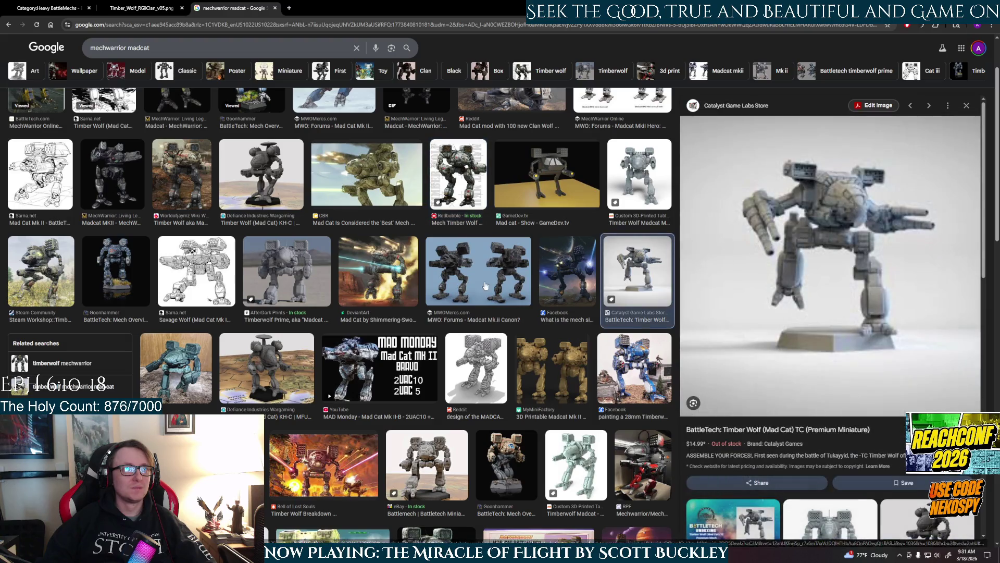
click(477, 285)
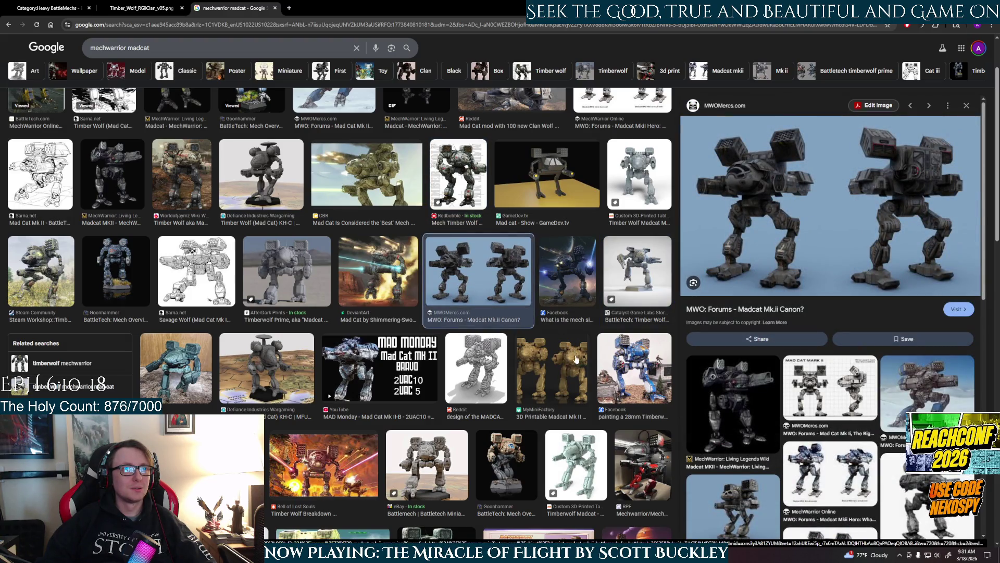
click(575, 384)
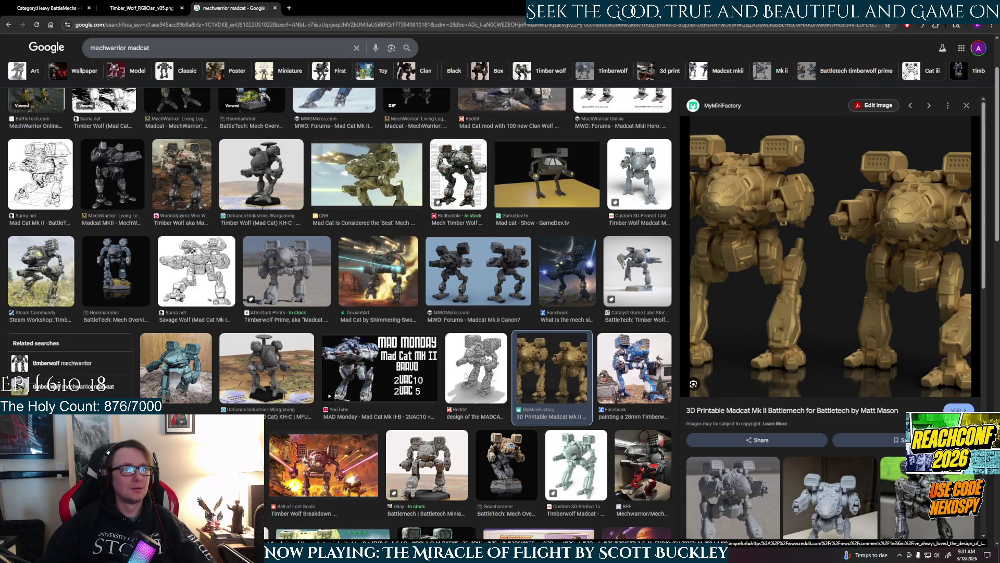
click(465, 375)
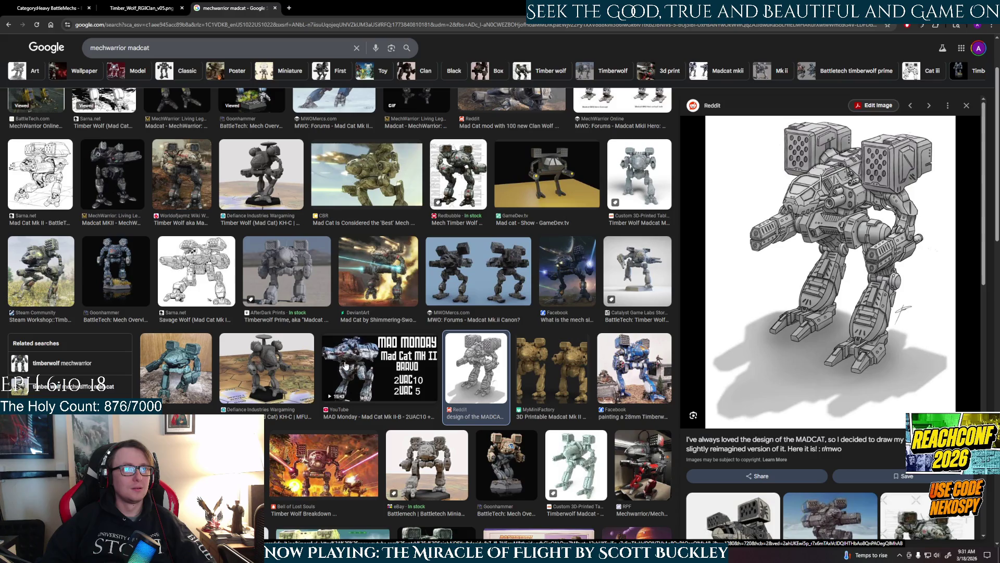
click(313, 274)
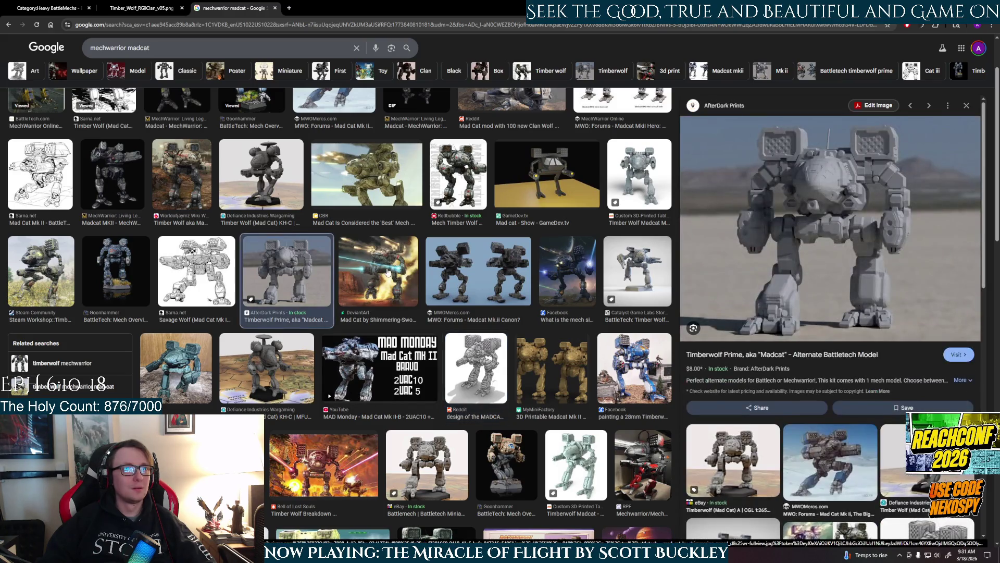
click(388, 272)
click(367, 180)
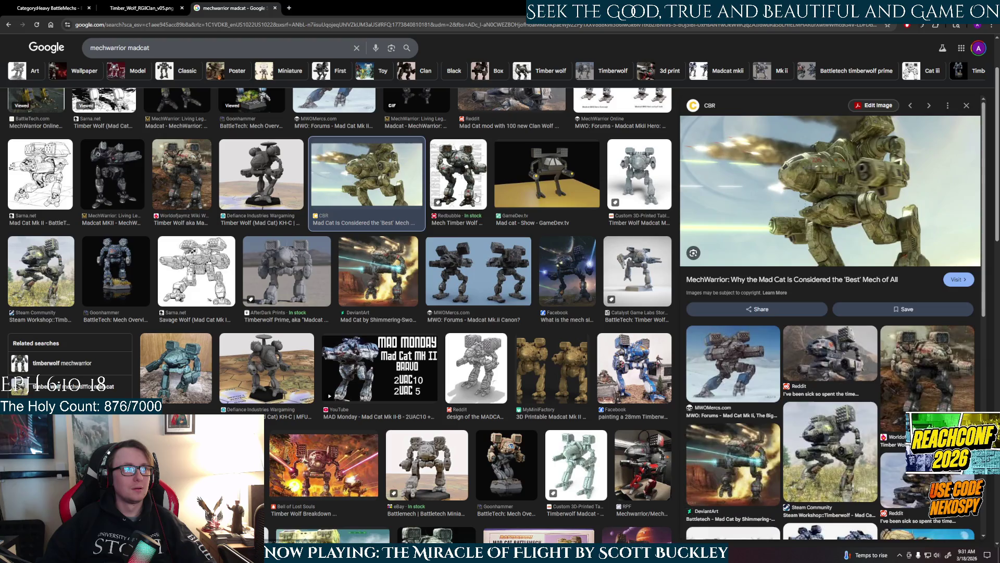
click(475, 196)
click(388, 180)
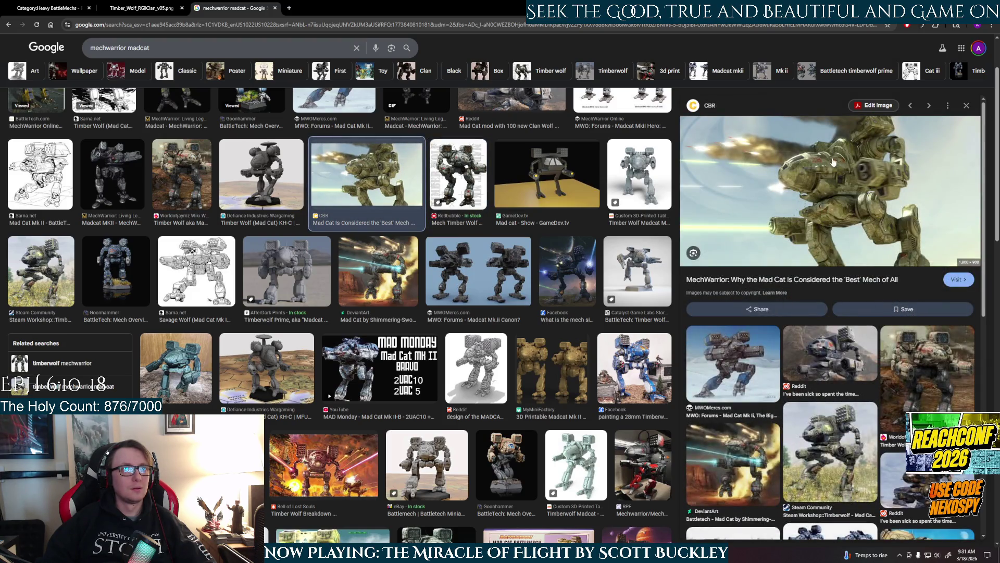
Enlarge the Timber Wolf aka Mad Cat wiki image, then return to the Maya knee joint
click(211, 195)
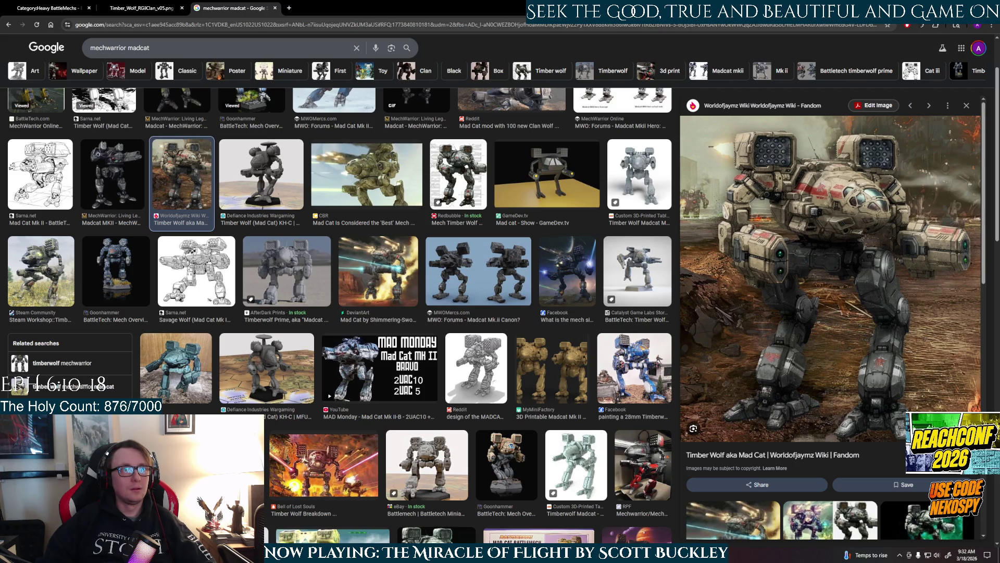
key(alt+Tab)
mouse_move(633, 374)
alt+mouse_down()
mouse_move(625, 337)
mouse_move(643, 330)
mouse_move(630, 336)
alt+mouse_up()
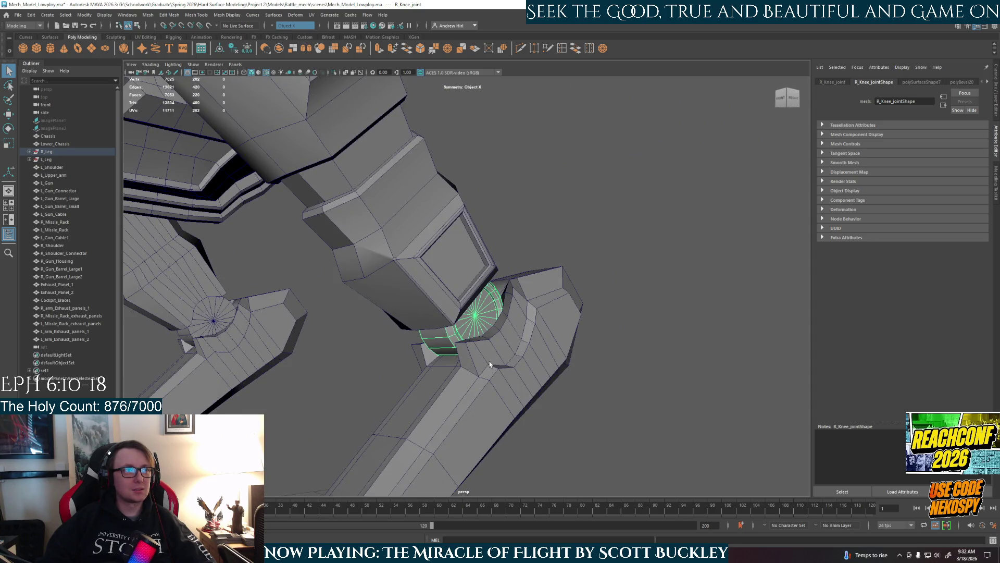
Isolate R_Lower_Leg, turn it to a front view, and pick an edge in edge mode
alt+drag(504, 363, 475, 366)
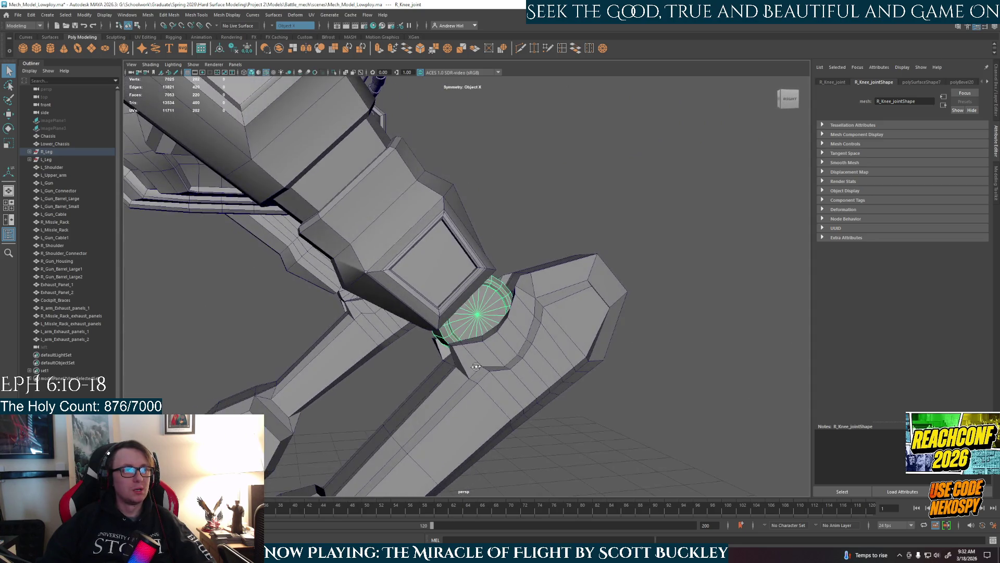
click(538, 358)
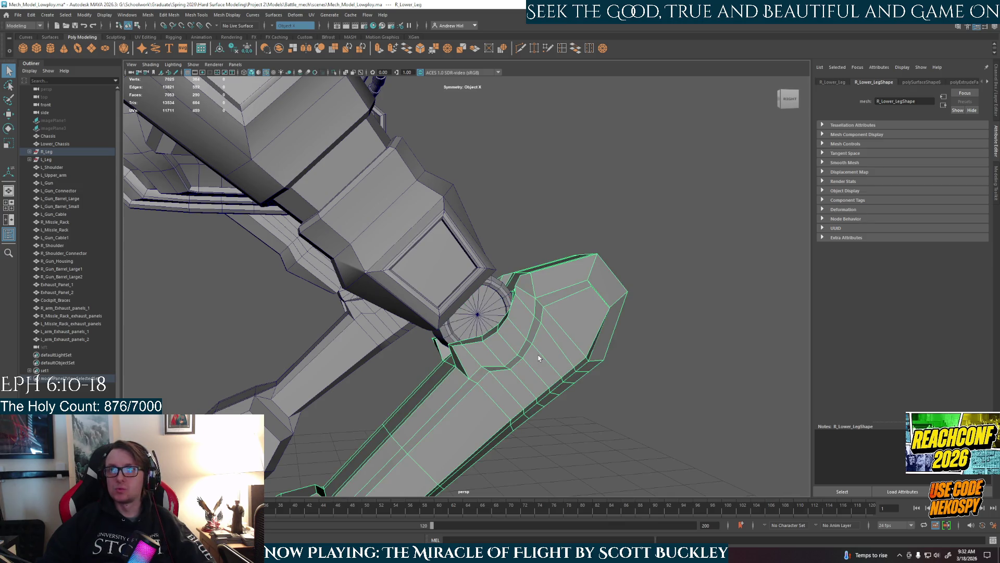
scroll(552, 311, down, 4)
key(ctrl+1)
mouse_move(476, 378)
alt+mouse_down()
mouse_move(511, 392)
mouse_move(526, 361)
alt+mouse_up()
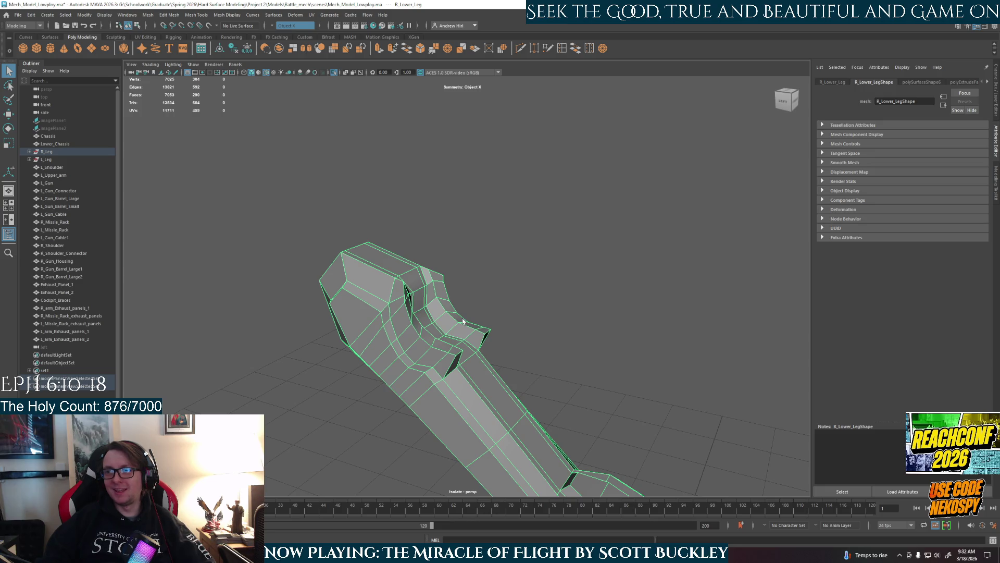
mouse_move(305, 307)
alt+mouse_down()
mouse_move(291, 268)
mouse_move(420, 335)
mouse_move(365, 323)
mouse_move(350, 334)
mouse_move(366, 323)
alt+mouse_up()
right_drag(468, 358, 467, 306)
click(445, 376)
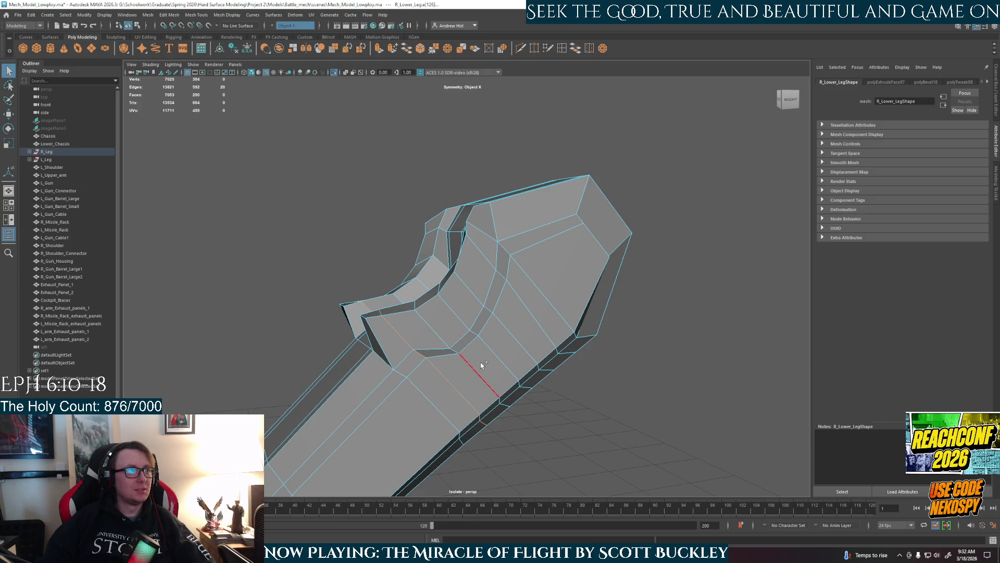
Delete the extra edge loops from the right lower leg
shift+double_click(505, 333)
mouse_move(505, 317)
alt+mouse_down()
mouse_move(565, 330)
mouse_move(551, 345)
mouse_move(603, 353)
mouse_move(647, 406)
mouse_move(658, 344)
mouse_move(642, 365)
mouse_move(538, 348)
mouse_move(486, 314)
alt+mouse_up()
key(ctrl+Delete)
mouse_move(487, 315)
alt+middle_down()
mouse_move(489, 341)
mouse_move(502, 349)
alt+middle_up()
Select all faces of the leg's recessed slot, including the end cap, and delete them
right_drag(485, 361, 489, 380)
click(503, 332)
shift+click(467, 364)
shift+click(474, 376)
alt+drag(475, 376, 529, 338)
shift+click(528, 337)
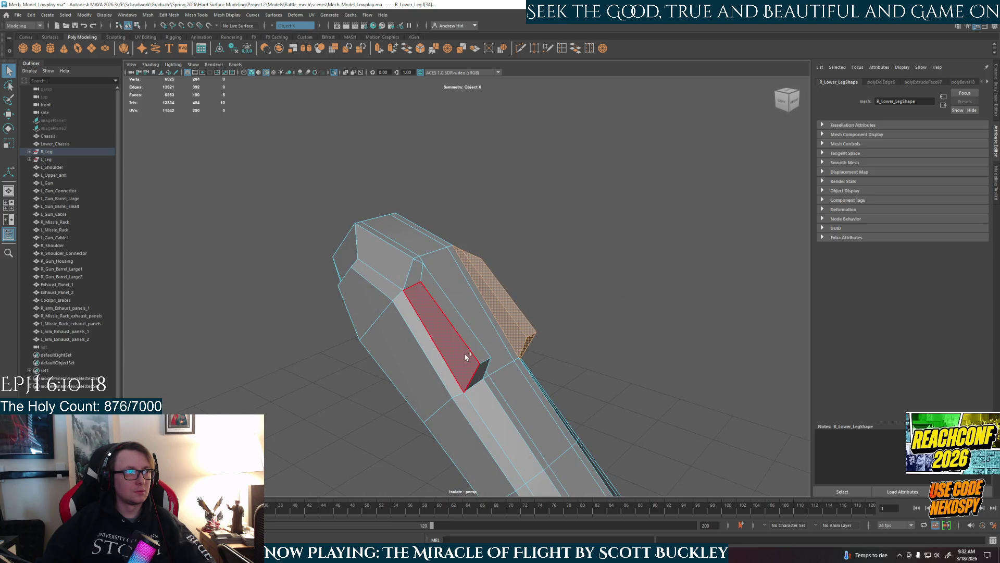
shift+click(469, 367)
shift+click(417, 276)
shift+click(440, 295)
shift+click(475, 365)
mouse_move(475, 365)
alt+mouse_down()
mouse_move(427, 345)
mouse_move(485, 382)
alt+mouse_up()
shift+click(428, 345)
key(Delete)
Bridge the hole's border edges and Fill Hole the remaining opening
alt+drag(536, 404, 543, 386)
shift+double_click(441, 321)
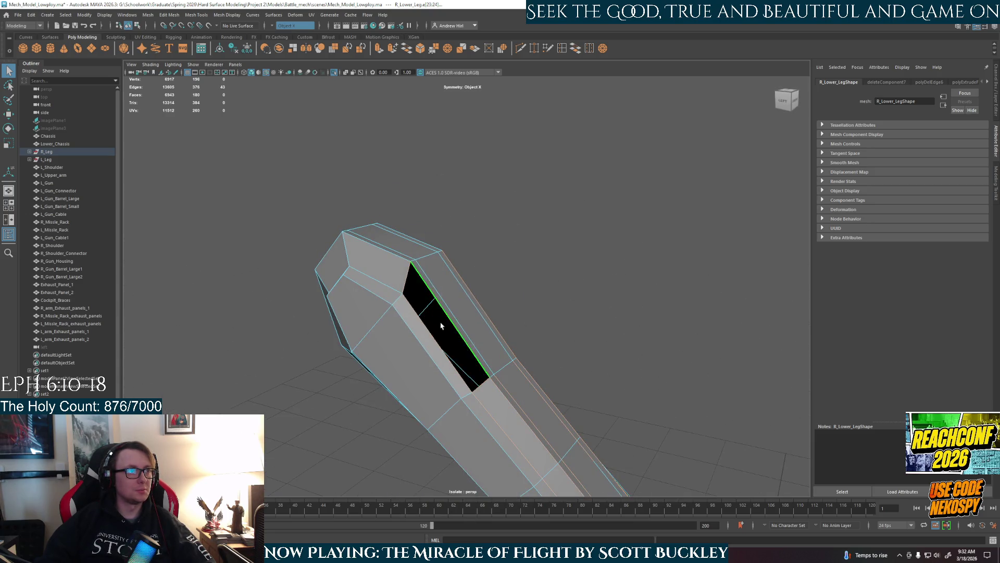
click(446, 324)
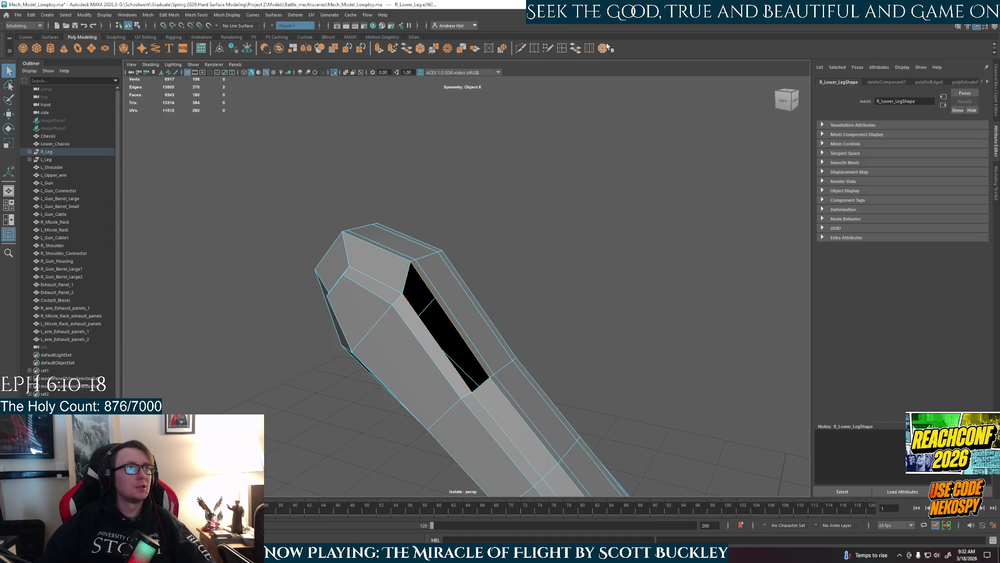
click(576, 49)
mouse_move(565, 286)
alt+mouse_down()
mouse_move(591, 301)
mouse_move(507, 313)
alt+mouse_up()
click(524, 322)
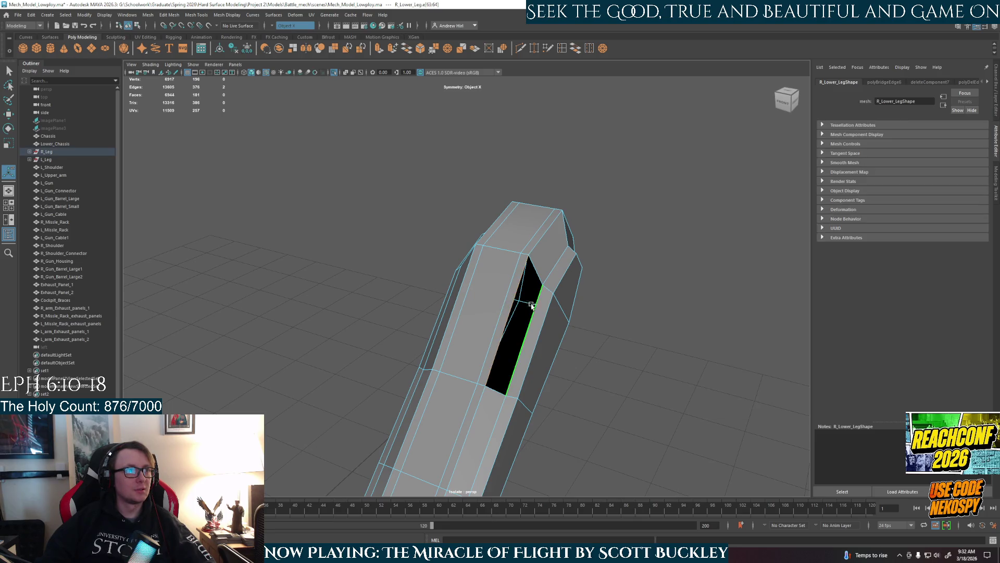
click(576, 48)
mouse_move(614, 308)
alt+mouse_down()
mouse_move(558, 362)
mouse_move(571, 351)
mouse_move(471, 340)
mouse_move(461, 333)
mouse_move(474, 320)
alt+mouse_up()
Show the full mech again and select the whole R_Knee_joint object
key(ctrl+1)
mouse_move(474, 320)
right_down()
mouse_move(496, 284)
mouse_move(480, 292)
mouse_move(508, 297)
right_up()
click(464, 322)
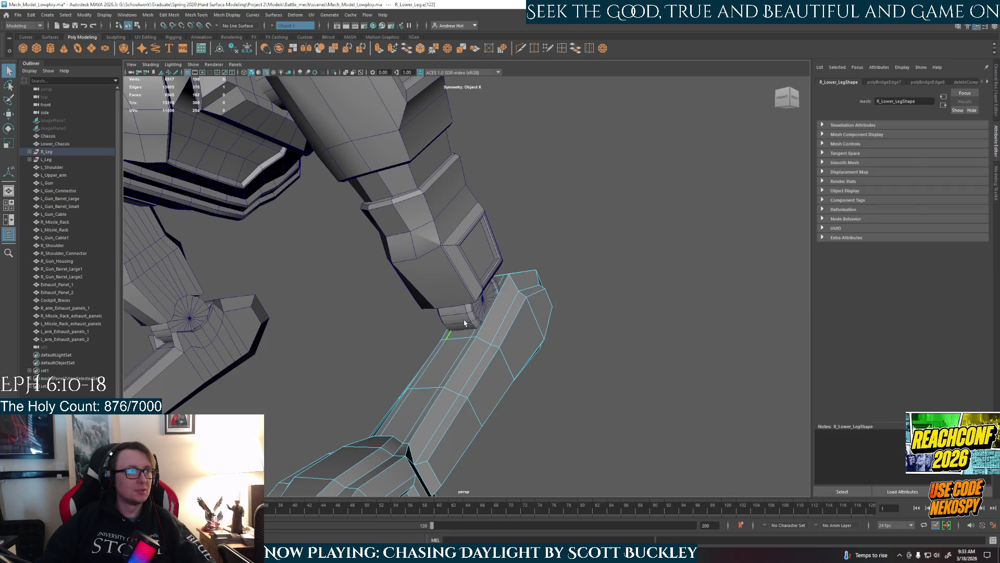
mouse_move(467, 322)
right_down()
mouse_move(478, 339)
mouse_move(466, 319)
mouse_move(513, 301)
right_up()
click(465, 317)
click(457, 332)
shift+click(497, 282)
click(470, 318)
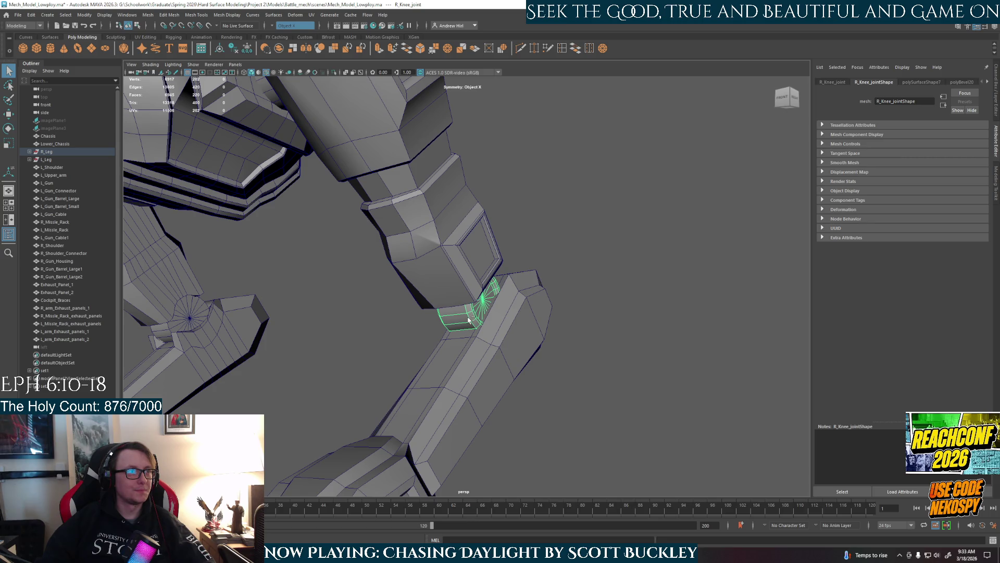
Isolate and frame the knee joint, then switch to face selection
key(ctrl+1)
key(f)
key(F11)
click(512, 343)
alt+drag(512, 343, 480, 333)
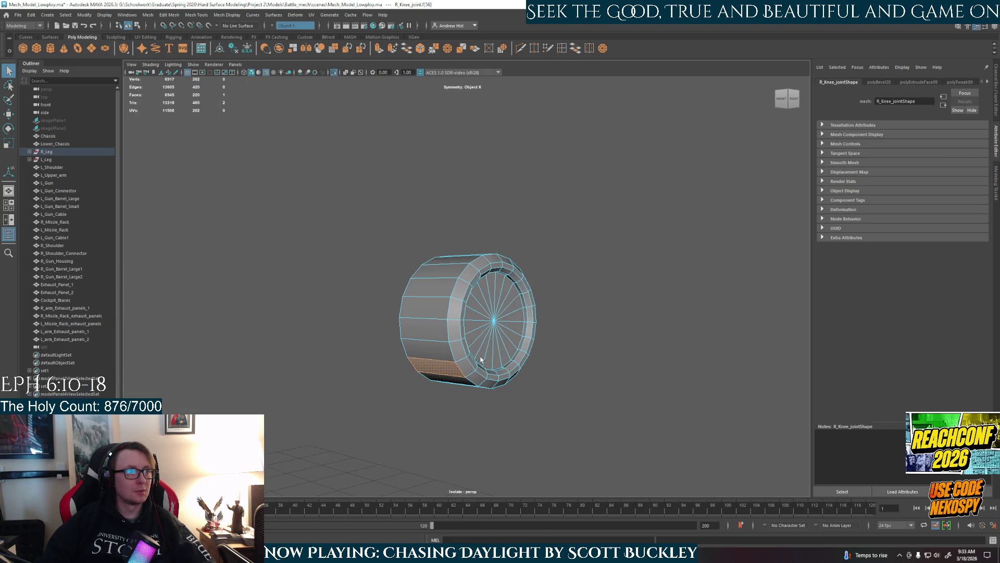
Select the knee joint's front face rings: bevel, inner cap, outer rim and inner dark ring
double_click(462, 329)
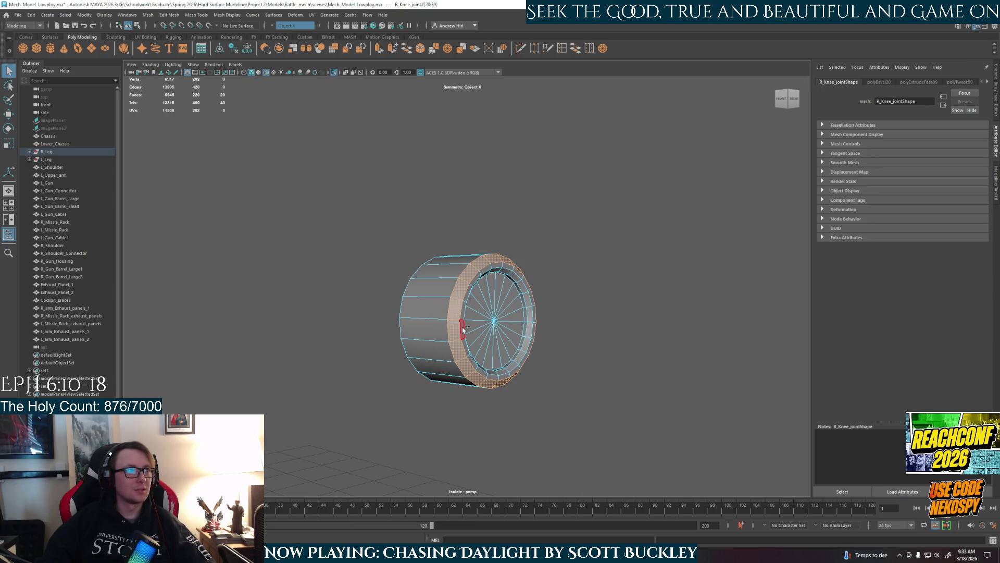
shift+double_click(467, 348)
alt+drag(467, 348, 390, 339)
shift+double_click(396, 346)
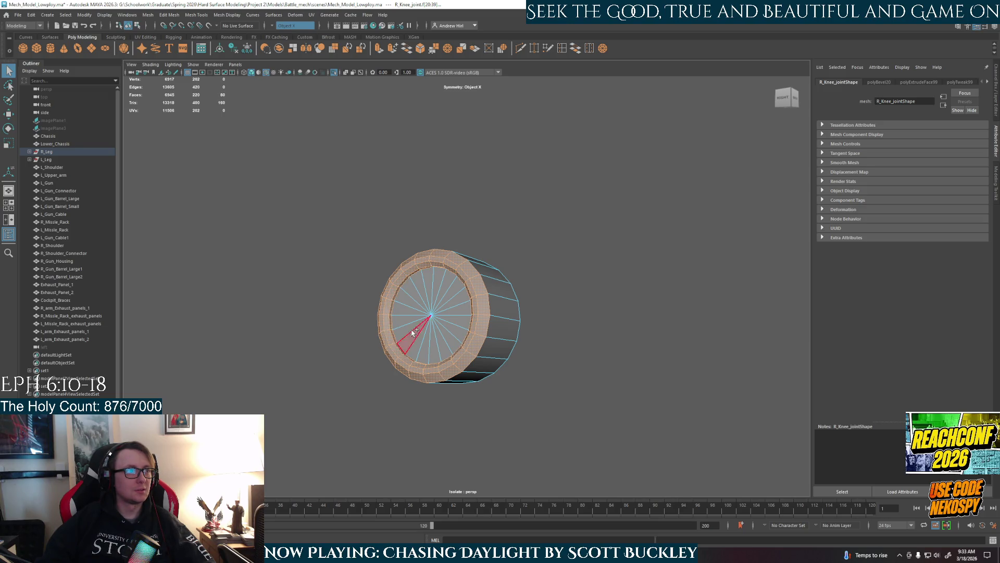
shift+double_click(447, 296)
alt+drag(447, 297, 448, 341)
scroll(448, 341, up, 3)
shift+double_click(495, 307)
shift+double_click(414, 311)
shift+double_click(406, 330)
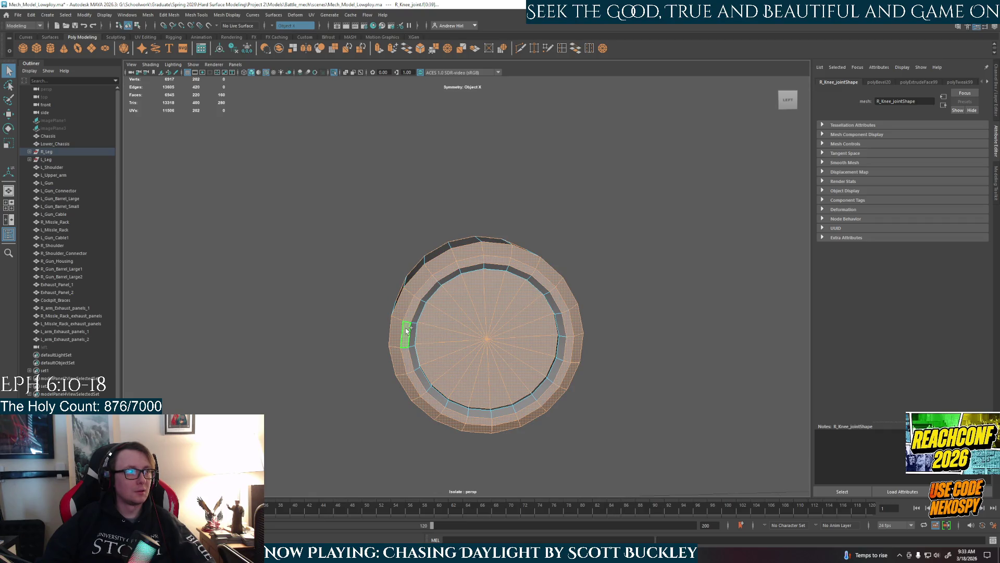
shift+double_click(412, 340)
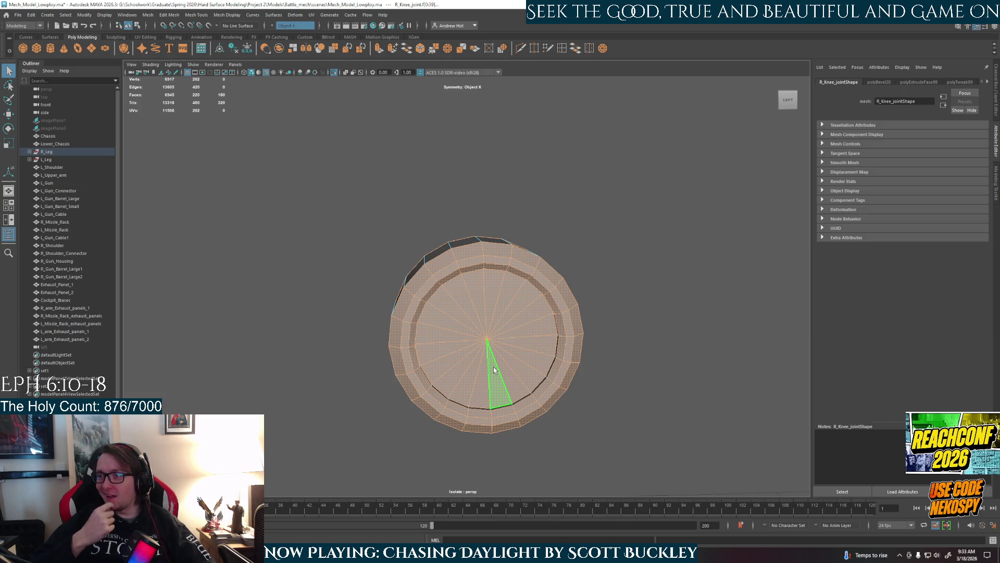
Bring back the surrounding leg and switch to the Scale tool on the knee joint
mouse_move(494, 369)
alt+mouse_down()
mouse_move(431, 307)
mouse_move(576, 408)
alt+mouse_up()
key(ctrl+1)
alt+drag(528, 386, 630, 377)
alt+right_drag(588, 388, 523, 410)
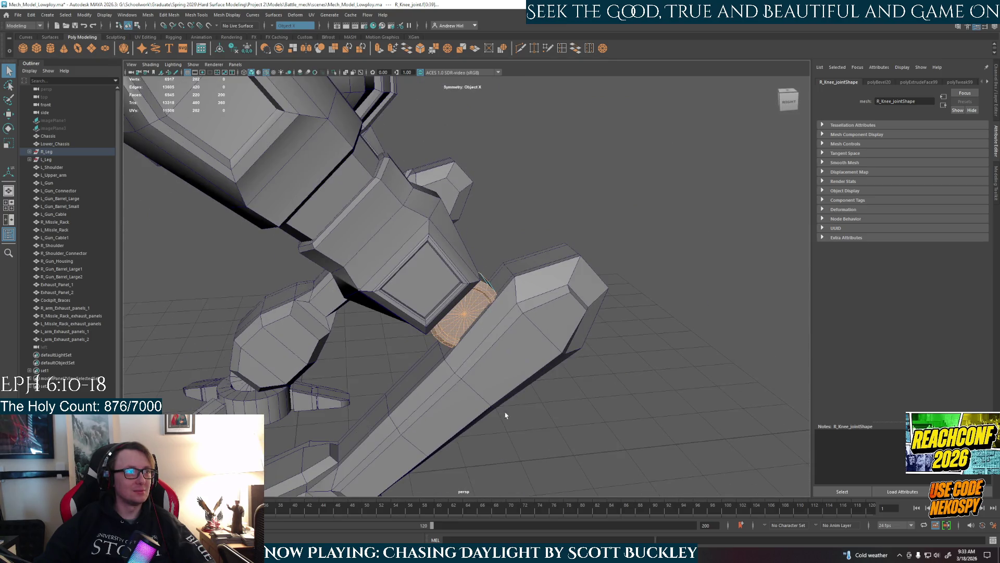
key(r)
alt+drag(484, 417, 544, 402)
Scale the right knee joint along X and check its fit from side views
mouse_move(507, 305)
mouse_down()
mouse_move(551, 306)
mouse_move(573, 330)
mouse_move(536, 334)
mouse_move(554, 340)
mouse_up()
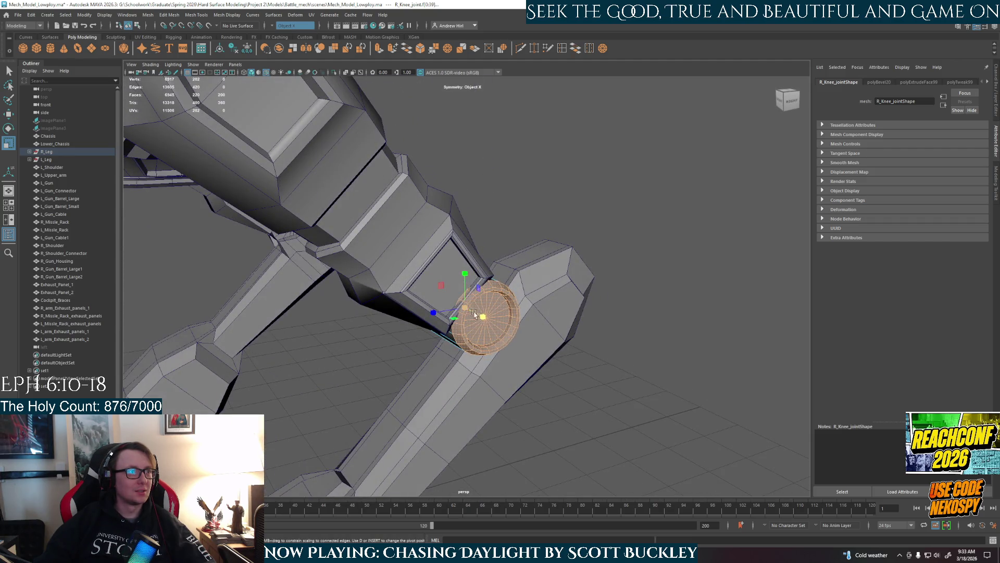
click(569, 380)
mouse_move(569, 380)
alt+mouse_down()
mouse_move(523, 378)
mouse_move(594, 349)
mouse_move(549, 384)
mouse_move(594, 368)
alt+mouse_up()
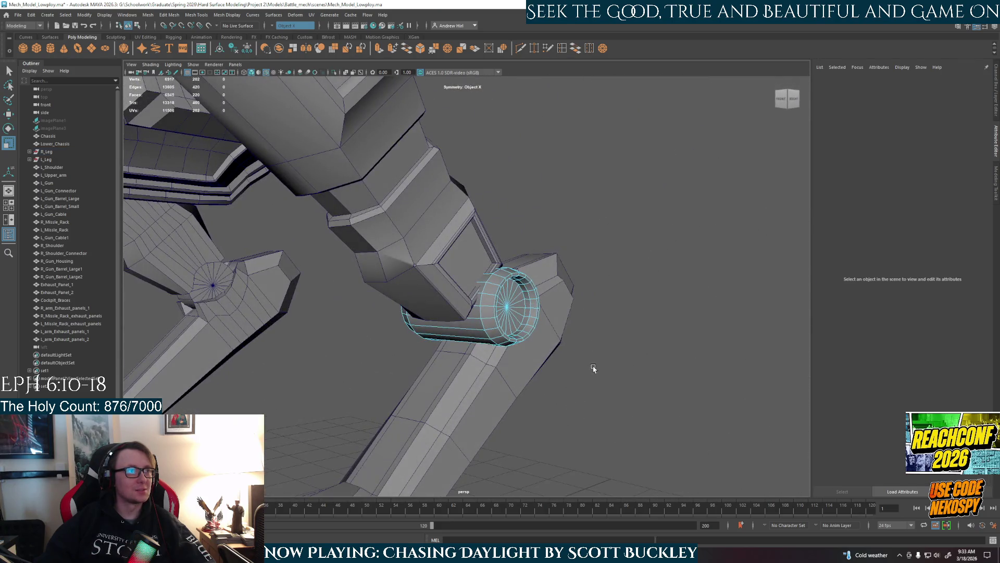
scroll(582, 356, down, 5)
right_drag(489, 292, 472, 281)
scroll(471, 282, down, 3)
mouse_move(471, 281)
alt+mouse_down()
mouse_move(480, 368)
mouse_move(418, 384)
alt+mouse_up()
scroll(404, 364, up, 10)
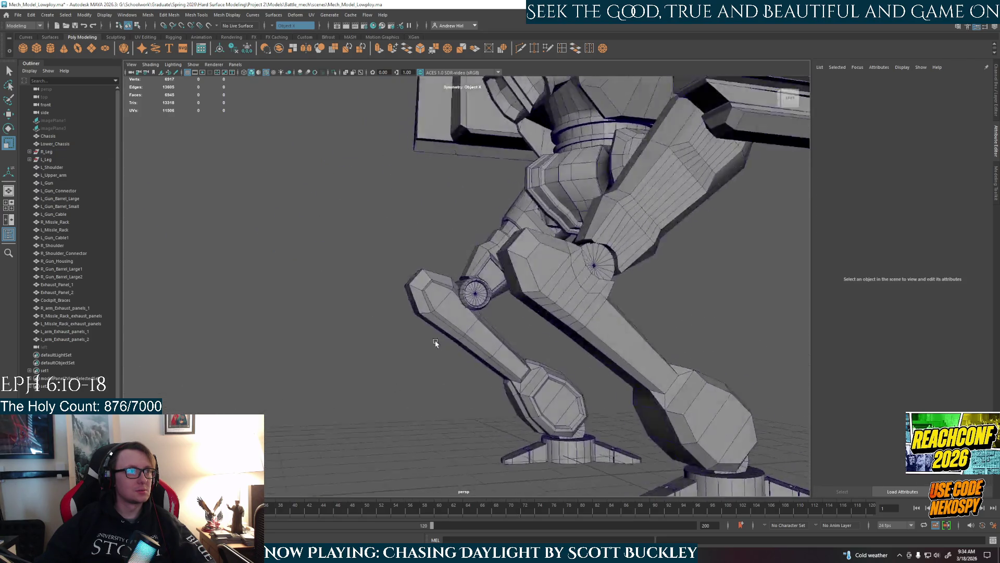
mouse_move(374, 343)
alt+mouse_down()
mouse_move(259, 339)
mouse_move(388, 308)
mouse_move(498, 338)
mouse_move(478, 331)
alt+mouse_up()
scroll(437, 323, up, 5)
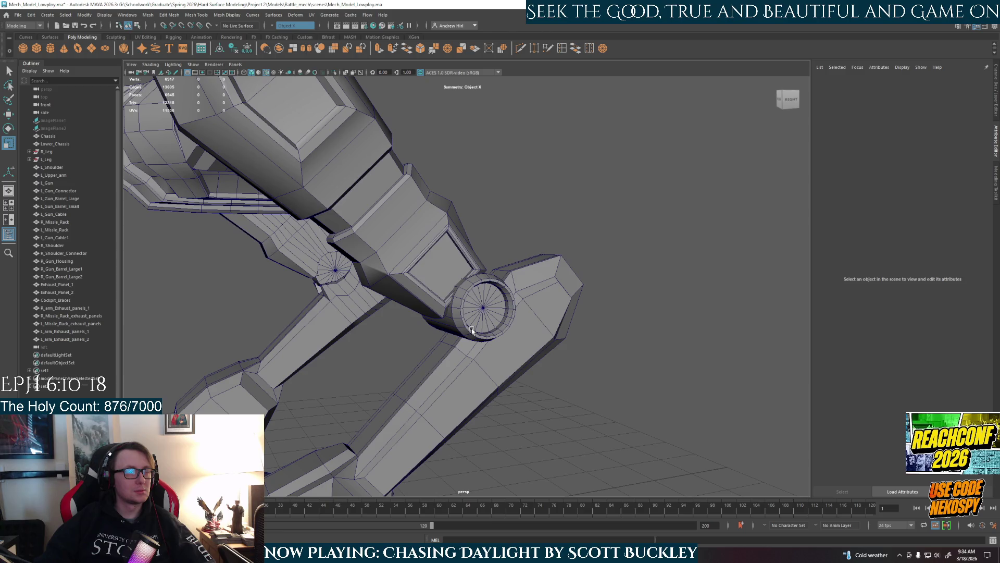
scroll(472, 330, down, 2)
mouse_move(472, 330)
alt+mouse_down()
mouse_move(448, 313)
mouse_move(486, 312)
mouse_move(450, 323)
alt+mouse_up()
scroll(486, 312, up, 2)
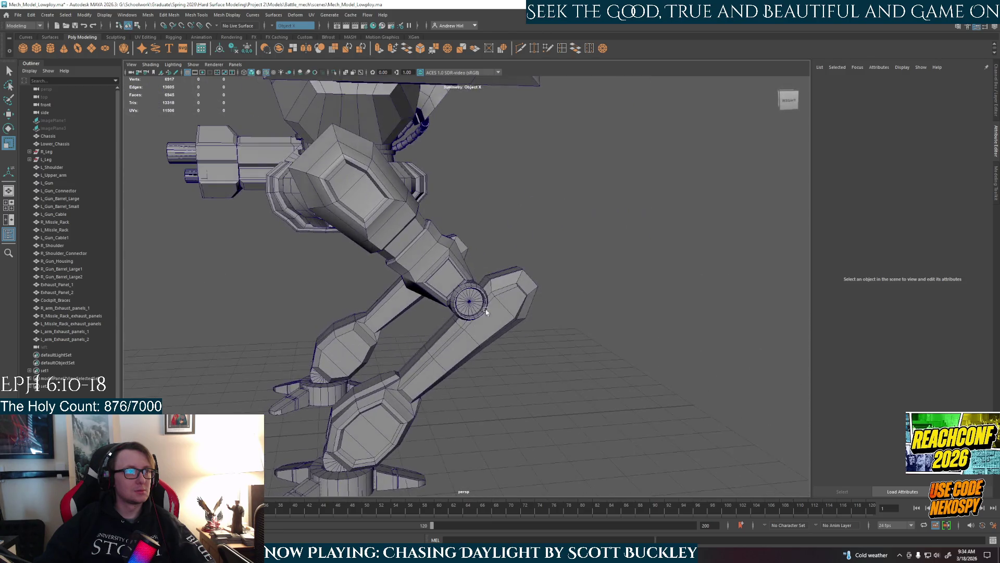
scroll(469, 306, up, 3)
Select the knee joint's front faces and extrude them with Ctrl+E
click(450, 323)
key(ctrl+e)
mouse_move(443, 318)
alt+mouse_down()
mouse_move(425, 299)
mouse_move(404, 308)
mouse_move(378, 357)
mouse_move(333, 355)
mouse_move(299, 337)
mouse_move(415, 358)
mouse_move(559, 330)
alt+mouse_up()
Try shifting the knee faces along X, undo it, and return to object mode
right_click(477, 324)
key(w)
drag(510, 309, 519, 310)
key(ctrl+z)
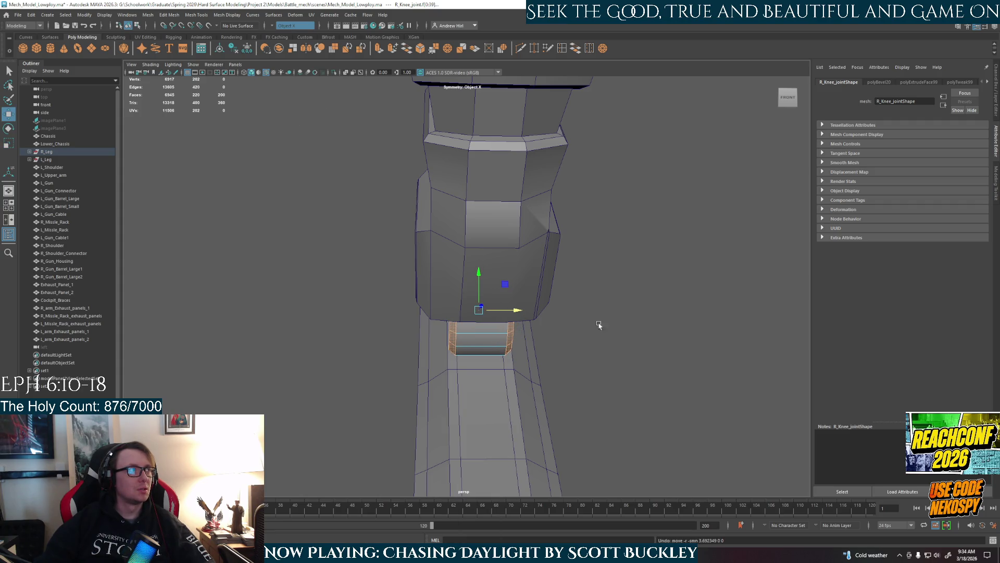
right_drag(500, 341, 482, 325)
Isolate and frame R_Knee_joint with Ctrl+1, then turn symmetry off
click(609, 379)
click(509, 347)
key(ctrl+1)
key(f)
click(275, 26)
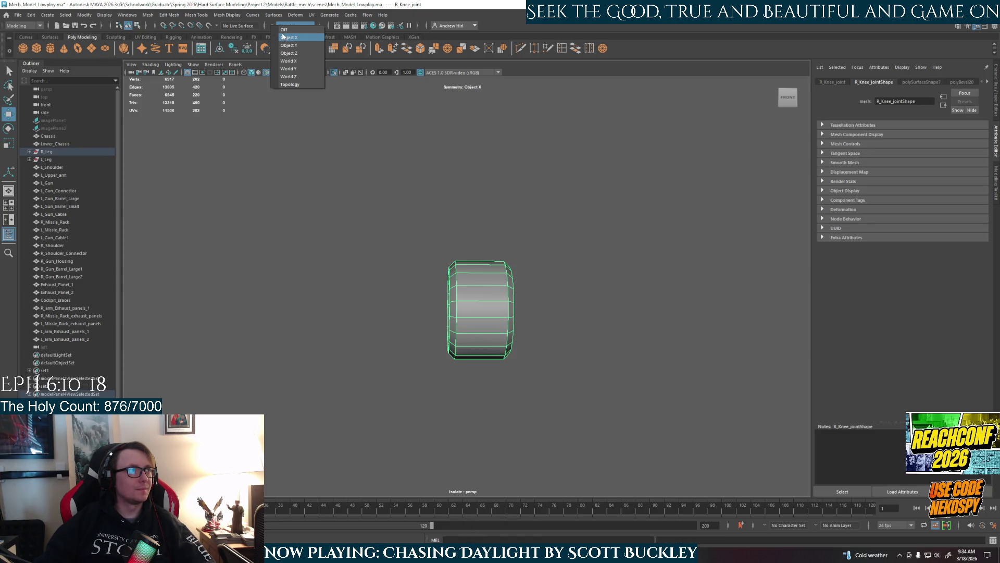
click(292, 34)
Test picking a single joint face, then turn symmetry back on across object X
alt+drag(636, 326, 451, 323)
right_drag(450, 323, 452, 345)
mouse_move(451, 345)
alt+mouse_down()
mouse_move(460, 380)
mouse_move(468, 333)
alt+mouse_up()
mouse_move(469, 324)
right_down()
mouse_move(495, 303)
mouse_move(508, 313)
mouse_move(495, 347)
right_up()
click(453, 286)
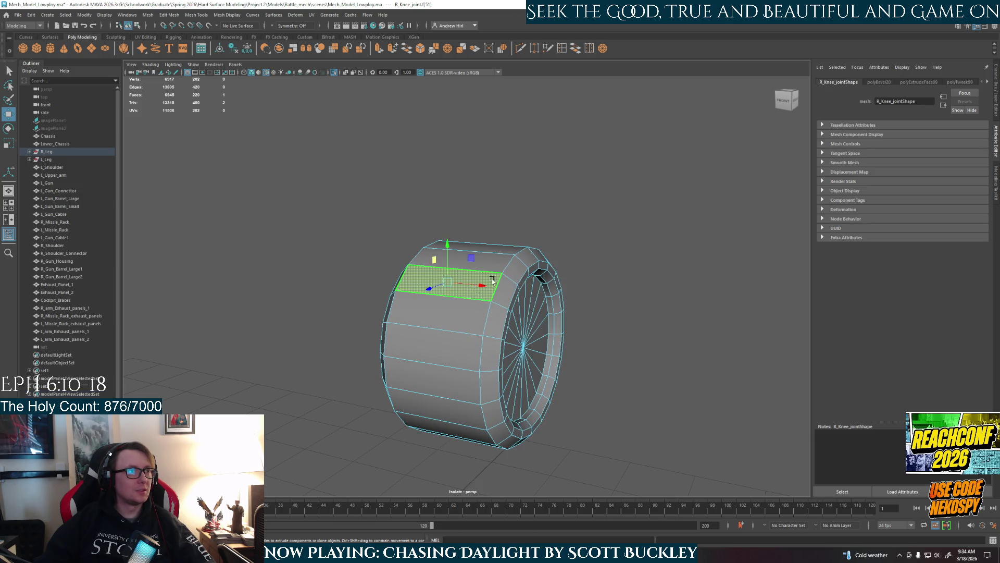
click(580, 276)
click(272, 27)
click(293, 37)
Inspect the knee cylinder from several angles and accept the autosave prompt
alt+drag(472, 338, 560, 322)
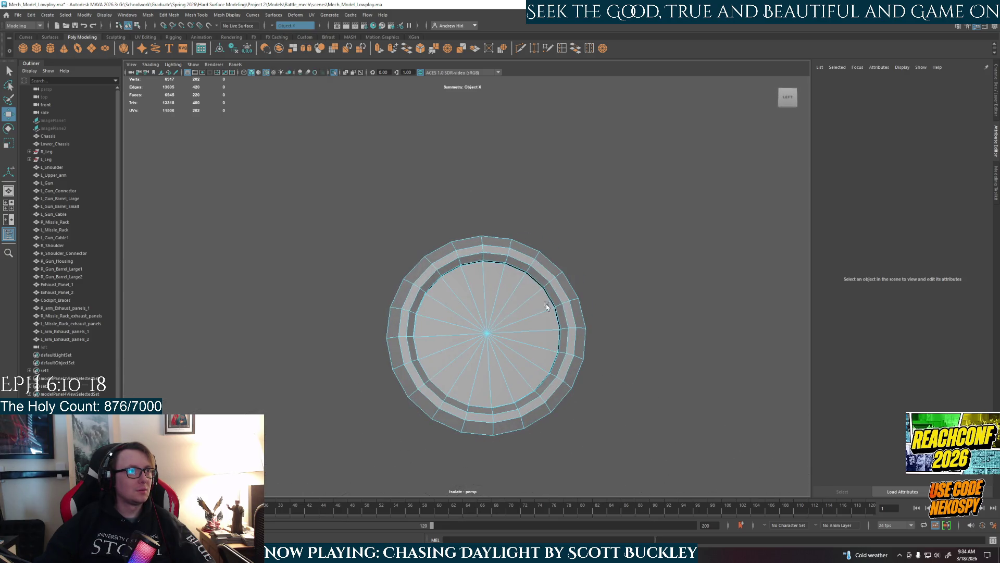
mouse_move(458, 304)
alt+mouse_down()
mouse_move(375, 331)
mouse_move(373, 368)
alt+mouse_up()
alt+drag(419, 332, 497, 282)
mouse_move(482, 323)
alt+mouse_down()
mouse_move(572, 323)
mouse_move(630, 339)
mouse_move(684, 326)
alt+mouse_up()
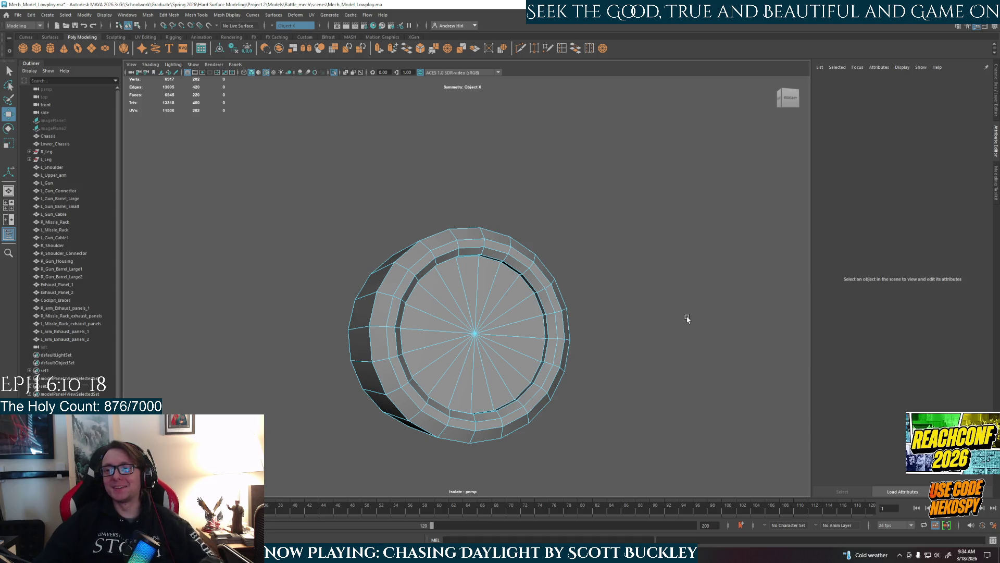
mouse_move(554, 348)
alt+mouse_down()
mouse_move(489, 357)
mouse_move(436, 276)
alt+mouse_up()
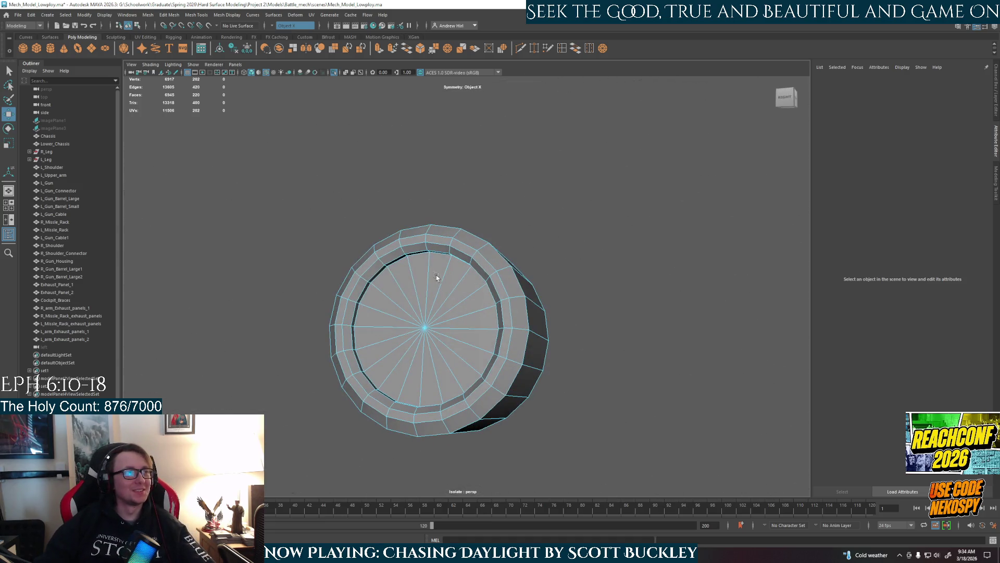
click(371, 278)
key(ctrl+shift+a)
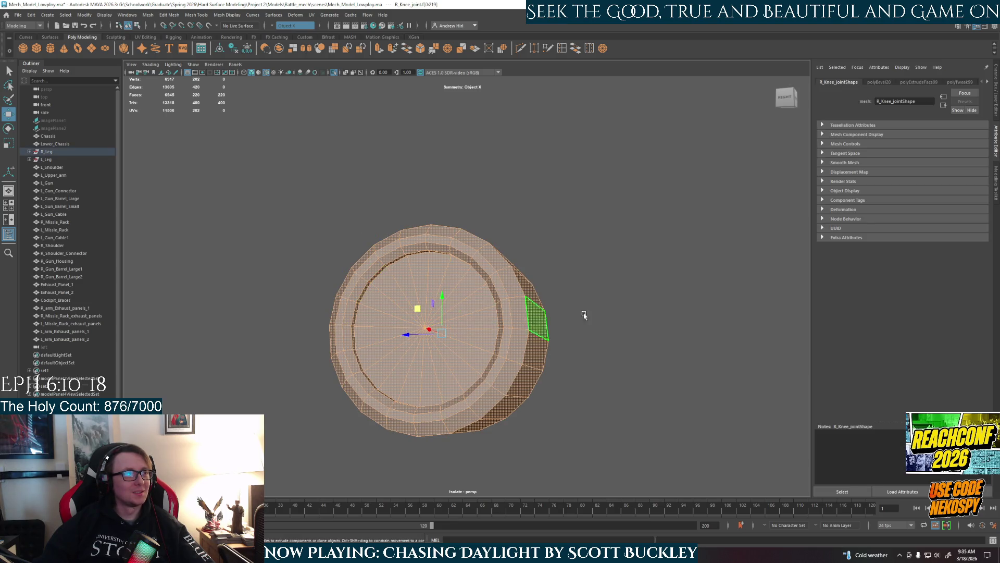
click(554, 317)
click(478, 286)
mouse_move(478, 286)
alt+mouse_down()
mouse_move(492, 359)
mouse_move(511, 362)
mouse_move(494, 322)
mouse_move(541, 308)
mouse_move(529, 303)
alt+mouse_up()
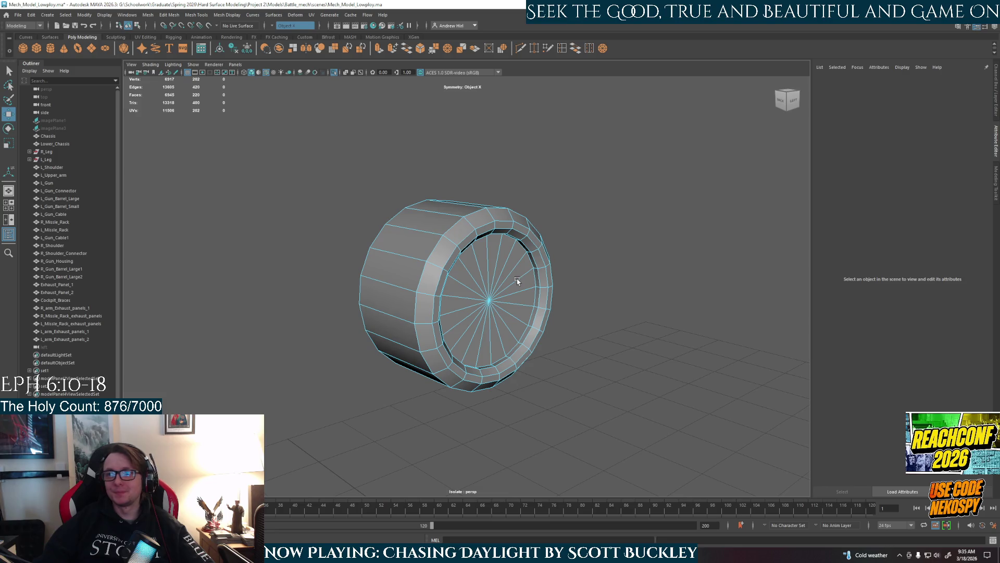
Select the ring of rim faces plus one extra face and the adjacent face loop
scroll(501, 280, up, 3)
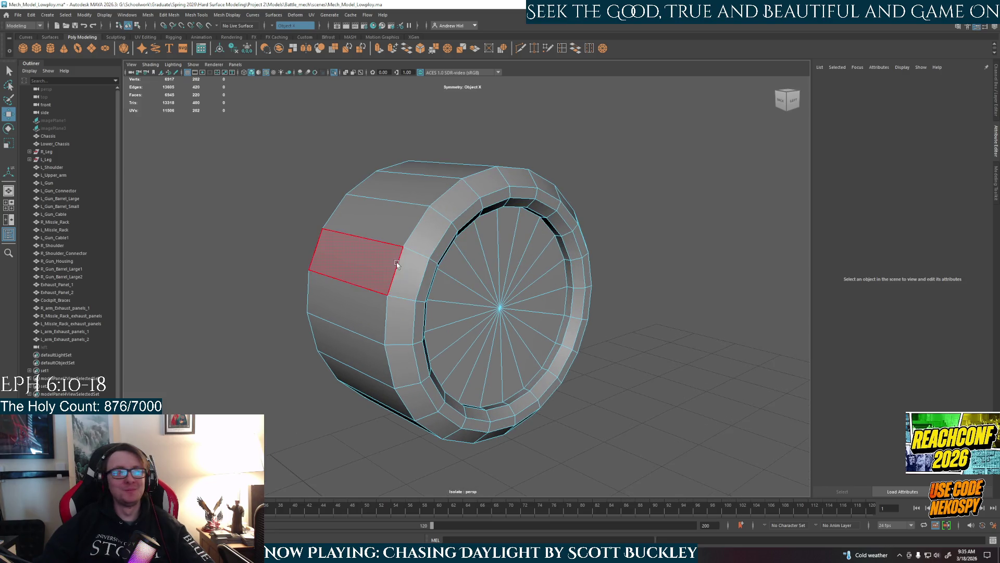
double_click(420, 269)
alt+drag(423, 365, 399, 321)
key(shift+period)
key(shift+period)
key(shift+period)
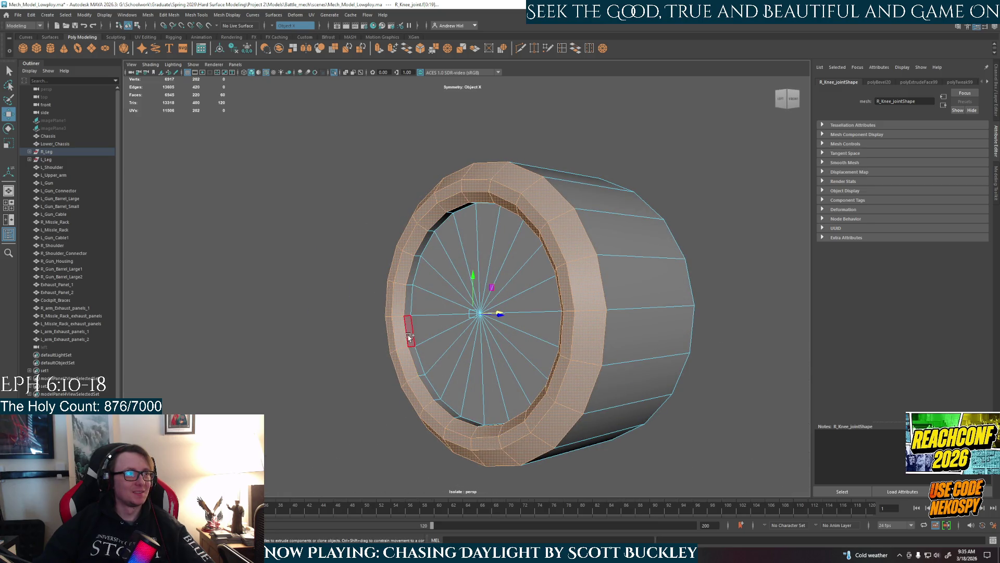
key(ctrl+z)
shift+click(414, 359)
shift+double_click(431, 388)
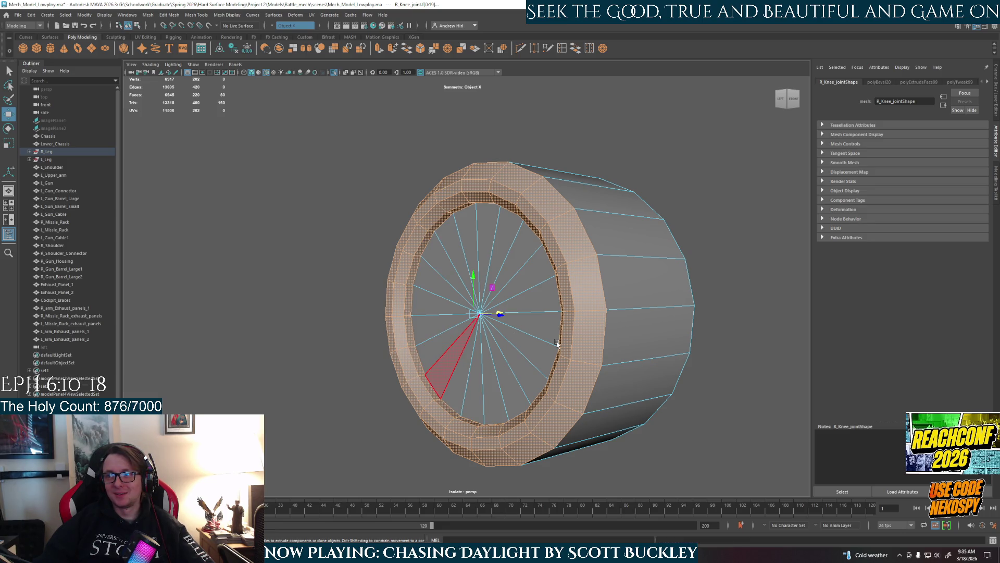
Add three more ring loops, the inner cap and inner loop, then open Move Tool settings
alt+drag(557, 343, 380, 302)
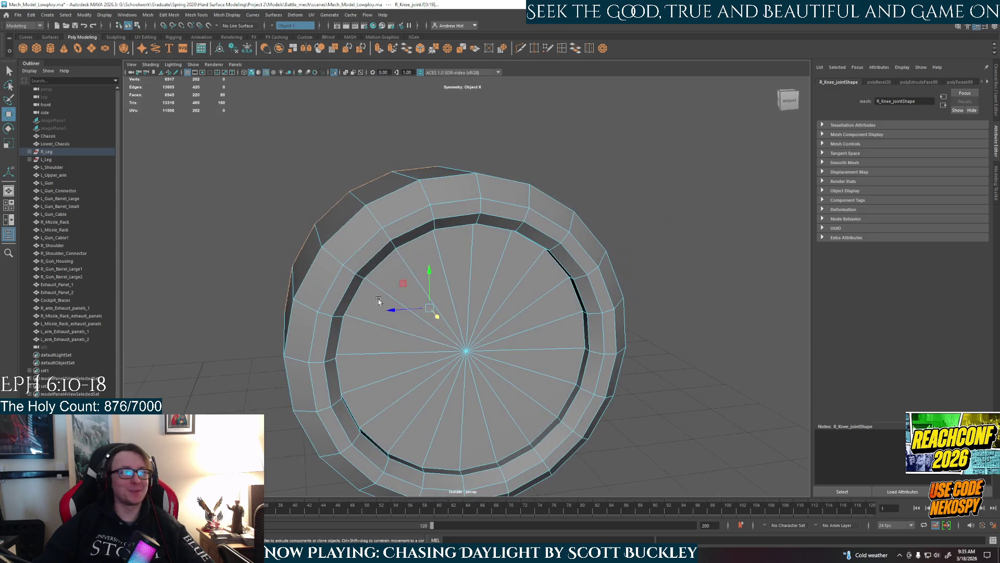
shift+double_click(344, 256)
shift+double_click(326, 338)
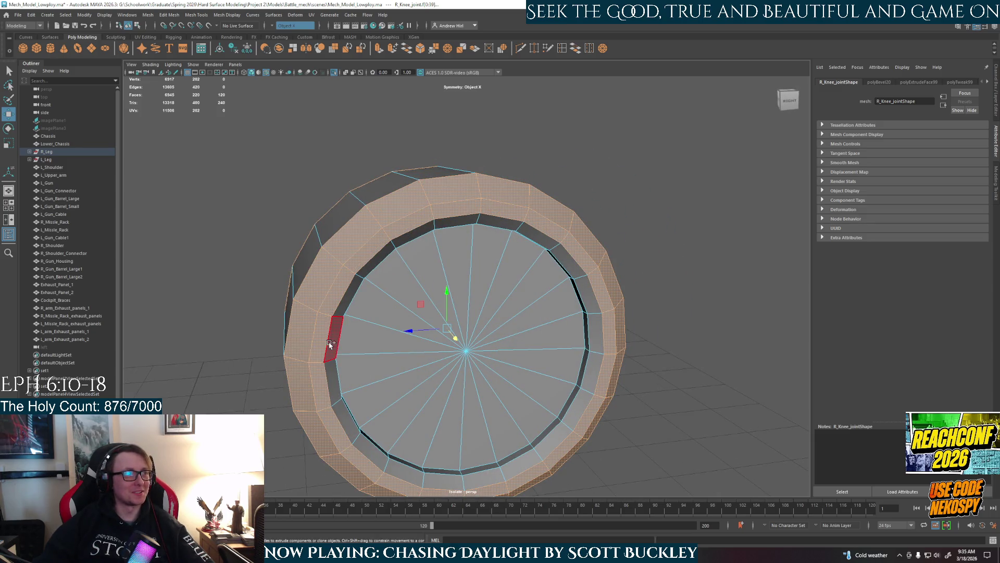
shift+double_click(332, 383)
alt+drag(332, 383, 330, 364)
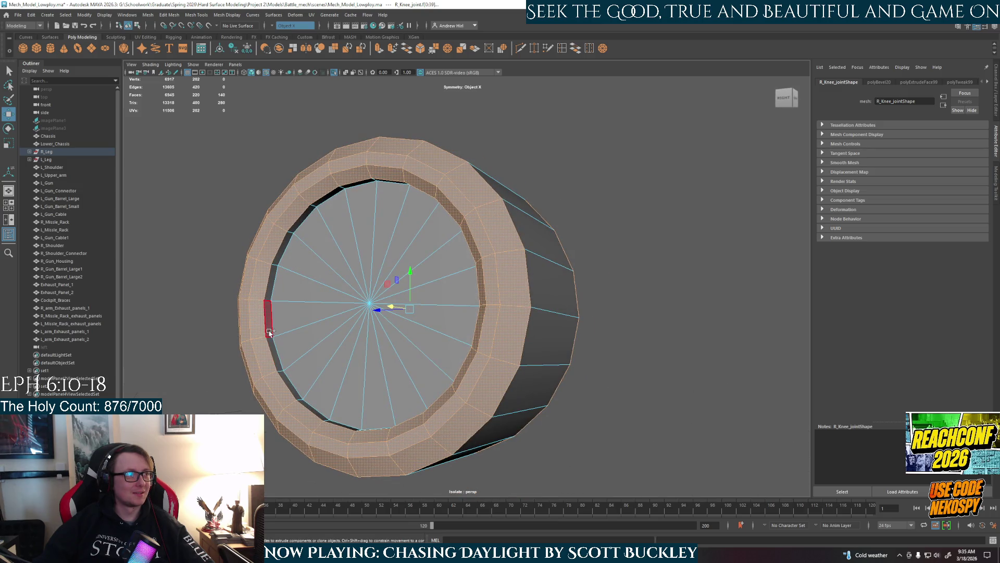
shift+double_click(420, 353)
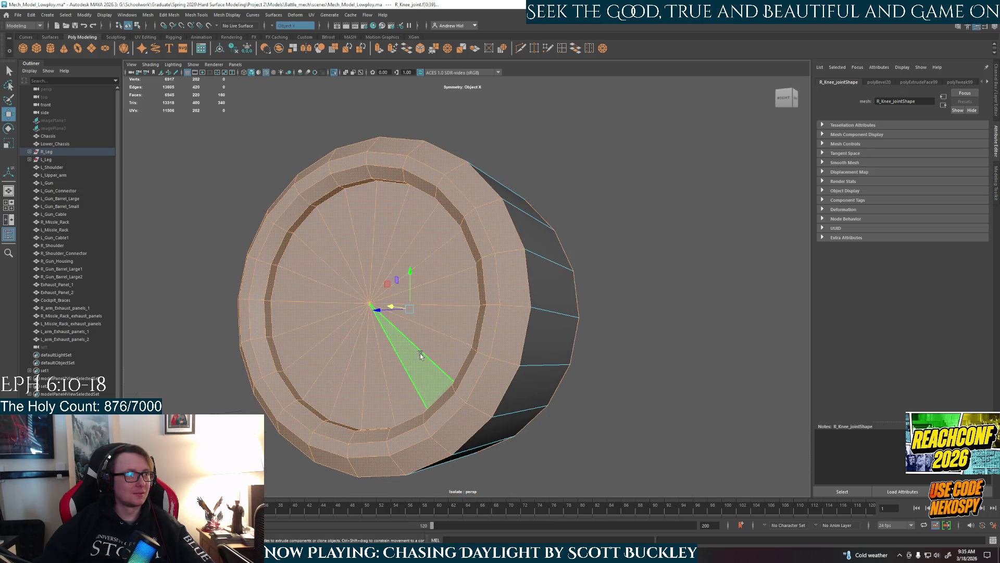
scroll(420, 354, down, 5)
mouse_move(419, 353)
alt+mouse_down()
mouse_move(326, 424)
mouse_move(320, 384)
mouse_move(294, 372)
alt+mouse_up()
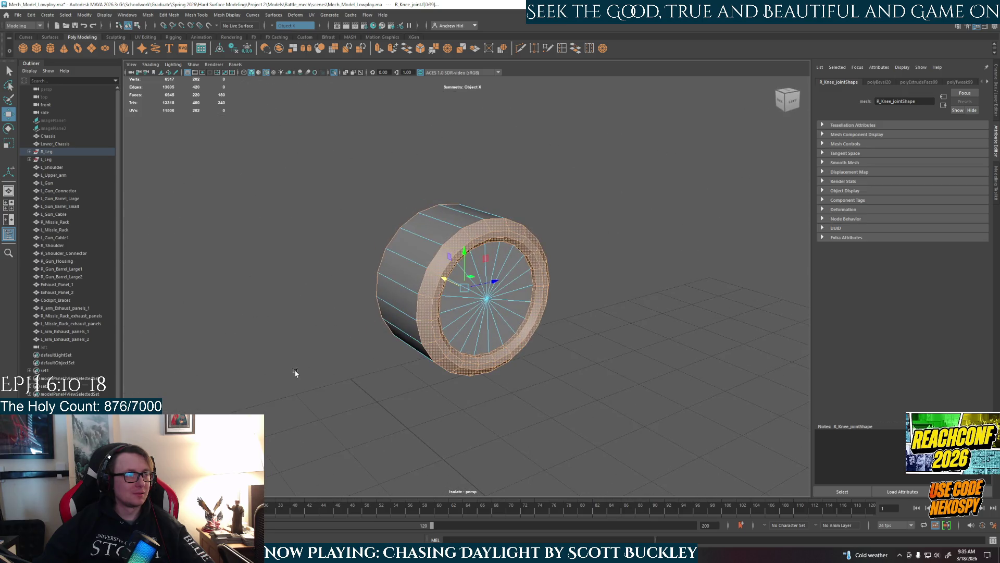
shift+double_click(458, 312)
mouse_move(458, 313)
alt+mouse_down()
mouse_move(516, 349)
mouse_move(562, 339)
mouse_move(692, 223)
alt+mouse_up()
key(r)
double_click(8, 114)
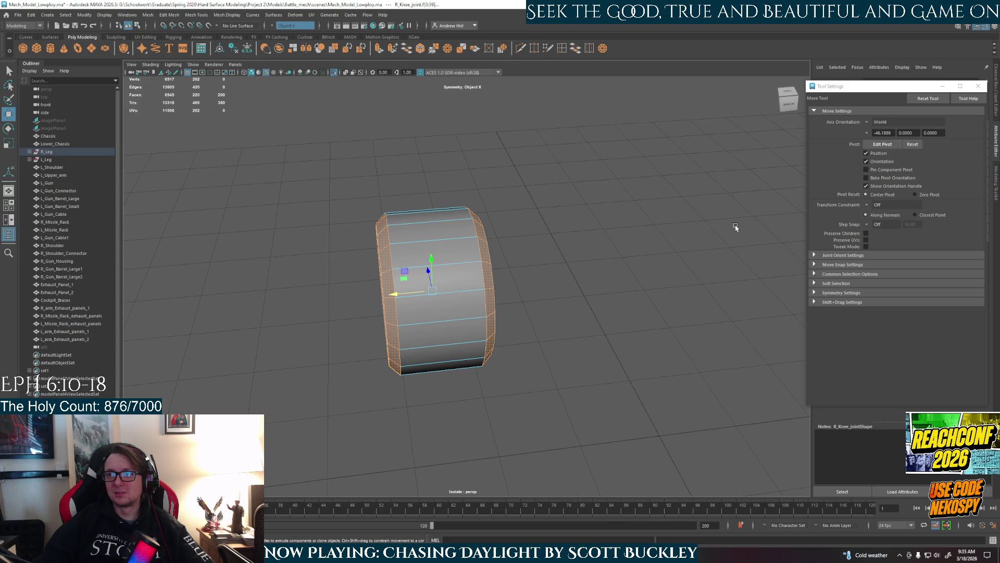
Set the Move tool's Axis Orientation to Component
click(867, 123)
click(887, 140)
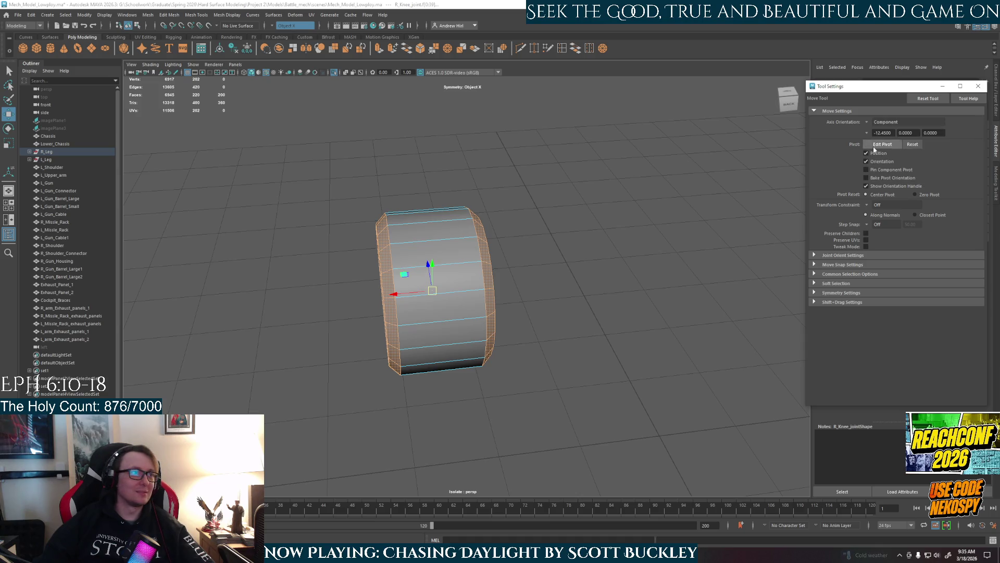
mouse_move(644, 217)
alt+mouse_down()
mouse_move(556, 210)
mouse_move(618, 220)
alt+mouse_up()
key(F10)
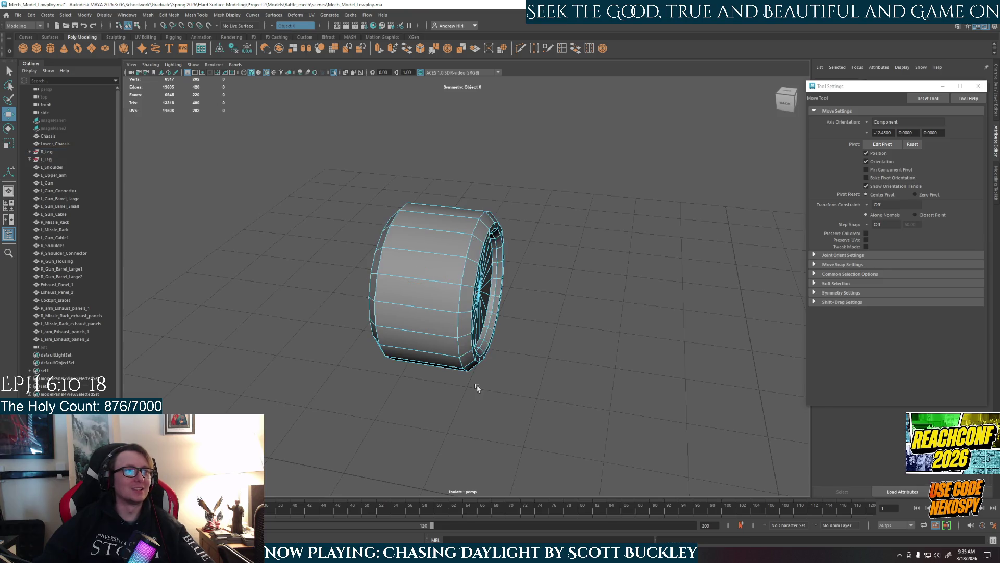
alt+drag(476, 385, 598, 382)
scroll(476, 240, up, 3)
Select the outer rim, inner lip and end cap face loops of the knee joint
key(q)
key(F11)
double_click(501, 232)
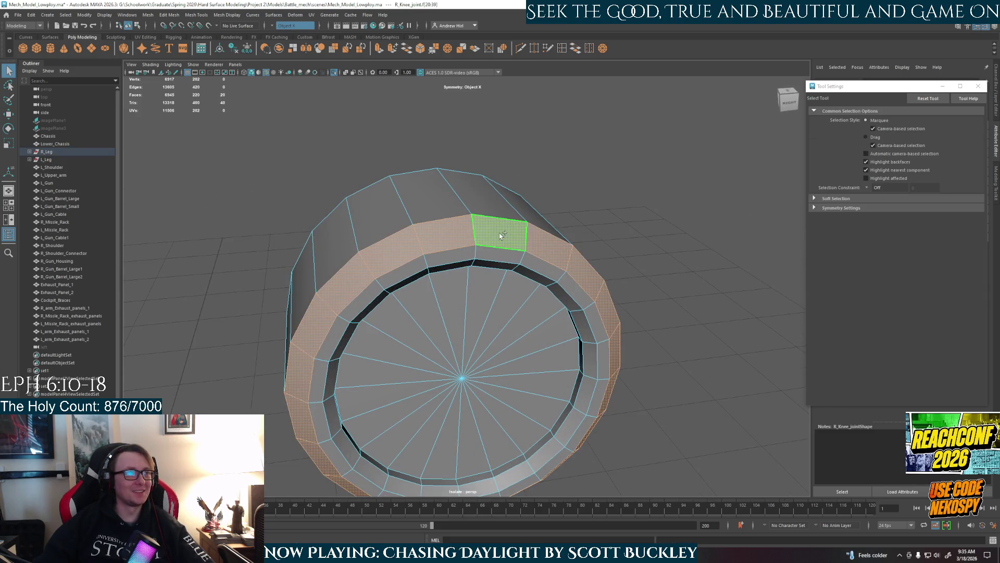
shift+double_click(526, 272)
alt+drag(542, 318, 548, 205)
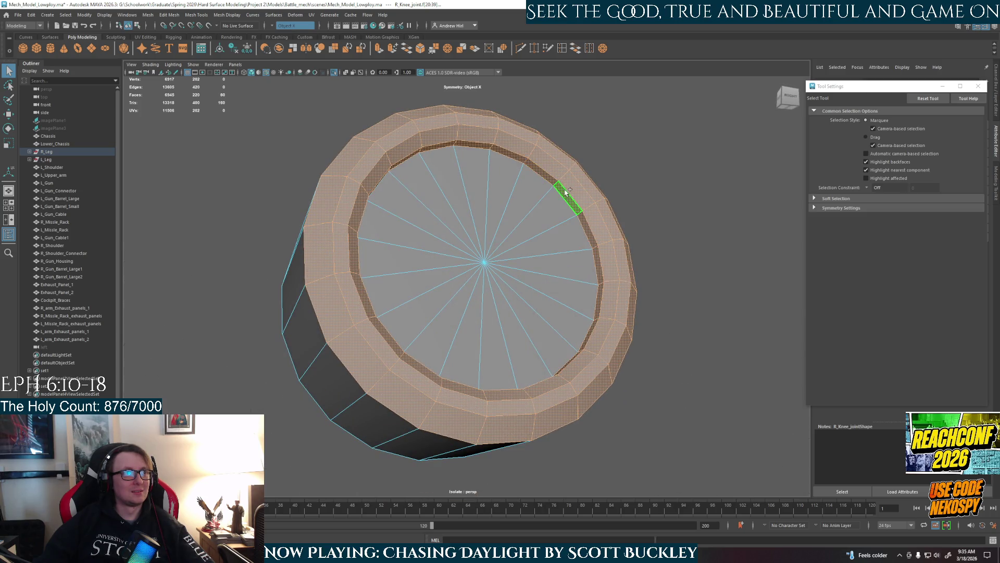
shift+double_click(448, 303)
mouse_move(448, 303)
alt+mouse_down()
mouse_move(515, 363)
mouse_move(583, 330)
mouse_move(529, 326)
alt+mouse_up()
Exit isolation and push the selected end faces outward along the joint's axis
key(ctrl+1)
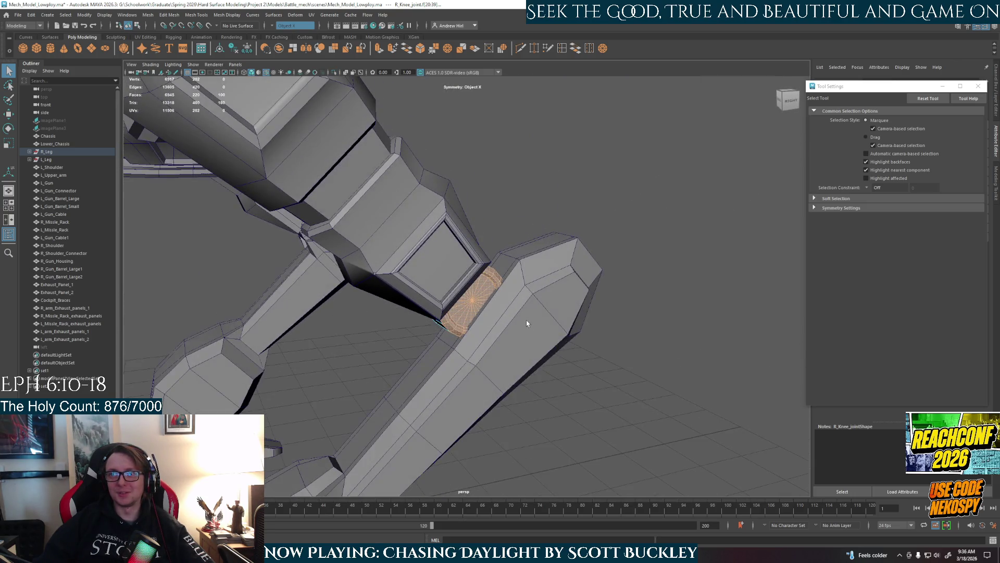
scroll(517, 319, up, 3)
key(w)
mouse_move(445, 328)
alt+mouse_down()
mouse_move(530, 303)
mouse_move(579, 324)
mouse_move(574, 309)
mouse_move(521, 297)
mouse_move(465, 321)
mouse_move(375, 325)
alt+mouse_up()
mouse_move(472, 286)
right_down()
mouse_move(503, 266)
mouse_move(496, 281)
mouse_move(463, 290)
right_up()
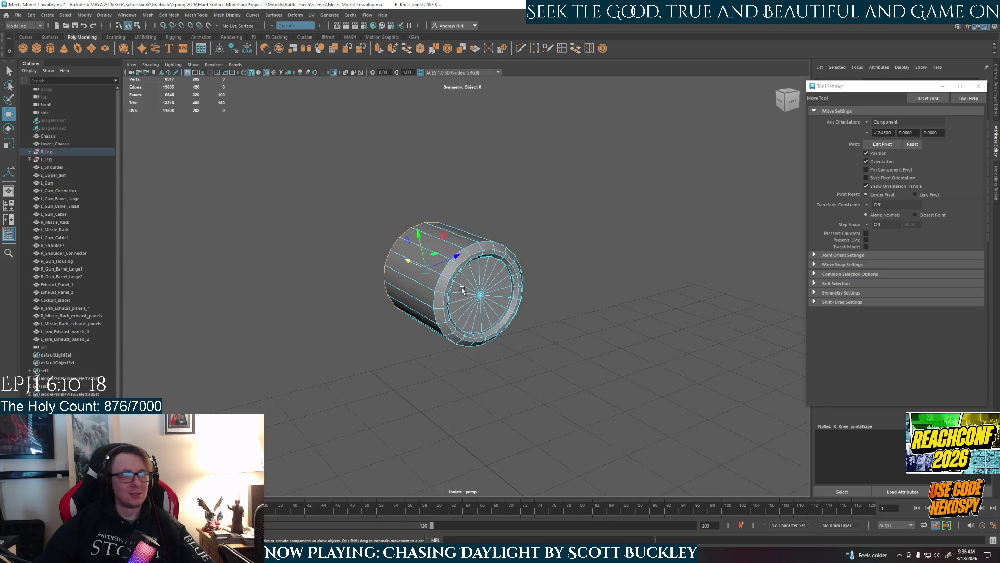
Select the rim ring, inner ring and cap fan faces on the joint's other end
scroll(447, 285, up, 2)
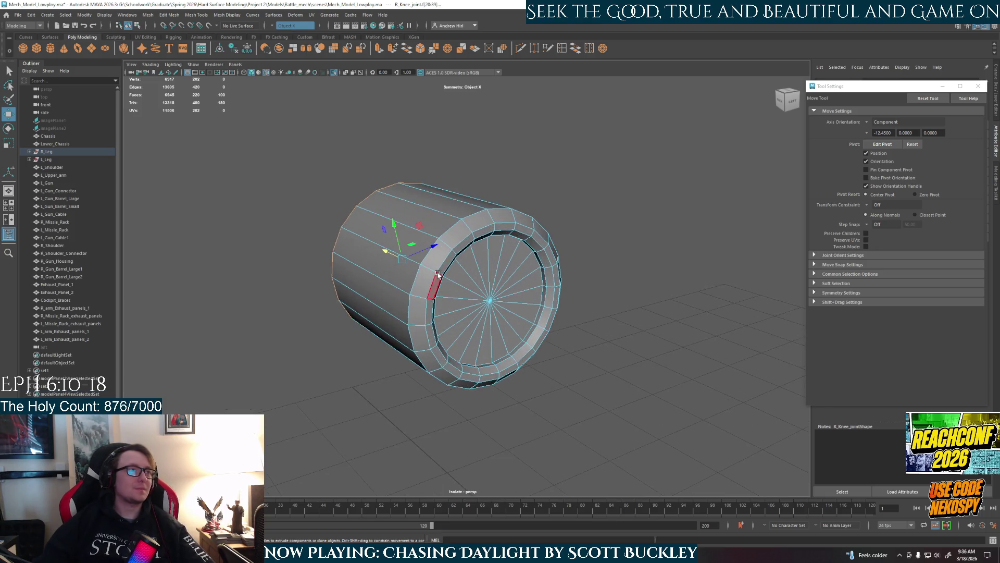
double_click(433, 289)
alt+drag(430, 308, 390, 290)
scroll(391, 281, up, 3)
shift+double_click(368, 294)
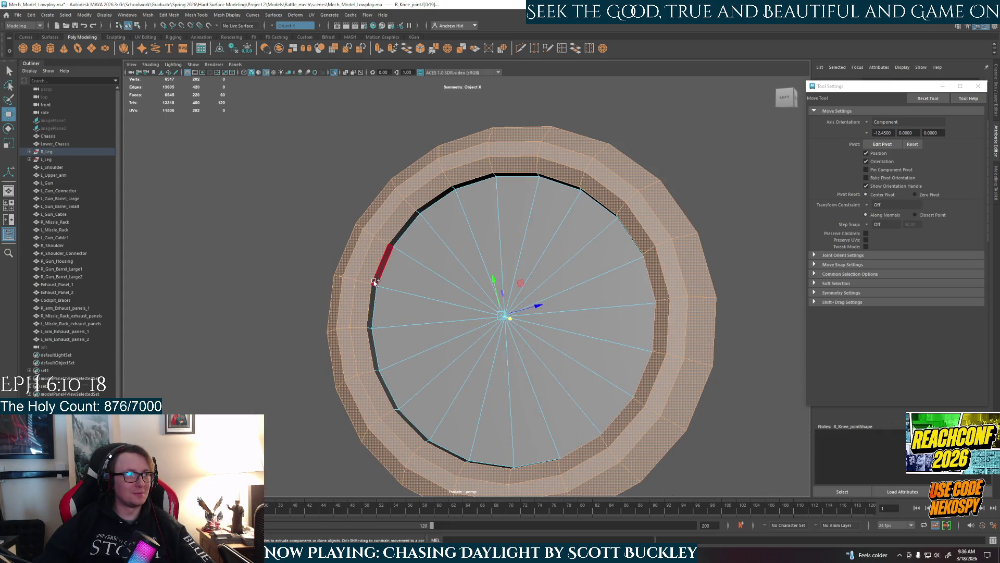
shift+double_click(536, 218)
scroll(536, 219, down, 3)
mouse_move(536, 219)
alt+mouse_down()
mouse_move(557, 371)
mouse_move(569, 364)
mouse_move(463, 308)
mouse_move(495, 286)
mouse_move(531, 291)
alt+mouse_up()
Exit isolation, deselect the faces, and view the whole mech with the reshaped knee joint
key(ctrl+1)
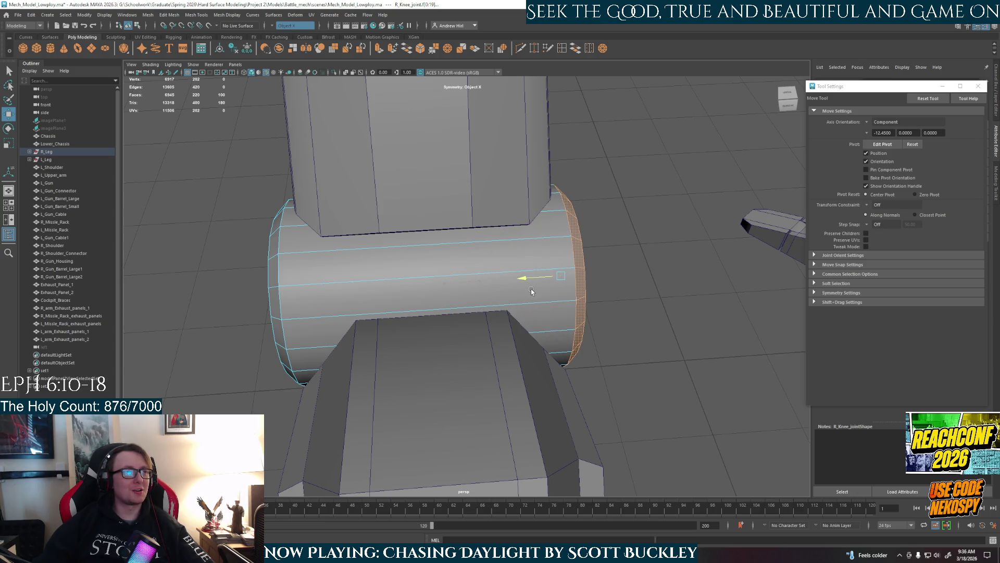
click(625, 323)
alt+drag(625, 324, 503, 304)
right_drag(503, 304, 526, 293)
mouse_move(608, 359)
alt+mouse_down()
mouse_move(582, 346)
mouse_move(426, 339)
alt+mouse_up()
right_drag(482, 294, 521, 267)
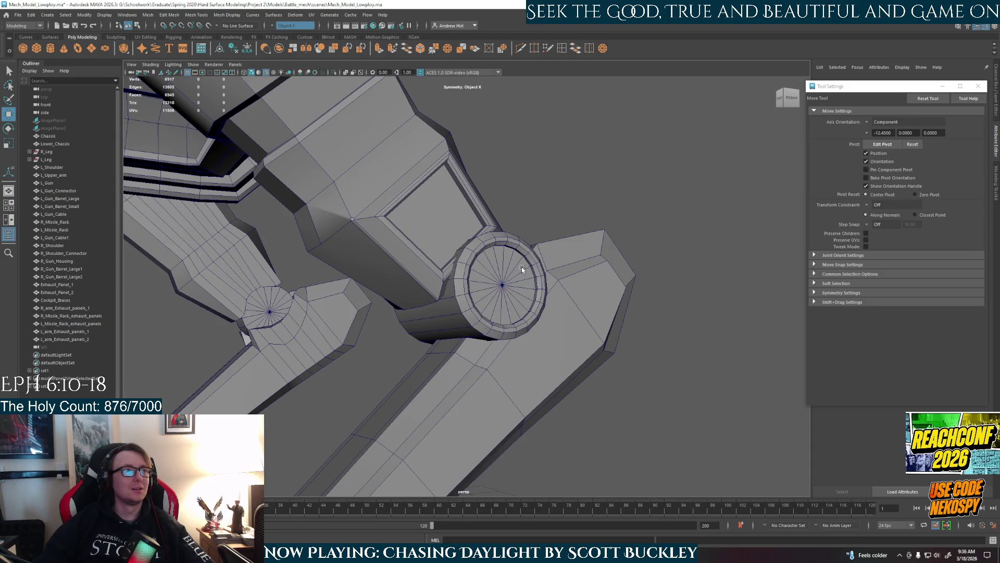
scroll(511, 302, down, 5)
mouse_move(415, 365)
alt+mouse_down()
mouse_move(381, 386)
mouse_move(487, 397)
mouse_move(556, 355)
mouse_move(505, 352)
mouse_move(428, 372)
alt+mouse_up()
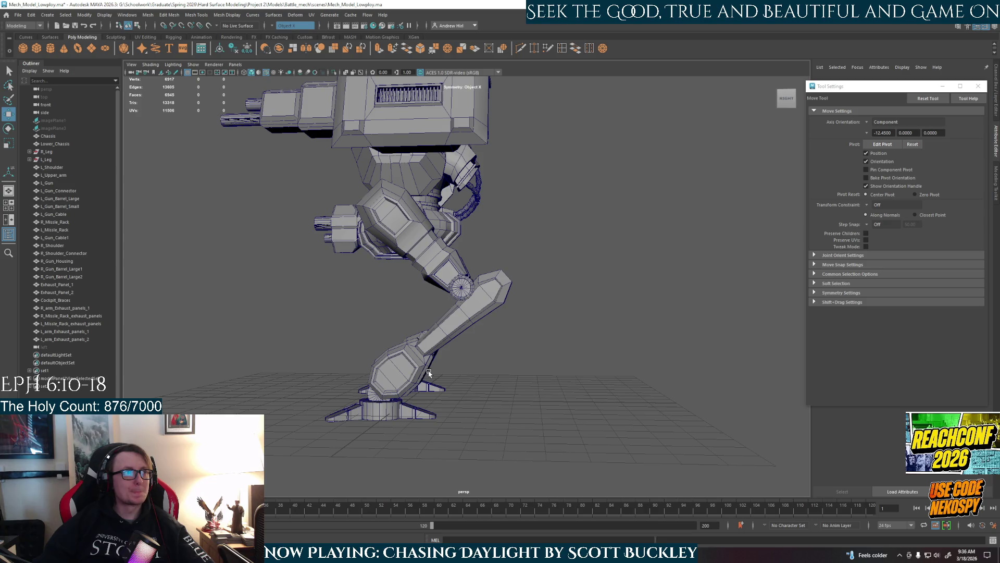
Put R_Lower_Leg in face mode, select its upper shin face, and frame it
alt+drag(429, 325, 477, 333)
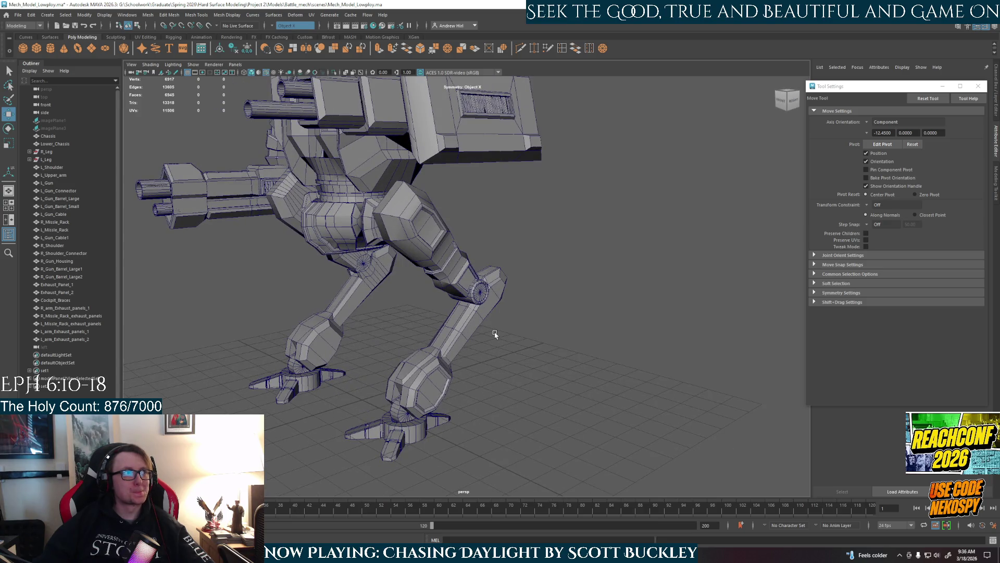
mouse_move(451, 315)
alt+mouse_down()
mouse_move(480, 333)
mouse_move(463, 320)
mouse_move(457, 343)
mouse_move(462, 311)
alt+mouse_up()
alt+drag(435, 364, 513, 256)
right_drag(514, 255, 516, 269)
alt+drag(516, 268, 480, 284)
right_drag(480, 283, 480, 285)
click(480, 285)
click(517, 262)
mouse_move(542, 330)
alt+mouse_down()
mouse_move(436, 346)
mouse_move(395, 340)
alt+mouse_up()
mouse_move(477, 288)
alt+mouse_down()
mouse_move(543, 339)
mouse_move(688, 324)
mouse_move(617, 324)
alt+mouse_up()
key(f)
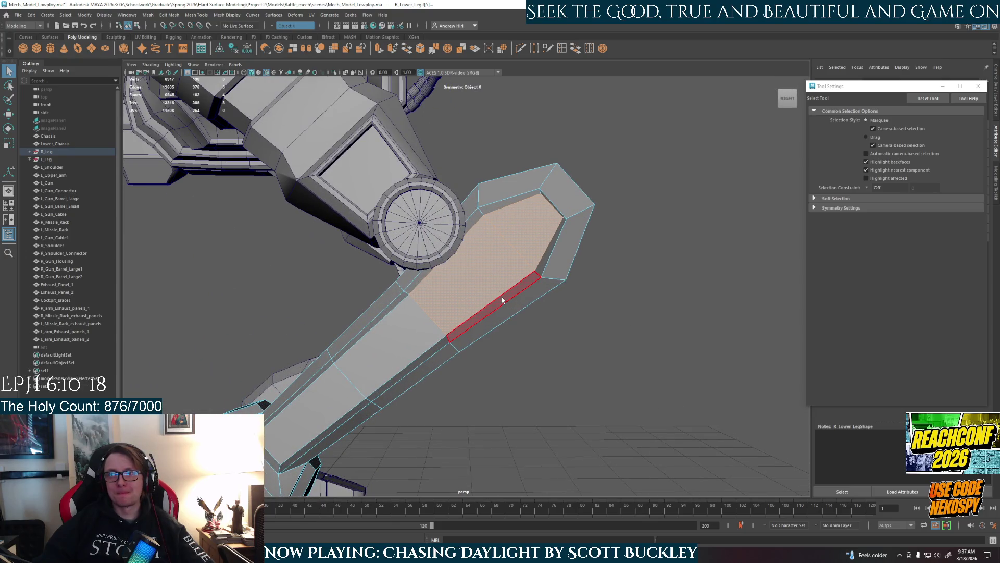
Extrude the upper shin face with Ctrl+E and pull it outward, then undo the pull
alt+drag(420, 308, 441, 314)
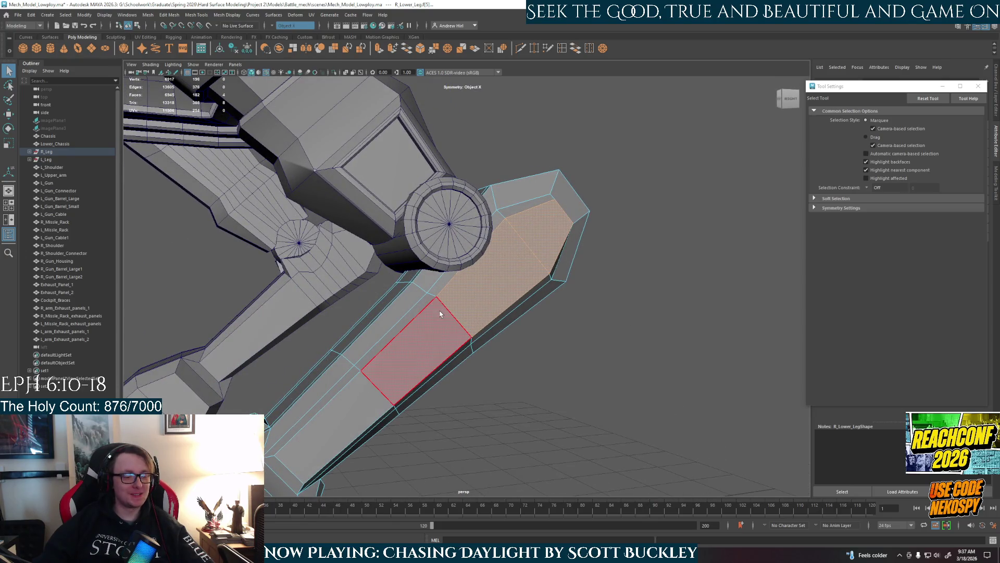
key(e)
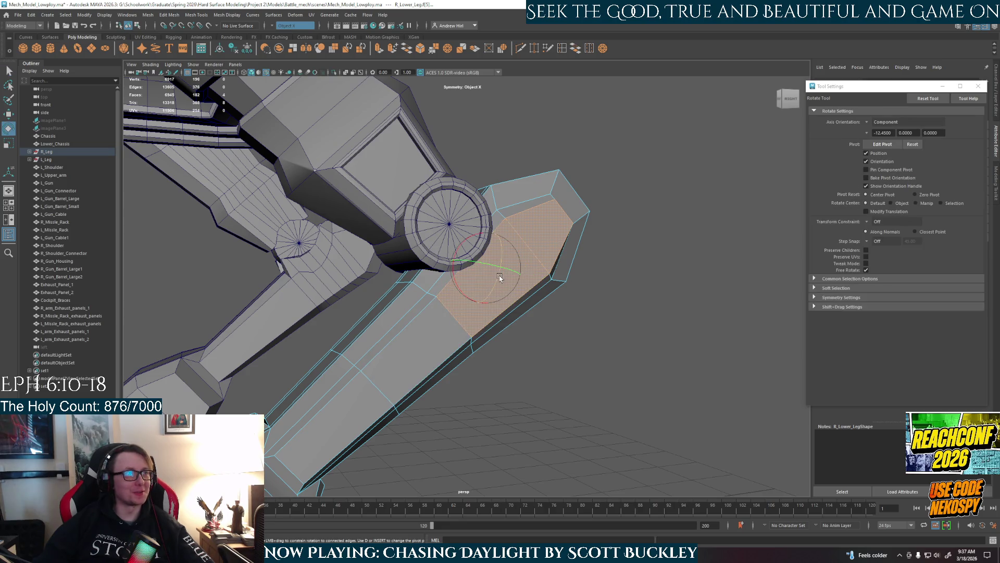
key(ctrl+e)
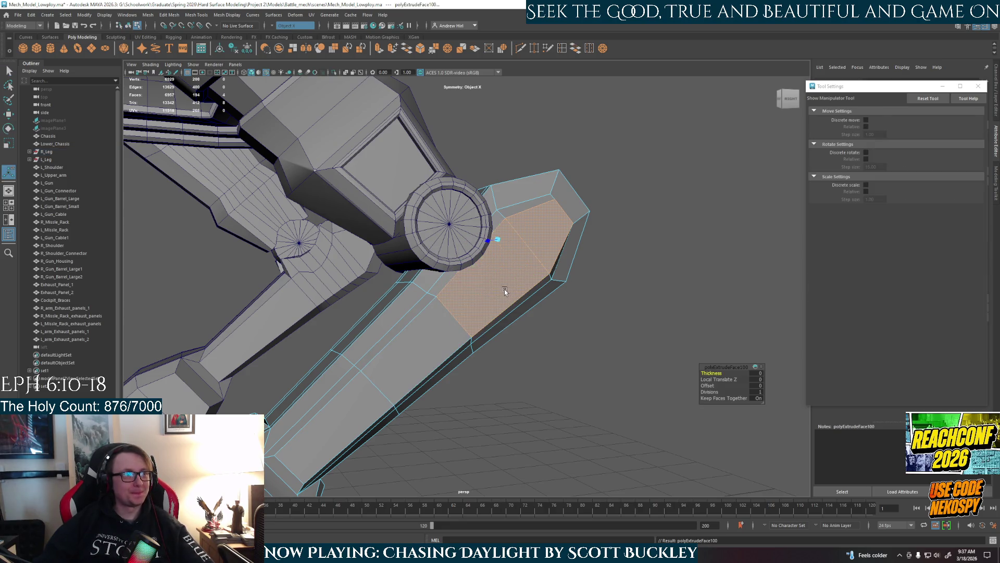
alt+drag(509, 262, 408, 288)
drag(537, 269, 552, 271)
mouse_move(553, 271)
alt+mouse_down()
mouse_move(475, 264)
mouse_move(489, 271)
mouse_move(417, 246)
alt+mouse_up()
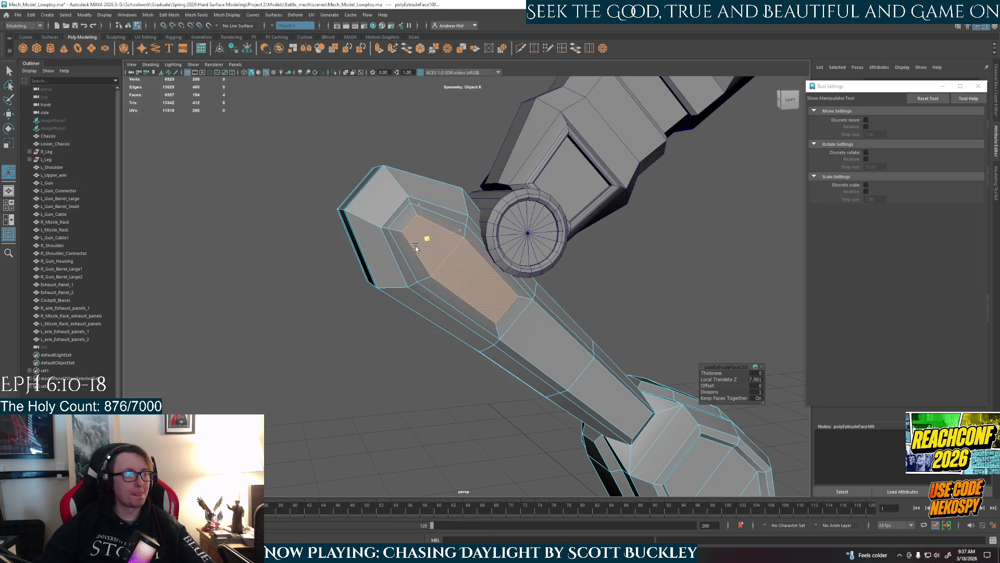
mouse_move(482, 281)
alt+mouse_down()
mouse_move(458, 265)
mouse_move(524, 296)
mouse_move(552, 292)
mouse_move(542, 252)
mouse_move(631, 286)
mouse_move(665, 270)
alt+mouse_up()
key(ctrl+z)
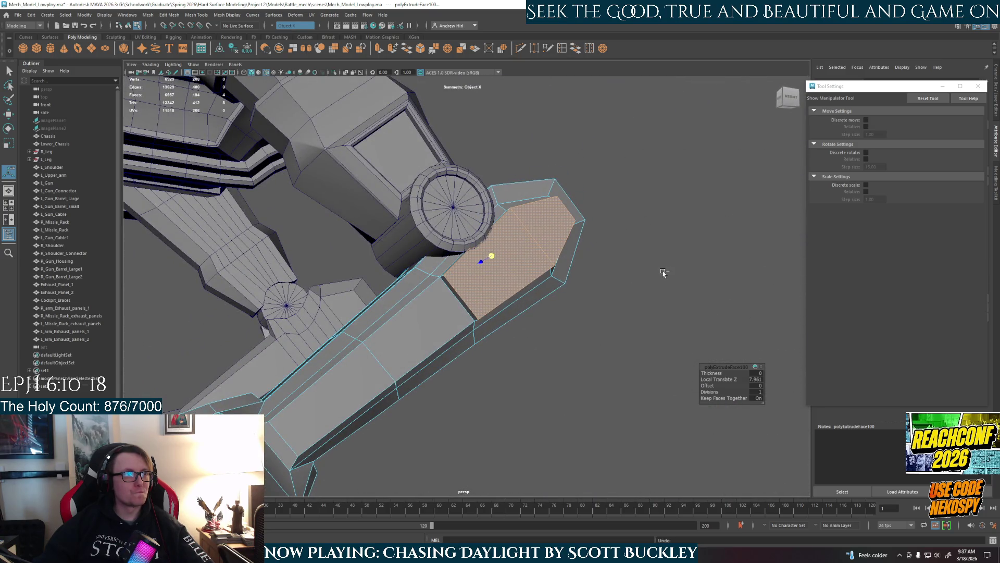
mouse_move(529, 310)
alt+mouse_down()
mouse_move(510, 312)
mouse_move(575, 317)
mouse_move(518, 316)
mouse_move(549, 317)
mouse_move(513, 353)
alt+mouse_up()
Reselect the shin face, scale it inward to leave an inset ring, then undo the extrusion
mouse_move(422, 335)
alt+mouse_down()
mouse_move(448, 281)
mouse_move(424, 244)
alt+mouse_up()
shift+click(425, 239)
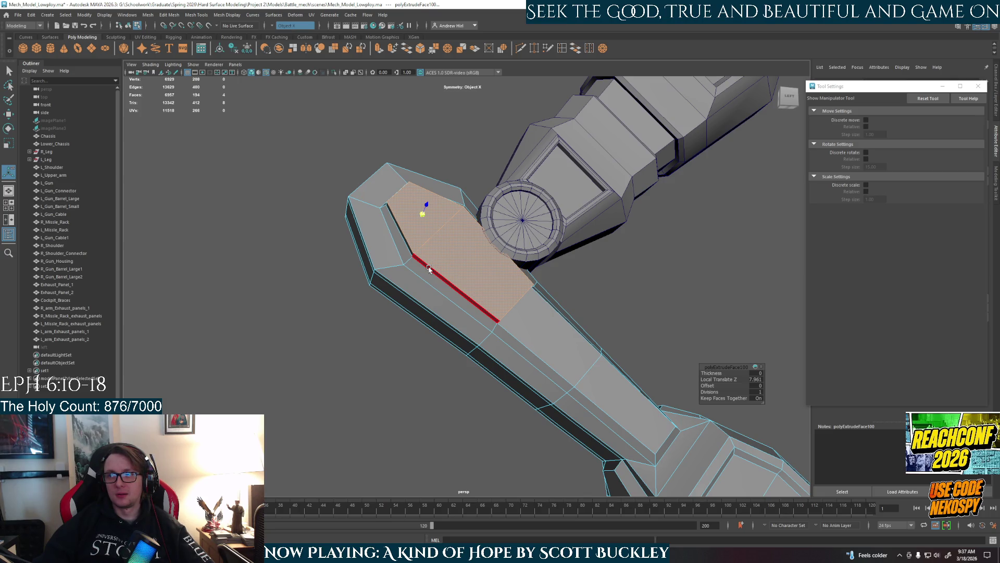
mouse_move(428, 268)
alt+mouse_down()
mouse_move(428, 255)
mouse_move(464, 257)
mouse_move(404, 287)
alt+mouse_up()
mouse_move(377, 326)
alt+mouse_down()
mouse_move(462, 286)
mouse_move(480, 292)
mouse_move(513, 223)
mouse_move(520, 279)
mouse_move(343, 261)
alt+mouse_up()
key(bracketleft)
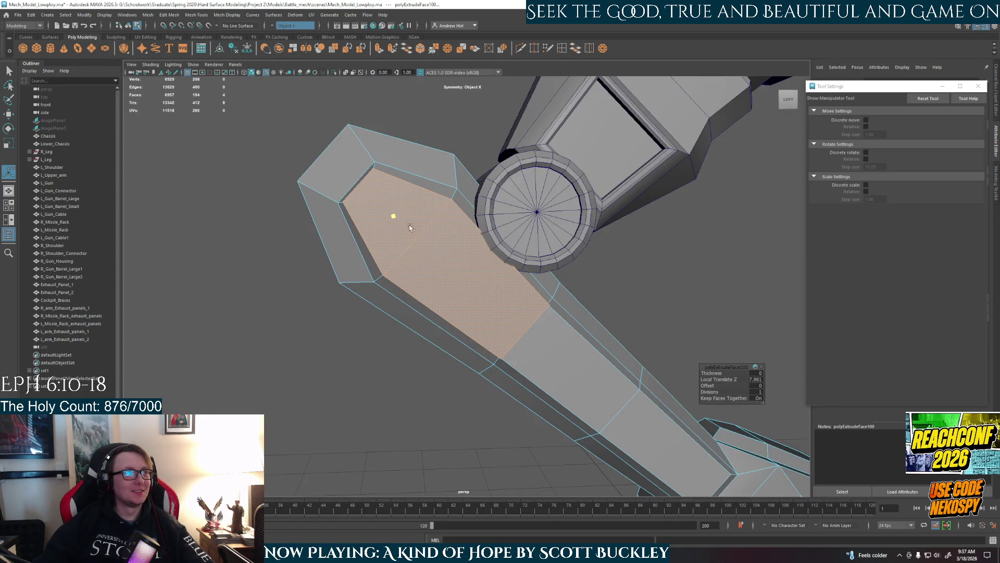
mouse_move(394, 219)
mouse_down()
mouse_move(384, 230)
mouse_move(460, 287)
mouse_move(444, 271)
mouse_move(336, 255)
mouse_move(385, 258)
mouse_move(426, 244)
mouse_move(435, 217)
mouse_move(376, 267)
mouse_move(319, 273)
mouse_move(380, 317)
mouse_move(372, 353)
mouse_move(281, 340)
mouse_up()
key(ctrl+z)
key(ctrl+z)
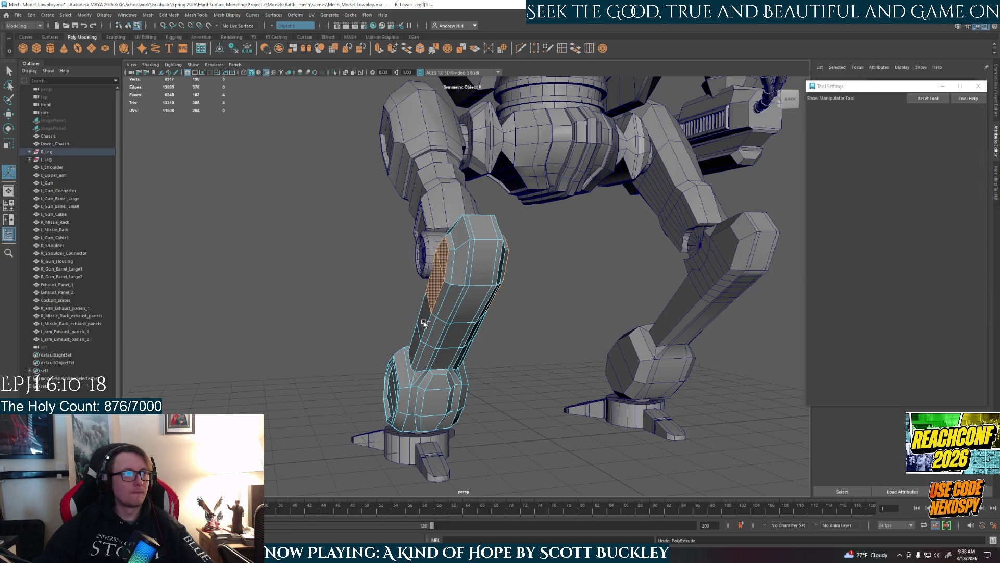
Add two joint-side faces on R_Lower_Leg to the selection and extrude the four faces
key(f)
alt+drag(406, 327, 466, 328)
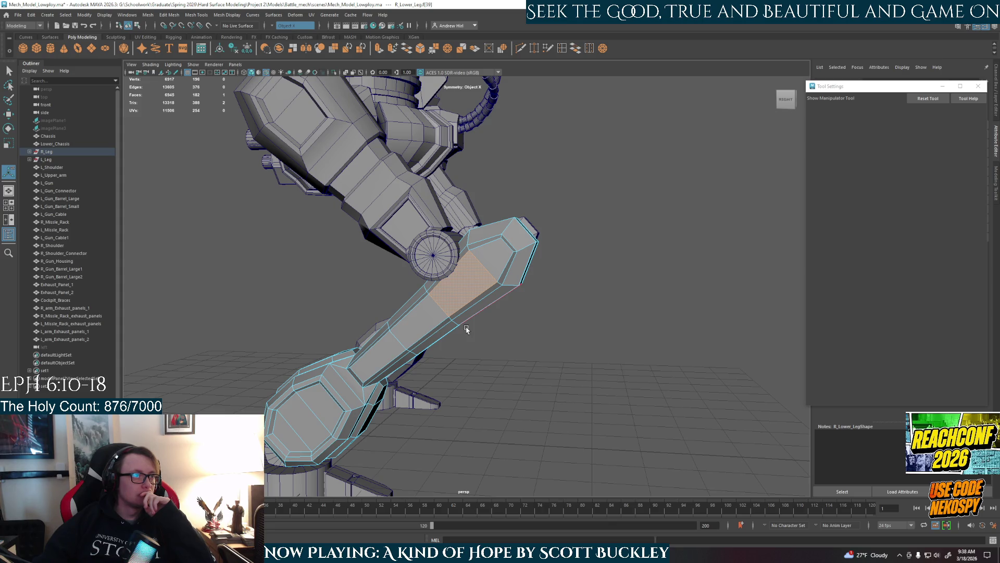
shift+click(499, 251)
mouse_move(696, 345)
alt+mouse_down()
mouse_move(562, 342)
mouse_move(431, 256)
alt+mouse_up()
shift+click(462, 280)
mouse_move(411, 360)
alt+mouse_down()
mouse_move(502, 384)
mouse_move(558, 368)
mouse_move(558, 359)
alt+mouse_up()
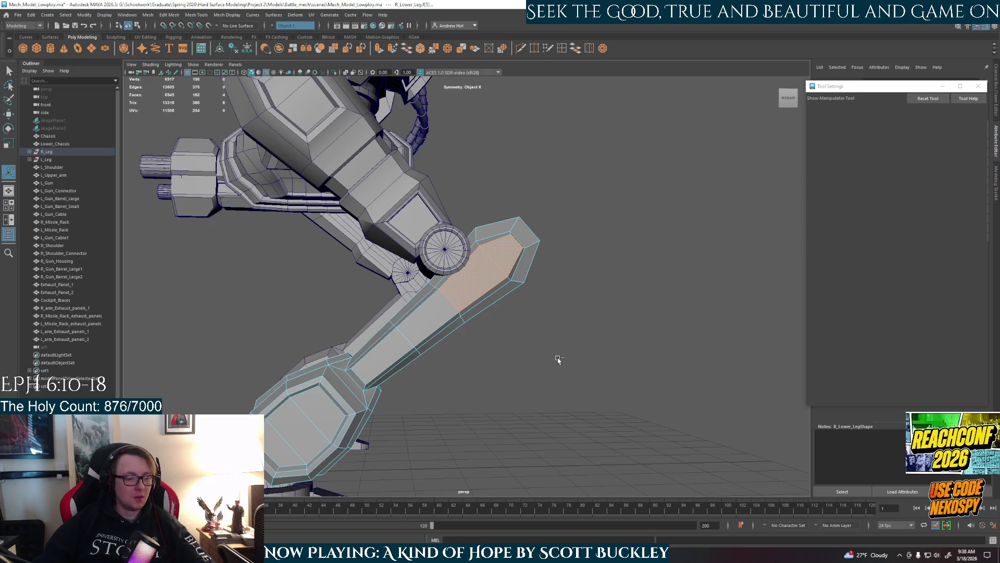
key(ctrl+e)
Try scaling the extruded faces with a moved pivot, then undo the pivot change and extrusion
scroll(508, 336, up, 2)
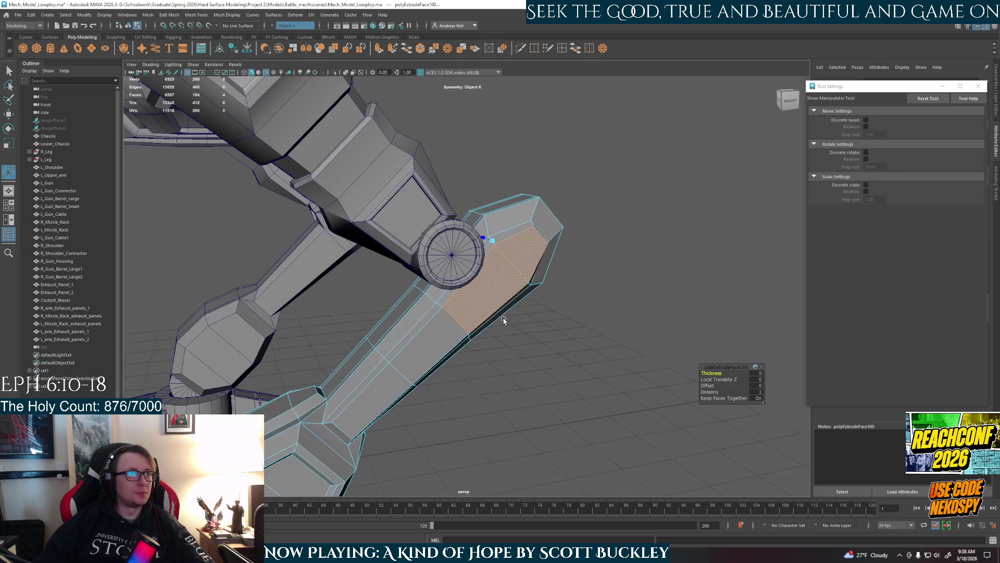
scroll(504, 354, up, 1)
mouse_move(505, 358)
alt+mouse_down()
mouse_move(511, 282)
mouse_move(487, 330)
mouse_move(508, 286)
alt+mouse_up()
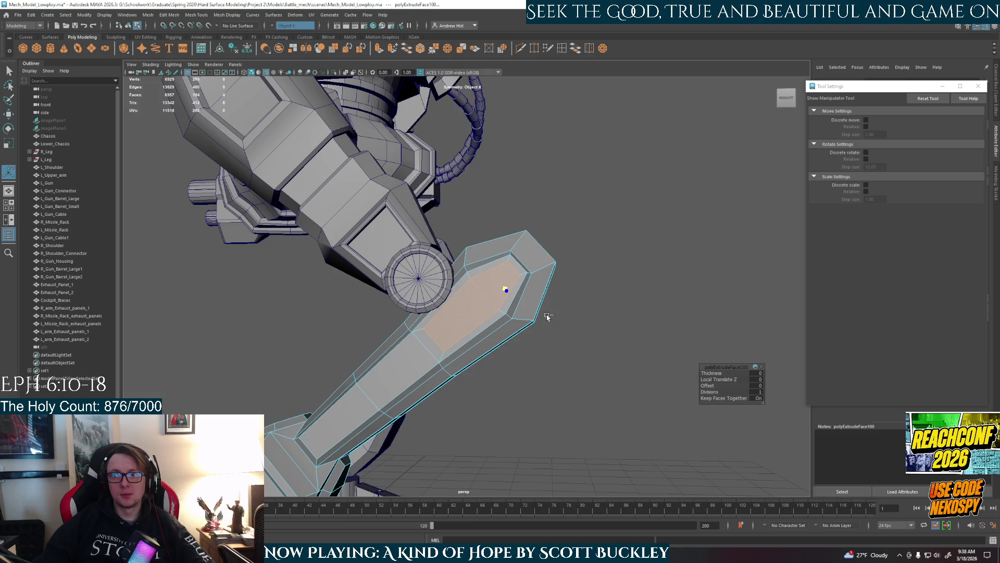
mouse_move(573, 341)
alt+mouse_down()
mouse_move(504, 301)
mouse_move(513, 302)
mouse_move(523, 307)
mouse_move(442, 309)
alt+mouse_up()
key(r)
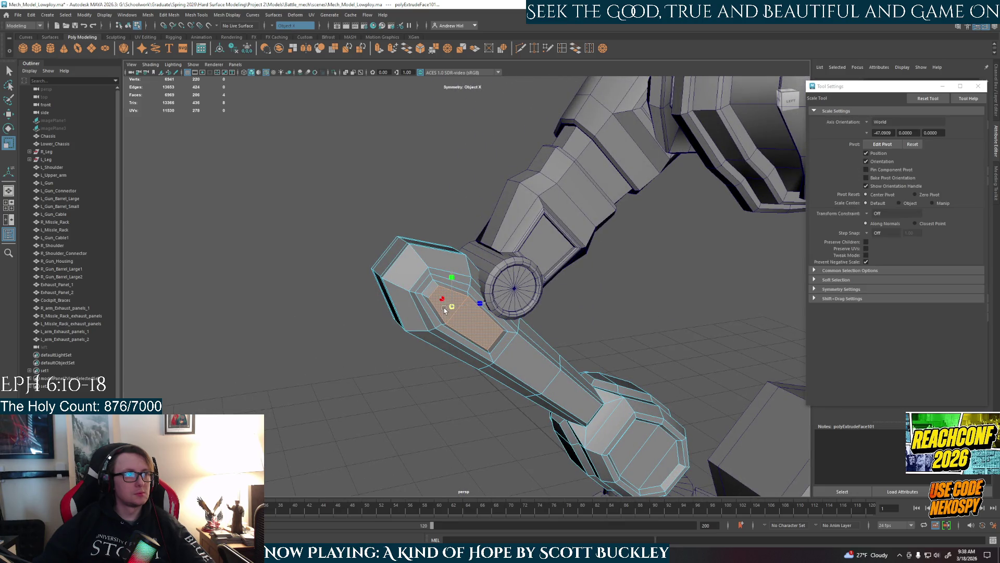
key(d)
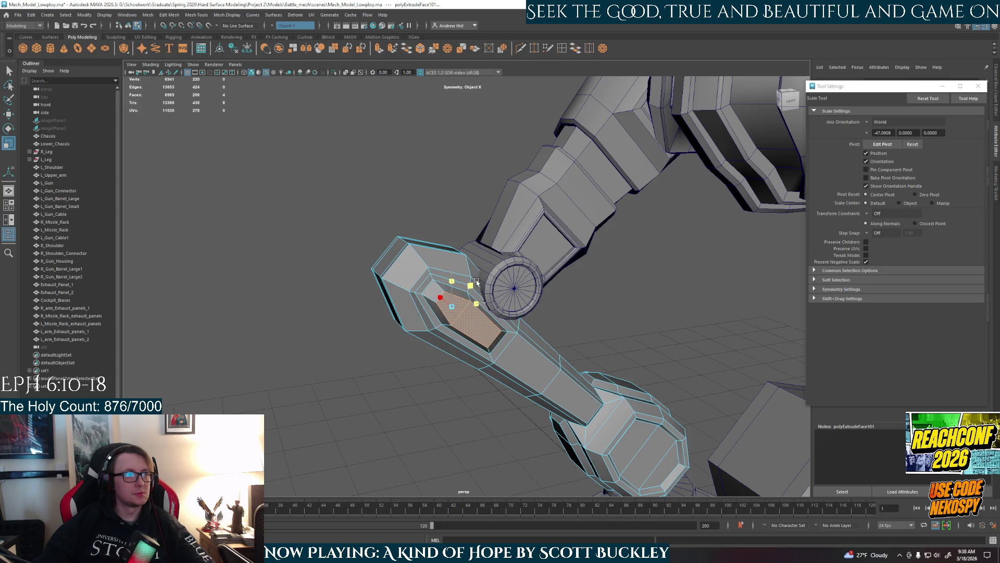
mouse_move(441, 316)
alt+mouse_down()
mouse_move(342, 304)
mouse_move(232, 310)
alt+mouse_up()
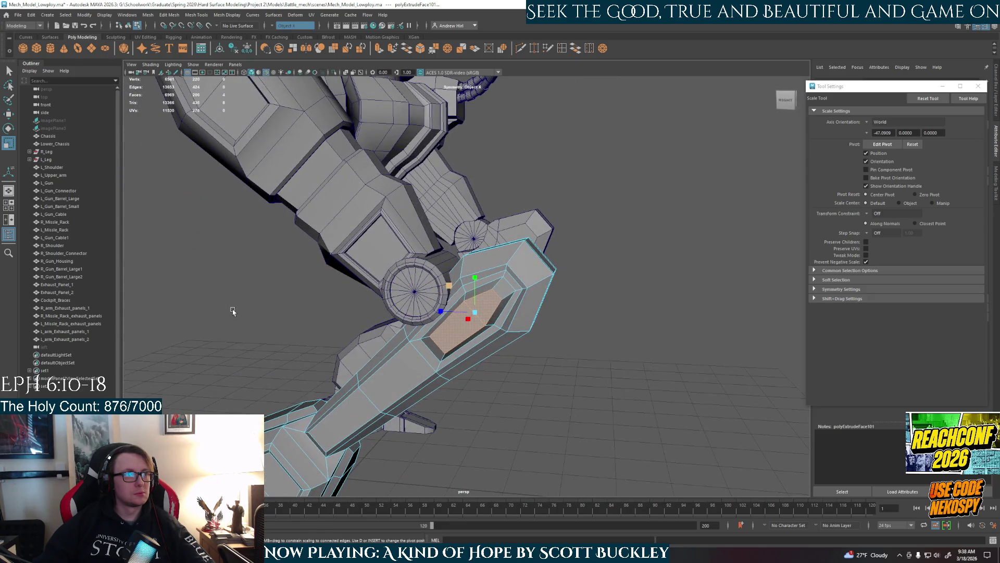
key(ctrl+z)
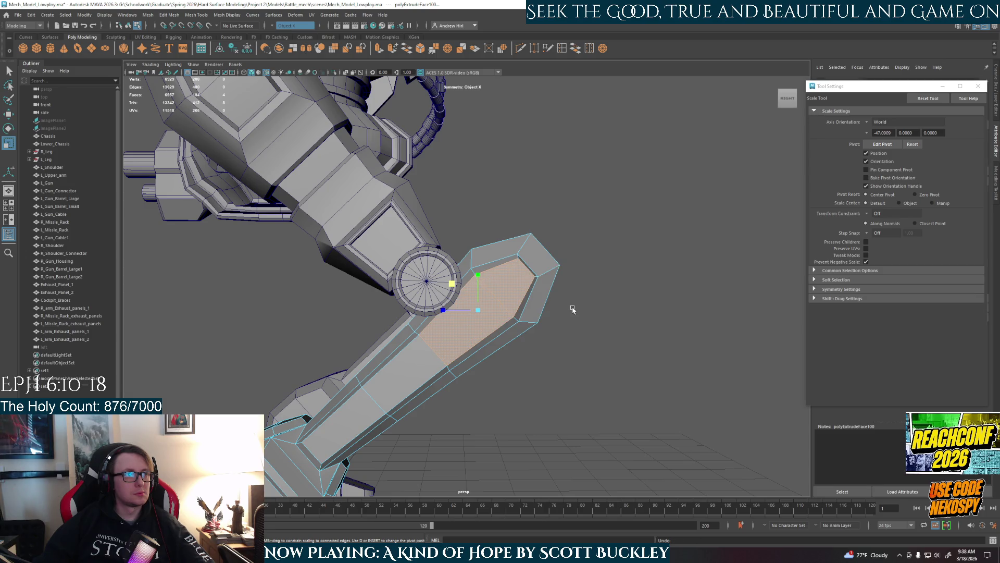
key(ctrl+z)
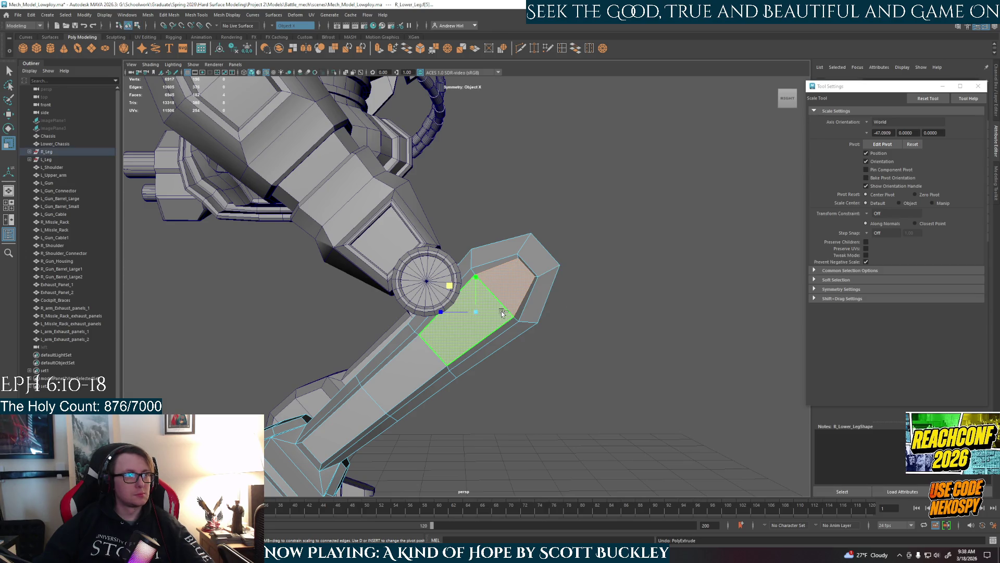
Run Edit Mesh > Merge on R_Lower_Leg, then reselect its upper shin face
click(495, 311)
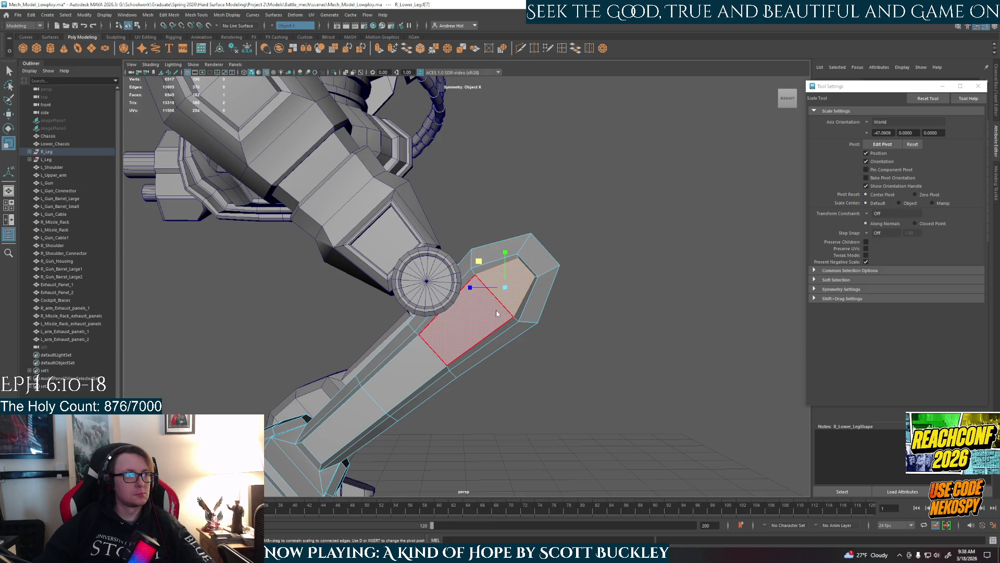
key(F8)
click(151, 15)
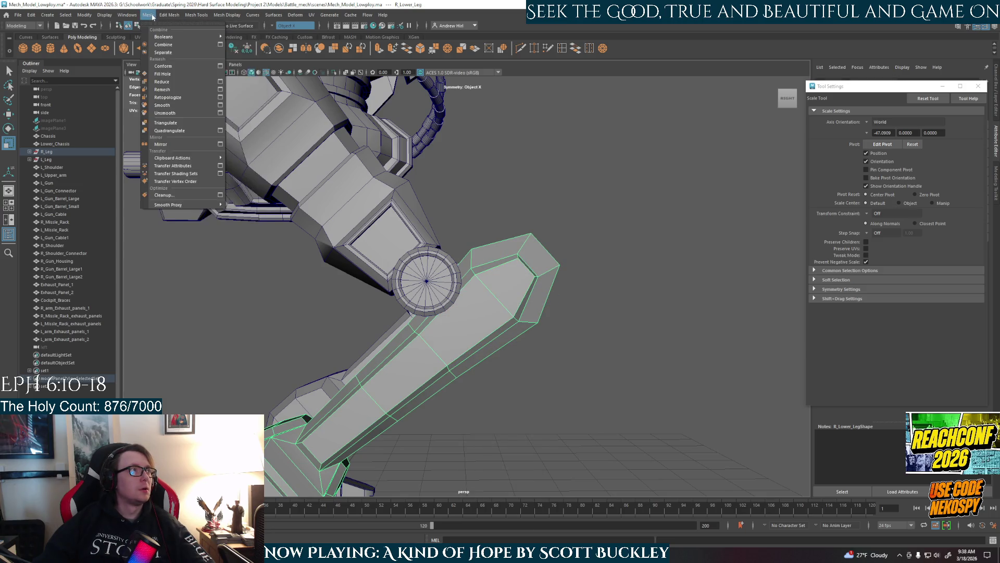
mouse_move(190, 17)
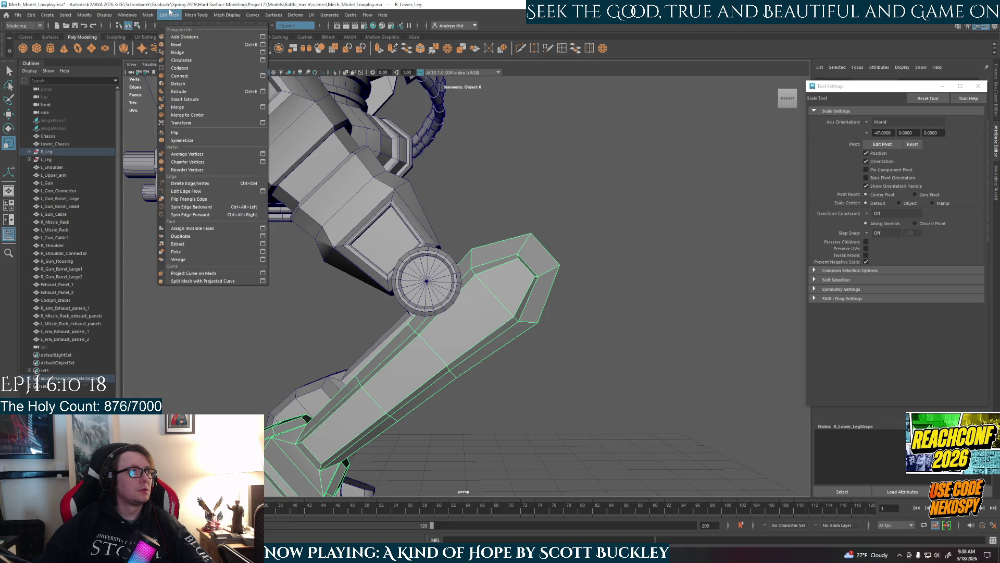
click(178, 107)
right_drag(525, 313, 523, 333)
click(515, 292)
mouse_move(585, 346)
alt+mouse_down()
mouse_move(557, 369)
mouse_move(552, 359)
alt+mouse_up()
click(453, 307)
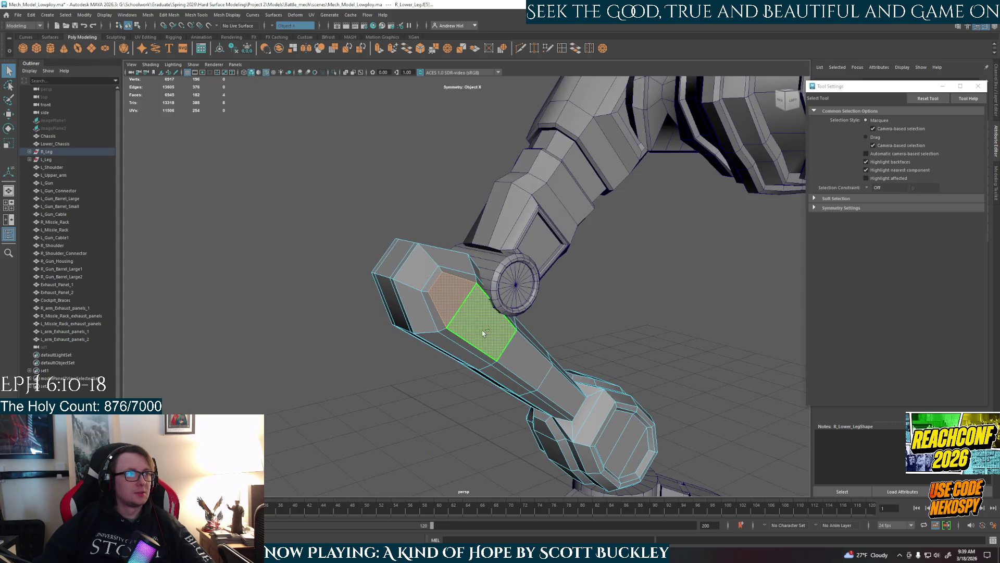
Extrude the upper shin face of the right lower leg
scroll(553, 353, up, 3)
mouse_move(553, 352)
alt+mouse_down()
mouse_move(384, 382)
mouse_move(408, 383)
mouse_move(435, 310)
alt+mouse_up()
key(ctrl+e)
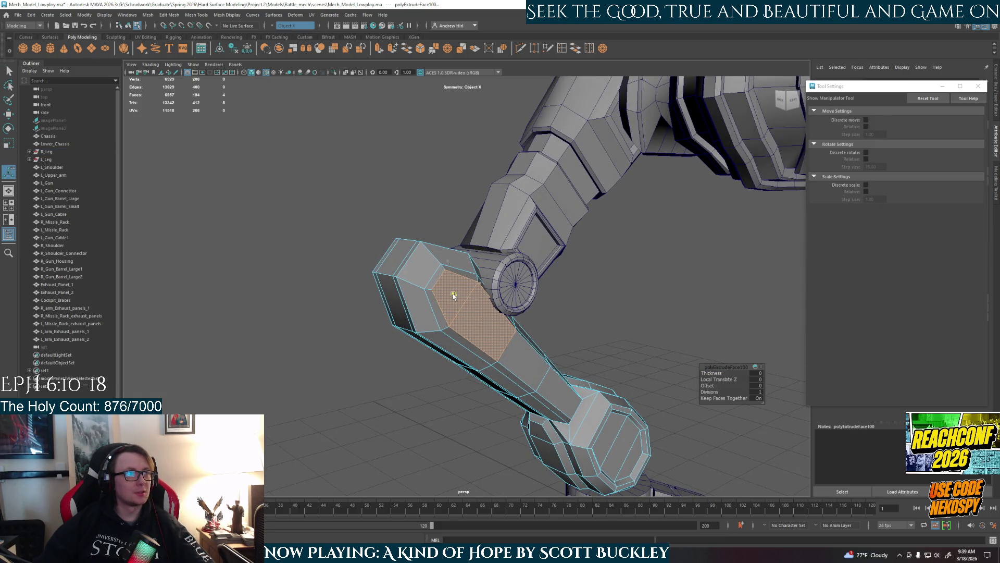
mouse_move(483, 307)
alt+mouse_down()
mouse_move(618, 308)
mouse_move(593, 312)
alt+mouse_up()
key(e)
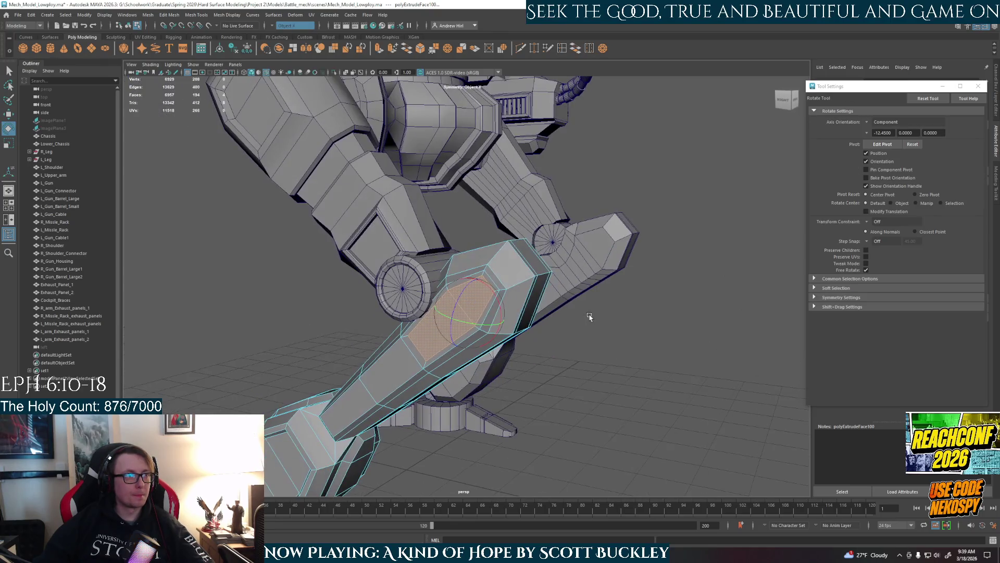
Extrude the shin face a second time and move it 0.344 along local Z
key(ctrl+e)
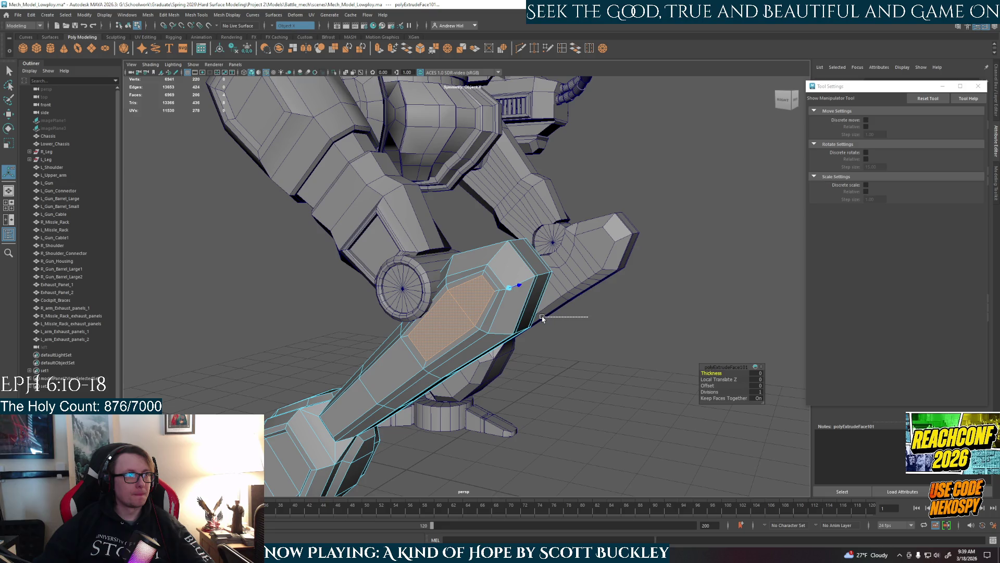
click(542, 318)
alt+drag(546, 320, 472, 331)
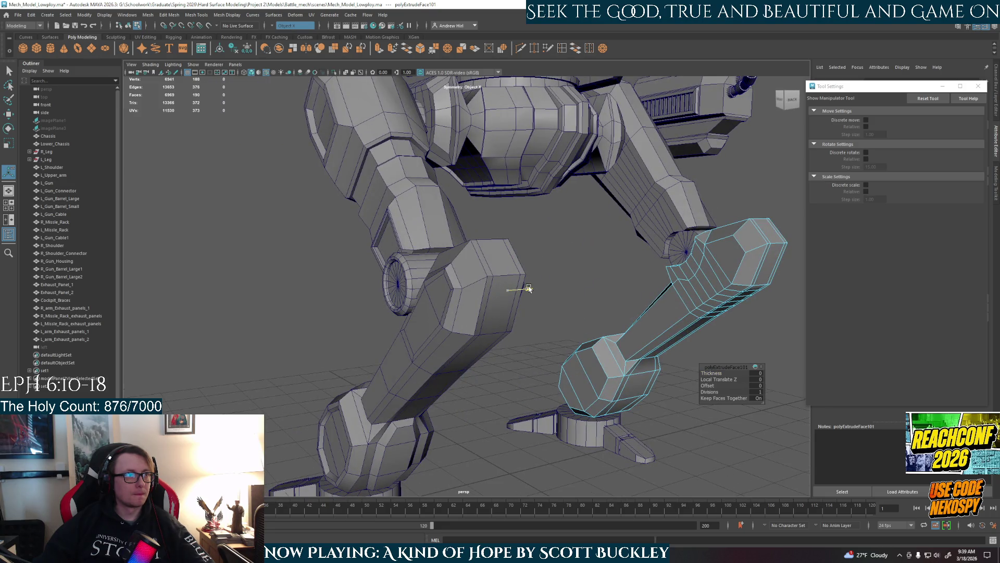
alt+drag(551, 330, 455, 325)
mouse_move(446, 292)
mouse_down()
mouse_move(597, 314)
mouse_move(589, 297)
mouse_up()
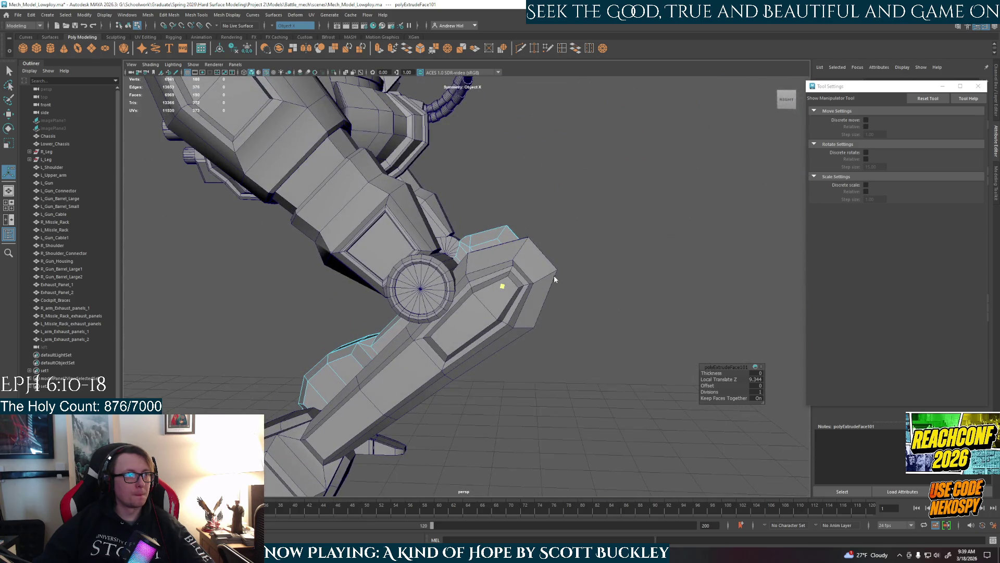
key(q)
click(600, 308)
scroll(425, 326, up, 5)
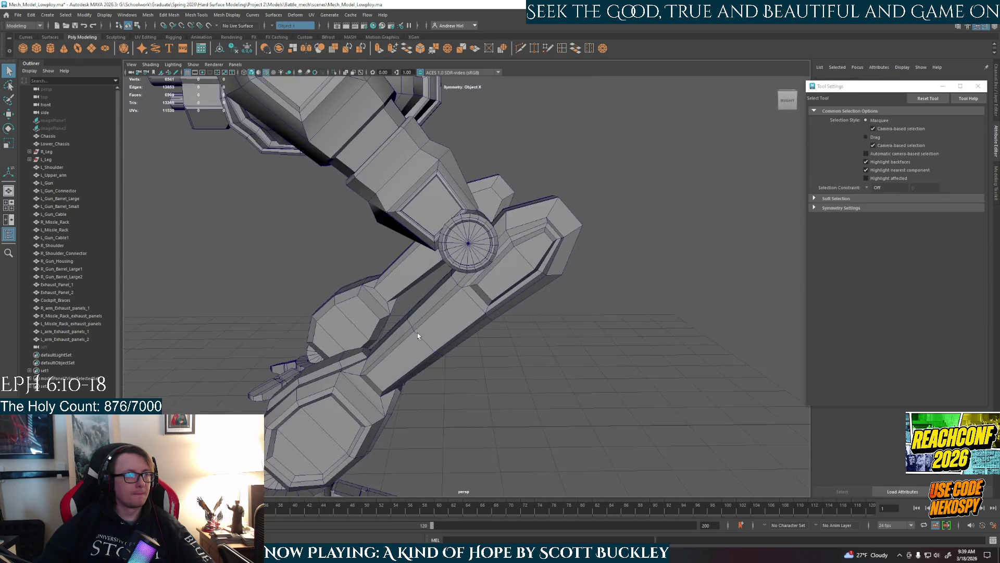
alt+drag(418, 336, 455, 334)
right_drag(456, 316, 457, 336)
click(465, 311)
double_click(466, 311)
mouse_move(496, 355)
alt+mouse_down()
mouse_move(480, 350)
mouse_move(489, 344)
alt+mouse_up()
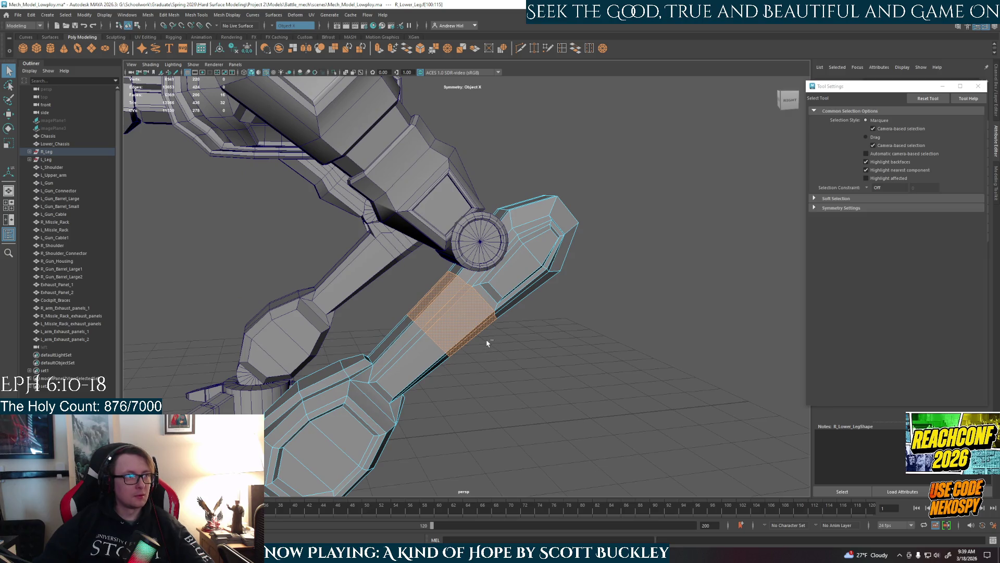
key(ctrl+e)
mouse_move(440, 308)
alt+mouse_down()
mouse_move(500, 353)
mouse_move(413, 314)
mouse_move(442, 318)
mouse_move(465, 339)
mouse_move(457, 314)
mouse_move(501, 330)
mouse_move(457, 284)
alt+mouse_up()
mouse_move(426, 190)
alt+mouse_down()
mouse_move(468, 384)
mouse_move(477, 313)
mouse_move(484, 411)
mouse_move(500, 359)
mouse_move(485, 357)
alt+mouse_up()
key(ctrl+z)
key(ctrl+z)
key(ctrl+z)
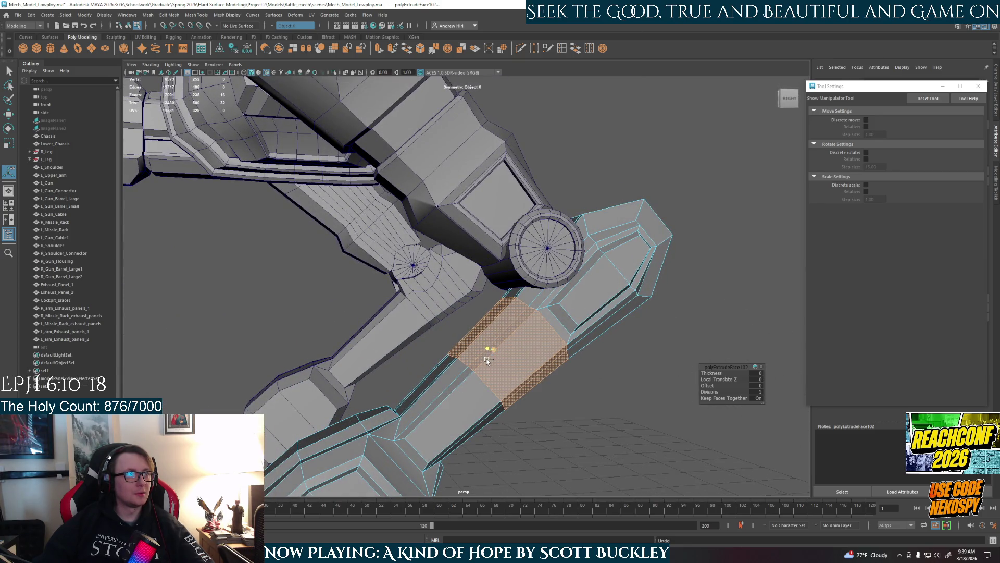
scroll(493, 349, up, 3)
key(q)
click(563, 50)
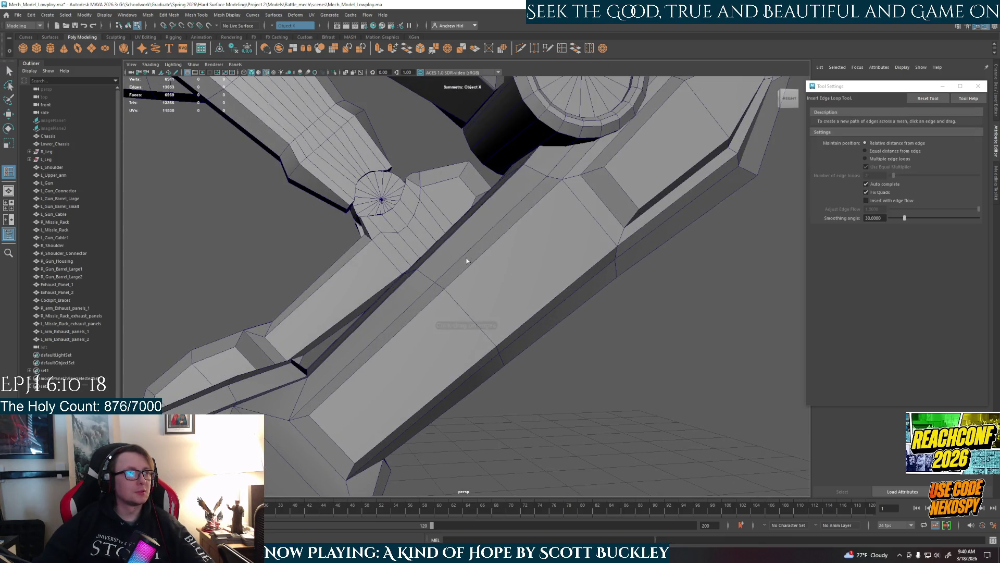
Insert a new edge loop across the shin of R_Lower_Leg
click(474, 261)
click(468, 272)
alt+drag(468, 272, 438, 311)
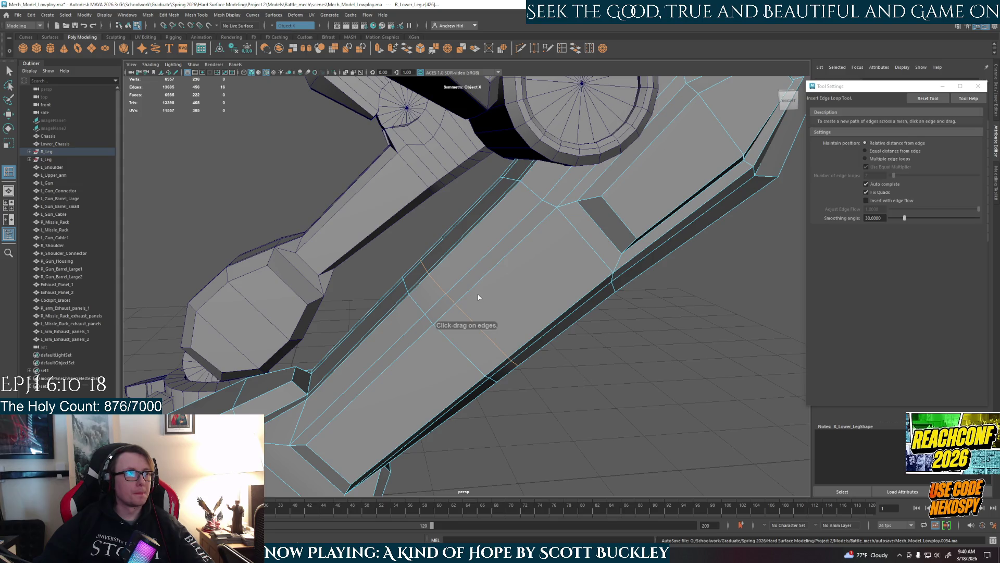
key(w)
key(f)
scroll(493, 264, down, 3)
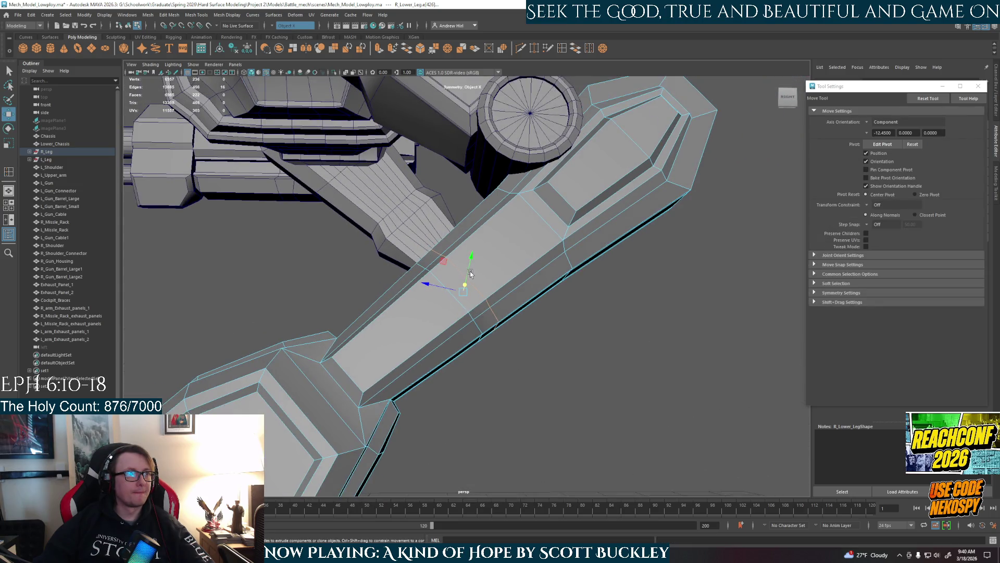
scroll(471, 274, down, 3)
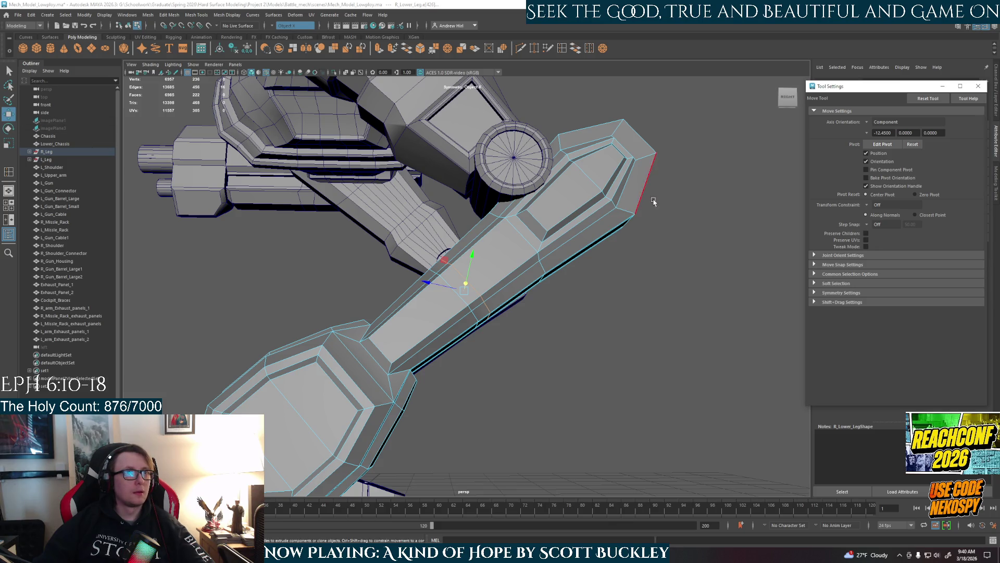
Set the Move tool's axis orientation to World
click(872, 123)
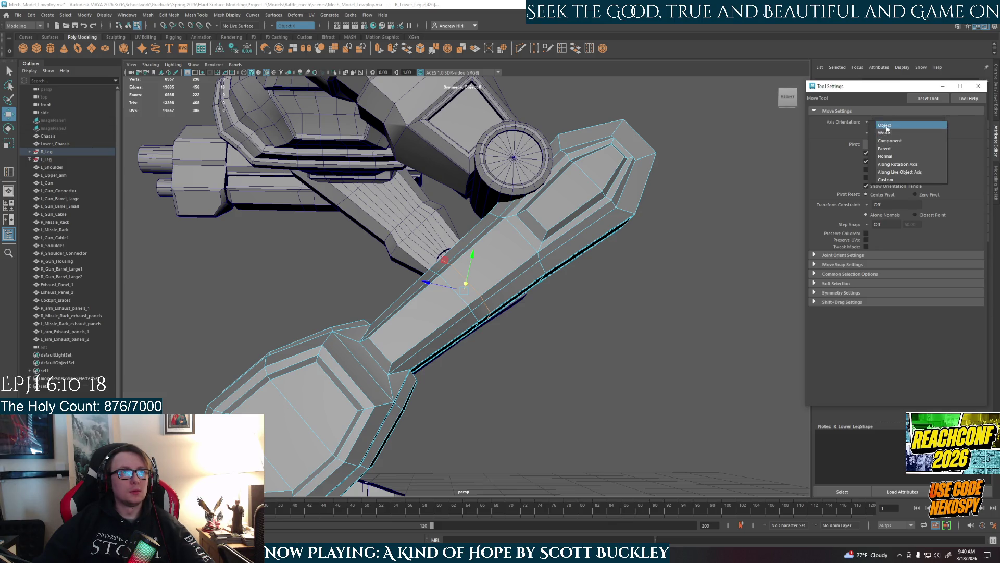
click(888, 126)
click(872, 122)
click(884, 133)
Move shin edges e[208] and e[205] to reshape the shin, then switch to Vertex mode
mouse_move(643, 257)
alt+mouse_down()
mouse_move(623, 281)
mouse_move(645, 273)
mouse_move(623, 269)
alt+mouse_up()
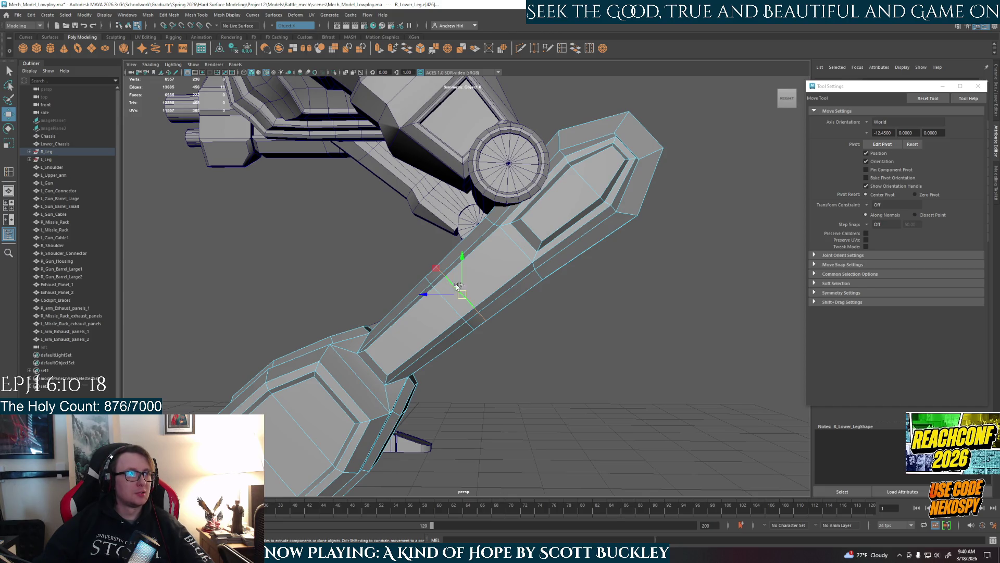
middle_drag(436, 268, 439, 266)
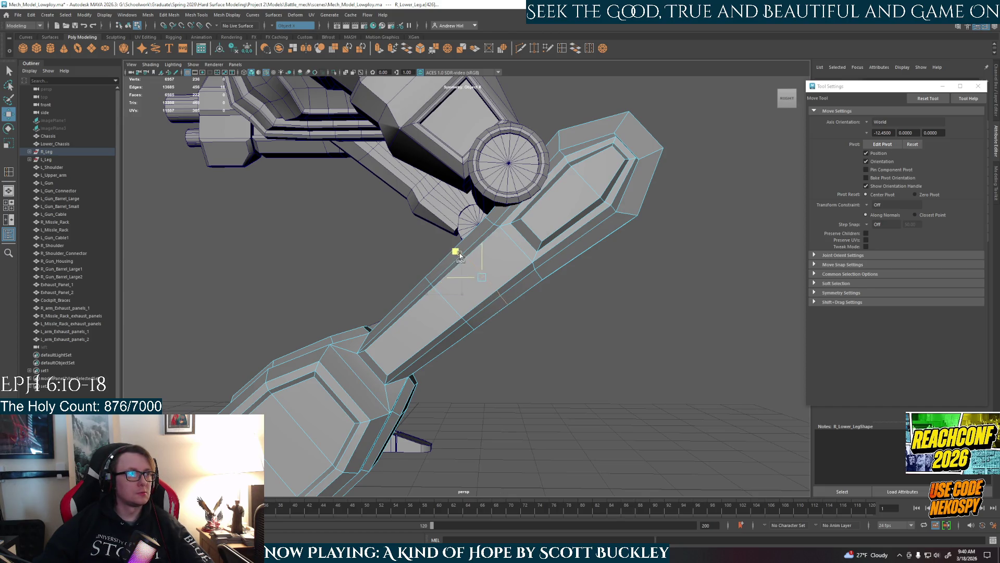
click(451, 306)
drag(424, 283, 422, 284)
click(400, 342)
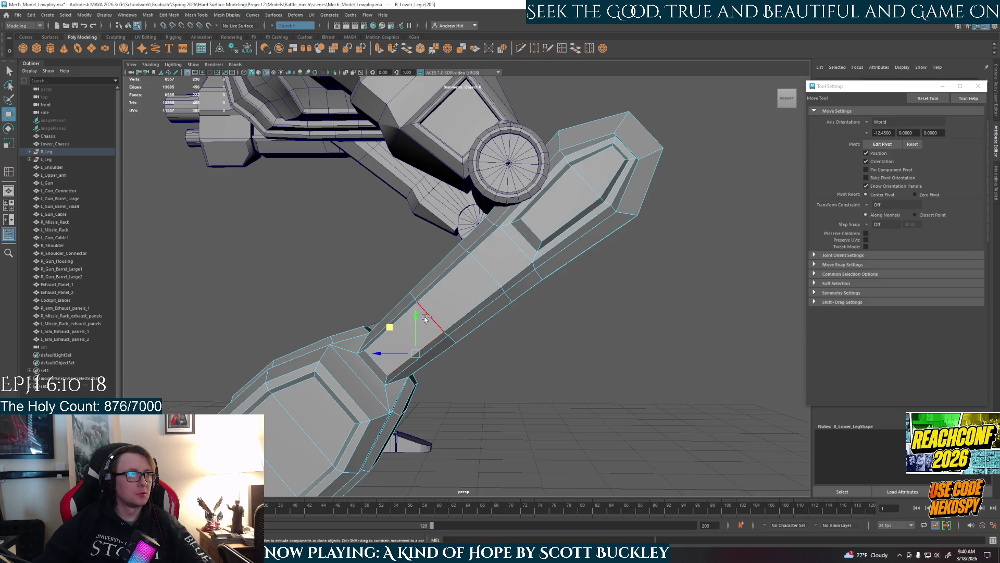
drag(425, 319, 441, 306)
right_click(412, 324)
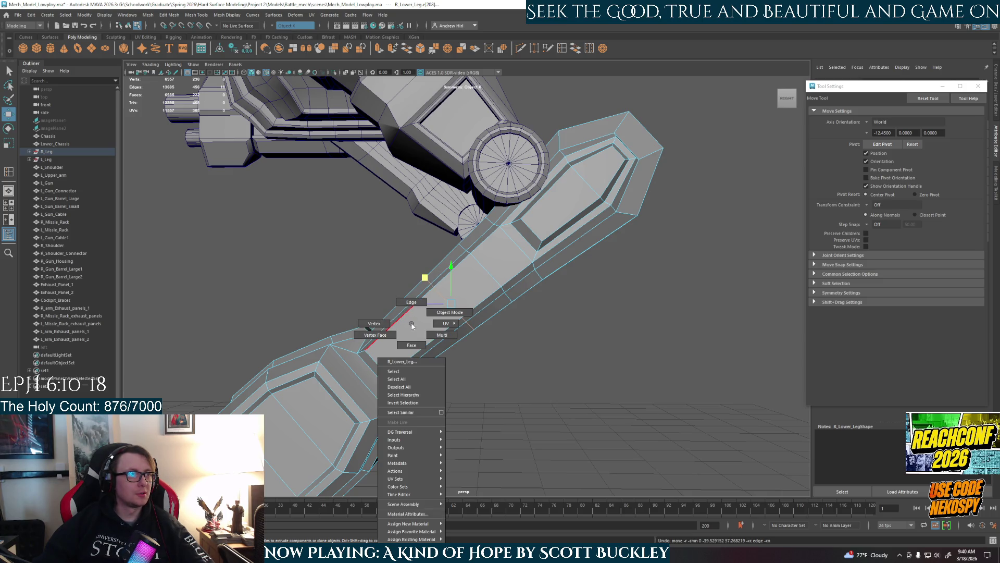
click(379, 319)
alt+drag(379, 319, 448, 346)
scroll(448, 345, up, 3)
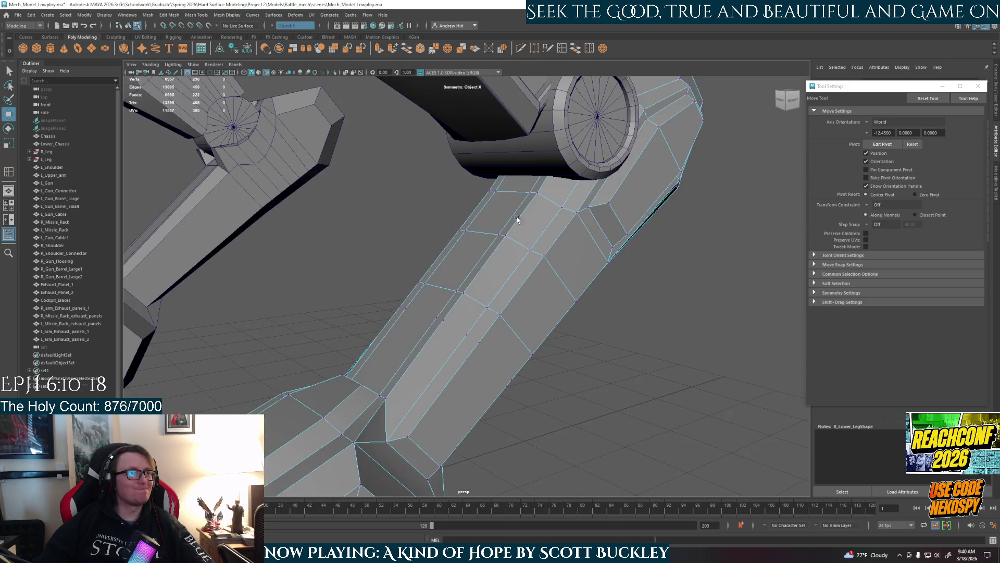
Target-weld the stray vertices on the right lower leg onto their neighbours
click(536, 50)
drag(434, 316, 456, 292)
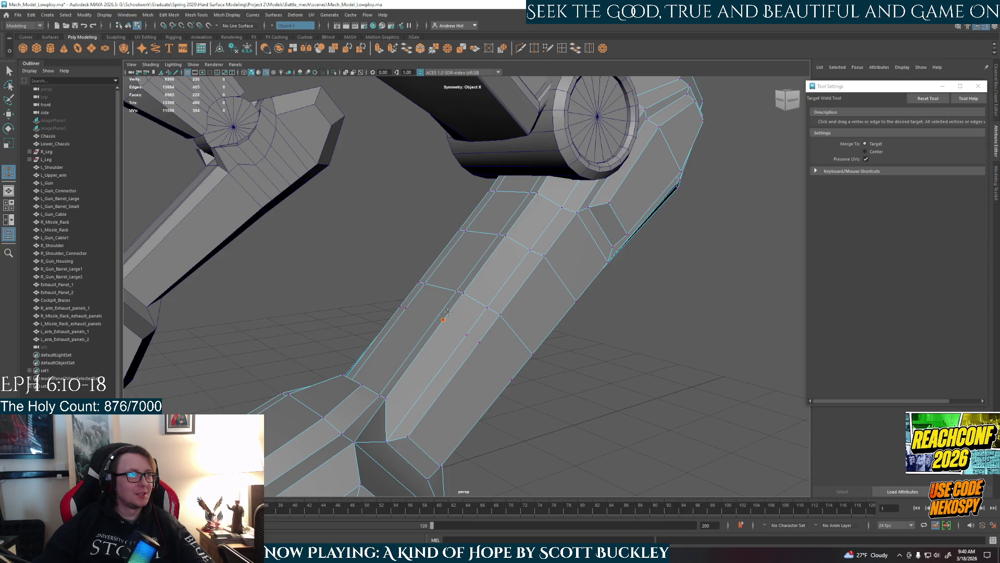
mouse_move(505, 311)
alt+mouse_down()
mouse_move(460, 336)
mouse_move(495, 323)
alt+mouse_up()
mouse_move(495, 323)
alt+mouse_down()
mouse_move(447, 306)
mouse_move(476, 292)
alt+mouse_up()
alt+drag(475, 292, 465, 320)
alt+drag(475, 290, 451, 334)
drag(483, 302, 483, 303)
mouse_move(483, 303)
alt+mouse_down()
mouse_move(494, 349)
mouse_move(488, 319)
alt+mouse_up()
mouse_move(488, 319)
alt+mouse_down()
mouse_move(451, 364)
mouse_move(522, 357)
mouse_move(523, 319)
mouse_move(498, 339)
alt+mouse_up()
Select a shin edge and move it to outline the mid-shin band
mouse_move(501, 300)
alt+mouse_down()
mouse_move(487, 282)
mouse_move(482, 289)
alt+mouse_up()
right_drag(479, 290, 473, 295)
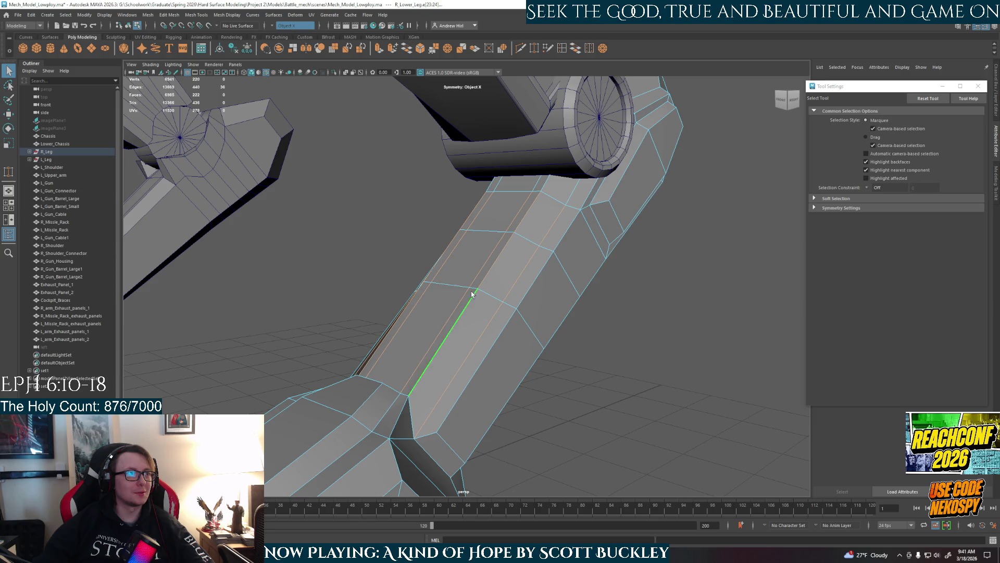
click(474, 295)
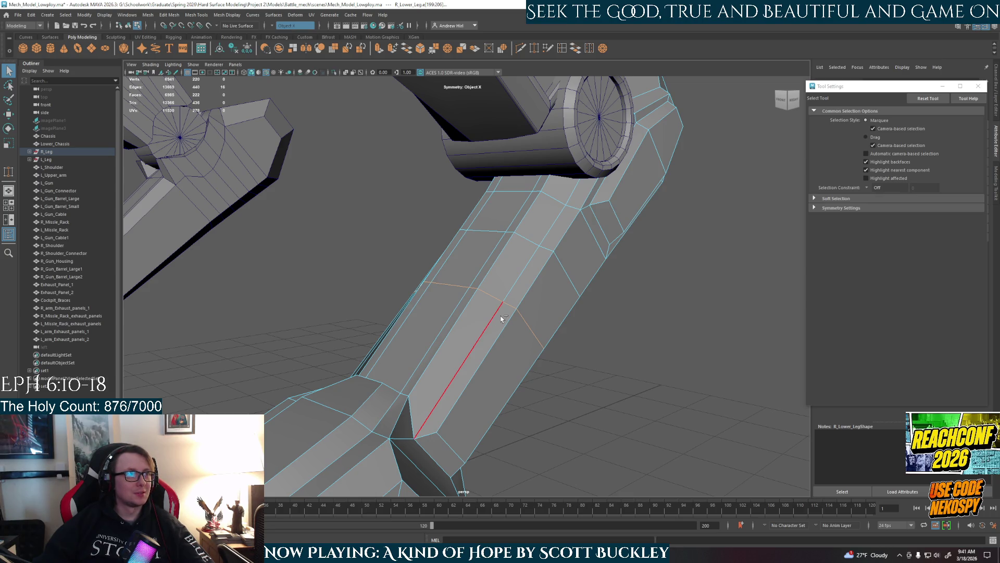
key(w)
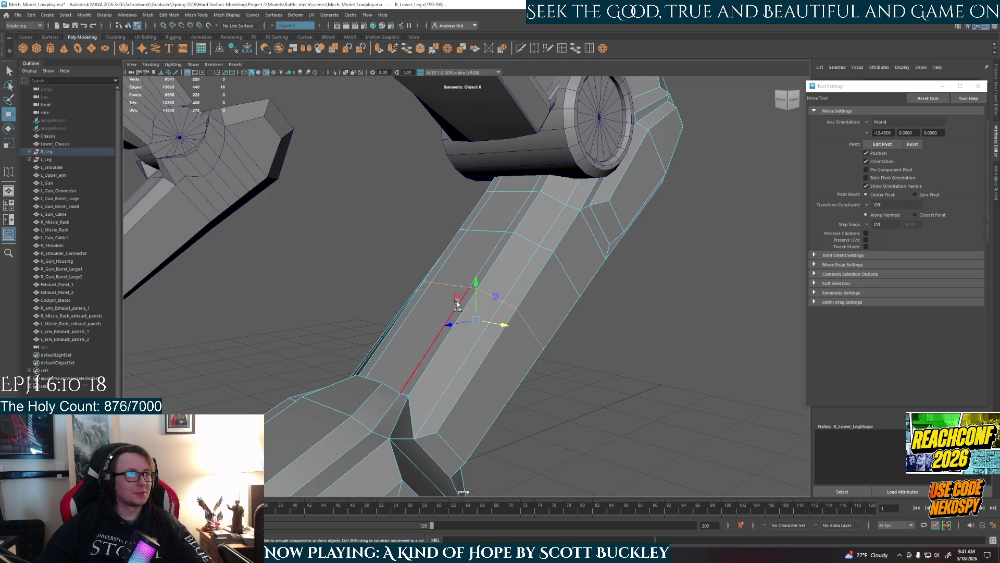
mouse_move(510, 314)
alt+mouse_down()
mouse_move(472, 309)
mouse_move(481, 265)
alt+mouse_up()
Select the loop of faces running around the shin
key(F11)
key(q)
click(474, 287)
shift+double_click(526, 308)
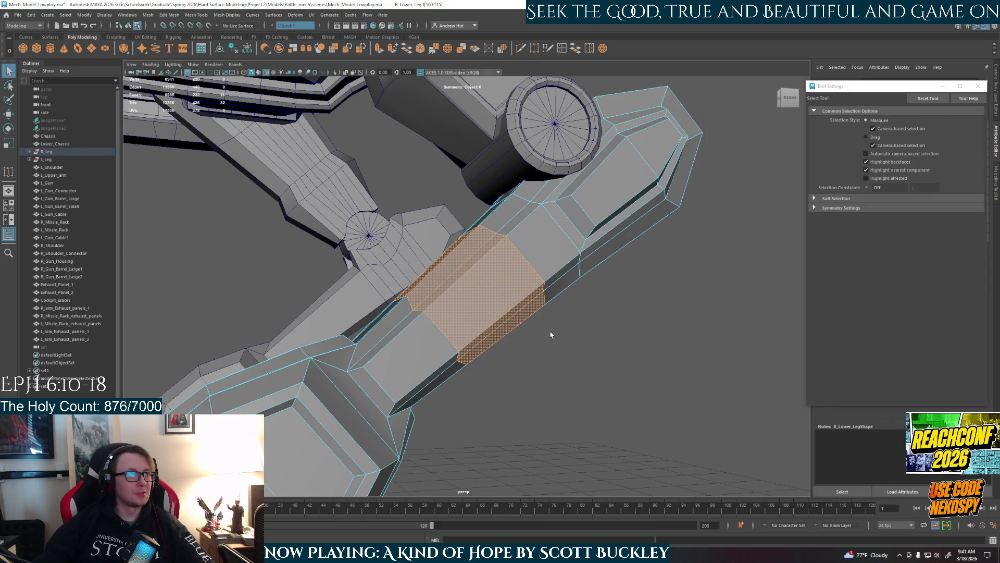
Extrude the shin face loop, adjusting its Local Translate Z, then clear the selection
key(ctrl+e)
mouse_move(441, 306)
alt+mouse_down()
mouse_move(431, 297)
mouse_move(430, 316)
alt+mouse_up()
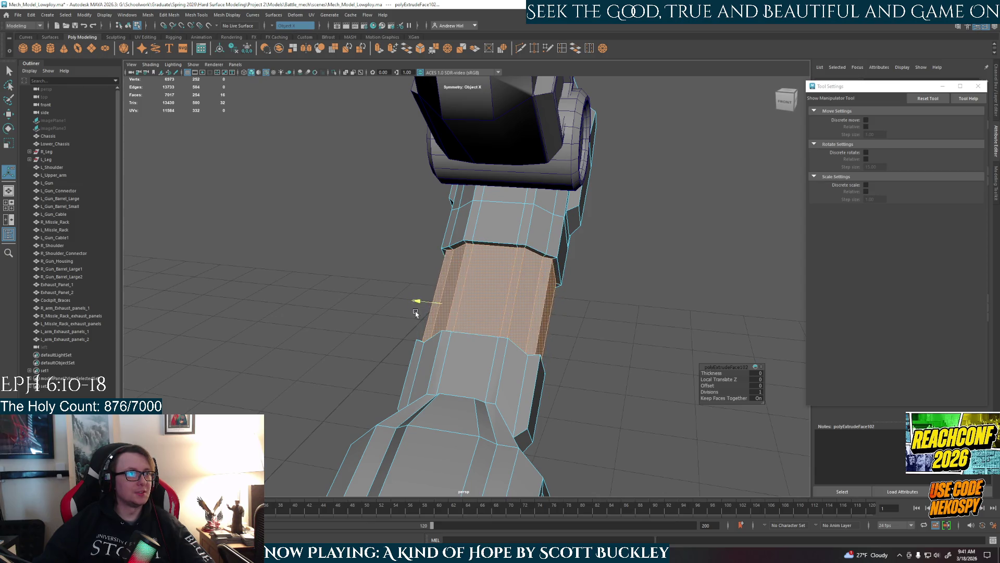
alt+drag(461, 324, 508, 348)
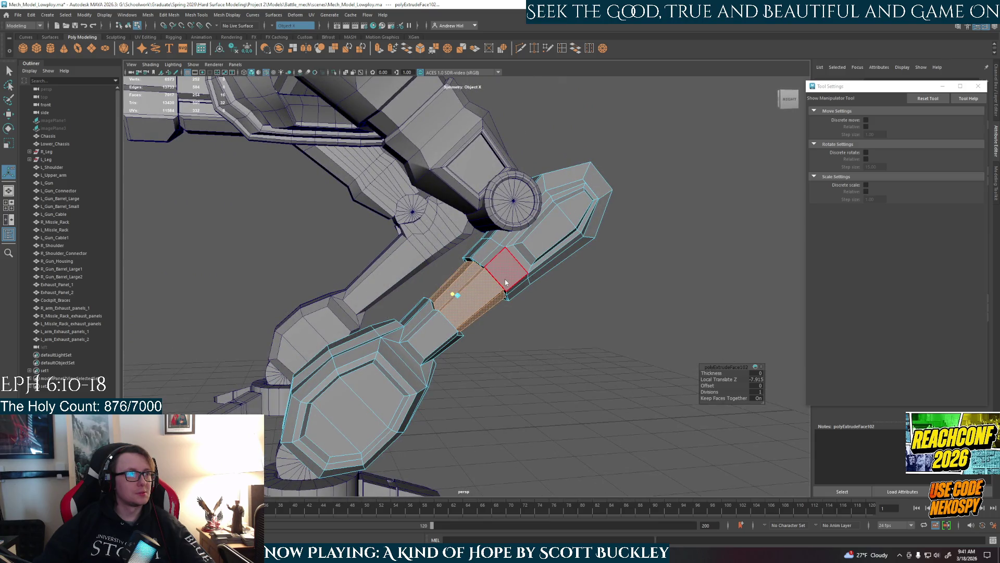
key(q)
key(F8)
scroll(551, 263, down, 5)
mouse_move(598, 346)
alt+mouse_down()
mouse_move(563, 395)
mouse_move(638, 386)
mouse_move(487, 391)
mouse_move(498, 366)
mouse_move(567, 379)
alt+mouse_up()
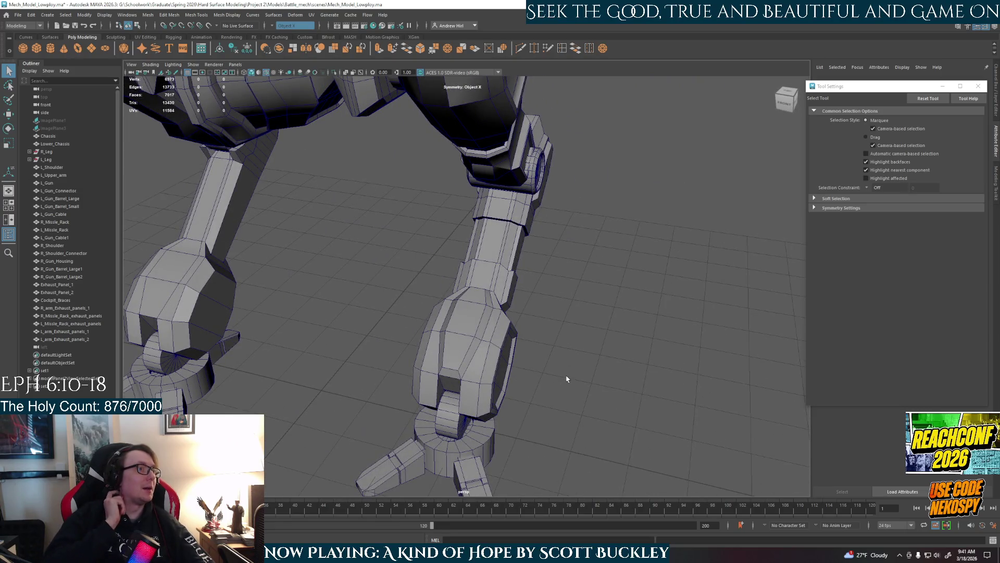
mouse_move(415, 441)
alt+mouse_down()
mouse_move(502, 324)
mouse_move(584, 331)
mouse_move(538, 351)
mouse_move(480, 353)
alt+mouse_up()
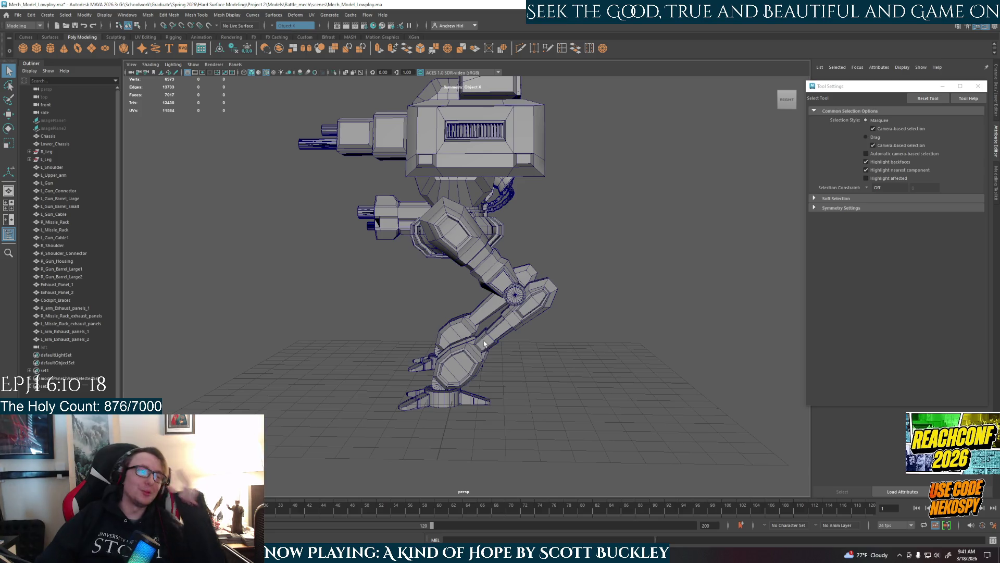
scroll(500, 301, up, 4)
Select the ring of edges around the right lower leg in edge mode
mouse_move(497, 324)
alt+mouse_down()
mouse_move(585, 357)
mouse_move(530, 356)
alt+mouse_up()
mouse_move(420, 348)
alt+mouse_down()
mouse_move(458, 344)
mouse_move(400, 346)
mouse_move(459, 352)
alt+mouse_up()
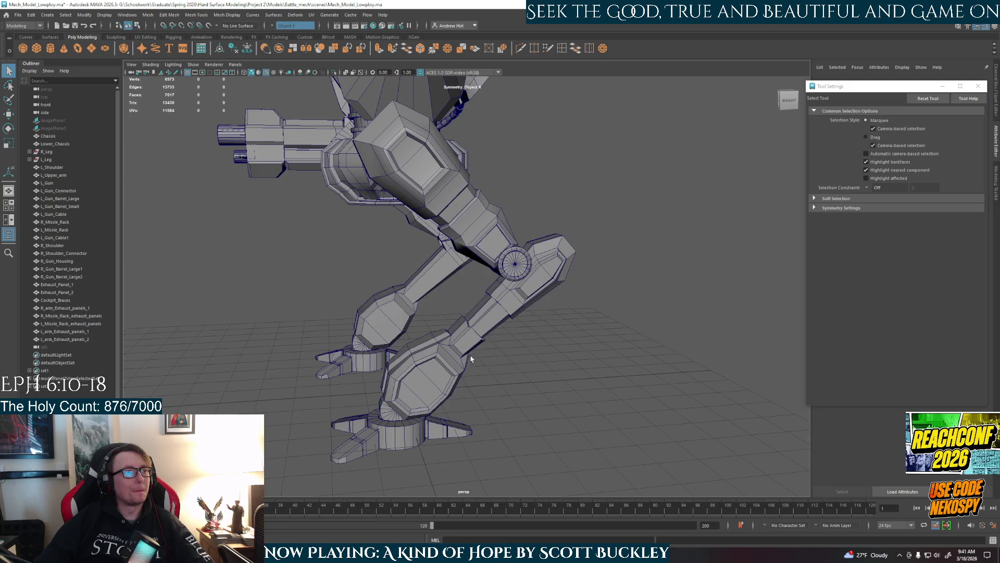
scroll(470, 359, up, 4)
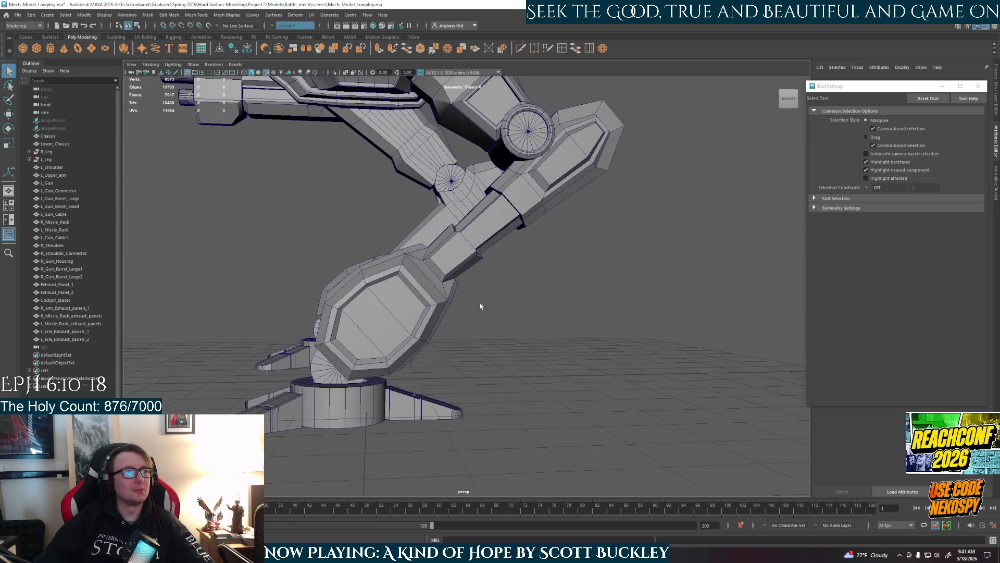
alt+drag(476, 289, 459, 305)
scroll(441, 315, up, 3)
right_click(349, 240)
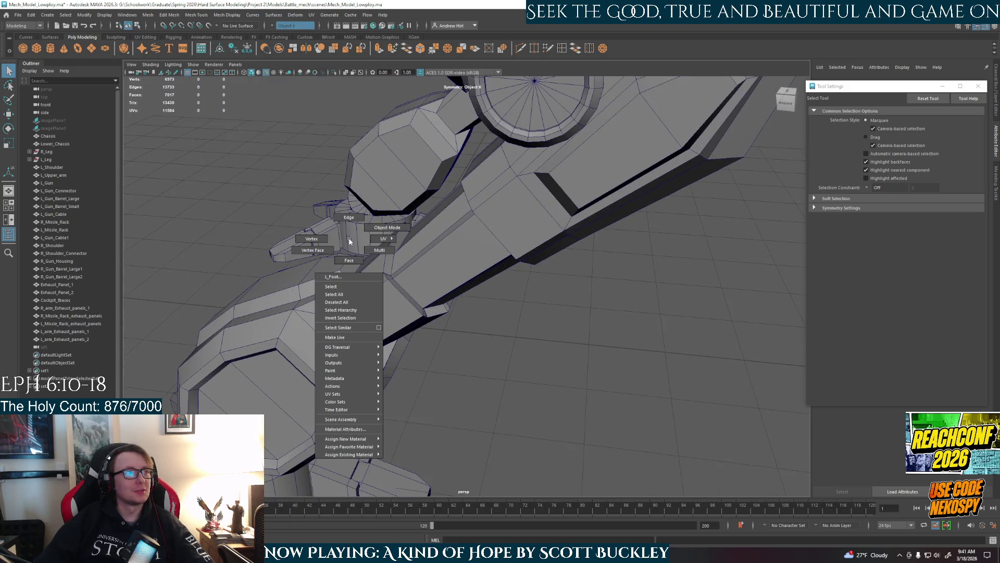
click(352, 215)
right_click(387, 271)
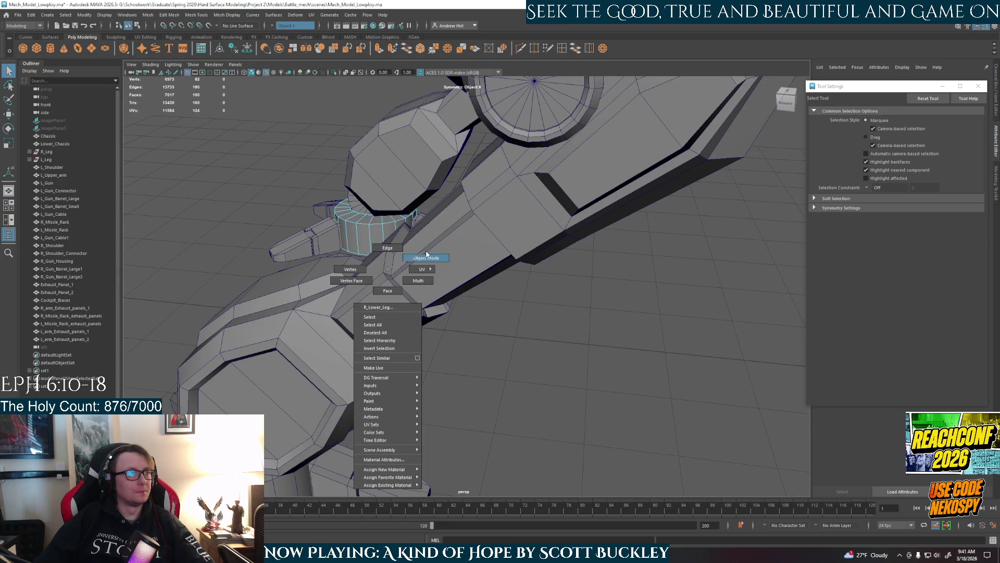
click(425, 259)
click(406, 279)
right_click(400, 280)
click(400, 302)
right_click(384, 262)
click(383, 240)
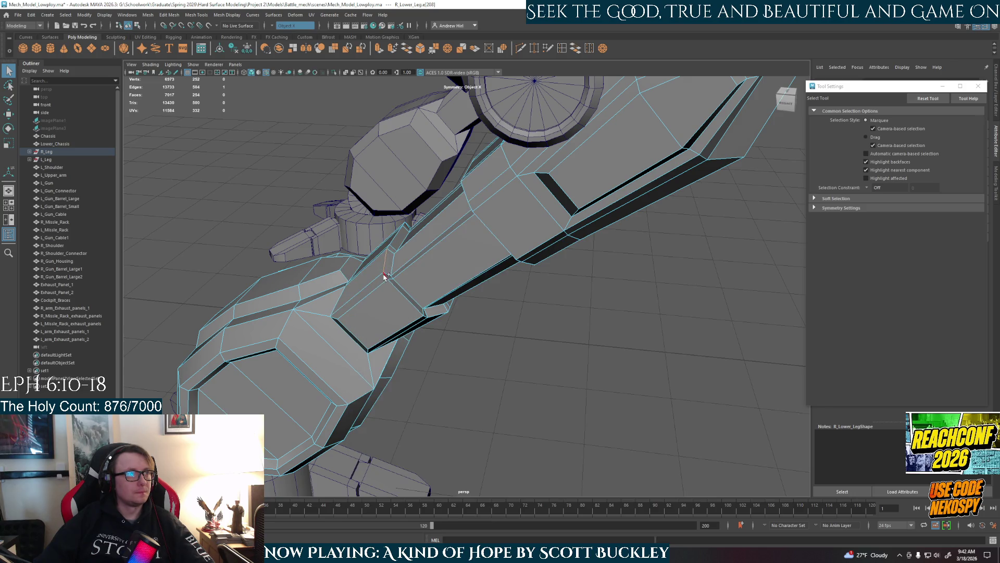
Bevel the edge ring at fraction 0.5 and return to Object Mode
mouse_move(487, 221)
alt+mouse_down()
mouse_move(514, 284)
mouse_move(642, 306)
mouse_move(598, 286)
mouse_move(490, 186)
alt+mouse_up()
key(ctrl+b)
right_click(491, 188)
click(544, 179)
key(q)
click(663, 362)
mouse_move(663, 361)
alt+mouse_down()
mouse_move(410, 331)
mouse_move(453, 352)
mouse_move(570, 353)
mouse_move(468, 372)
mouse_move(516, 348)
mouse_move(471, 346)
mouse_move(482, 292)
mouse_move(521, 313)
mouse_move(570, 288)
mouse_move(536, 297)
mouse_move(565, 392)
mouse_move(650, 380)
mouse_move(456, 383)
mouse_move(500, 366)
mouse_move(573, 368)
mouse_move(468, 353)
mouse_move(477, 356)
alt+mouse_up()
scroll(457, 384, up, 10)
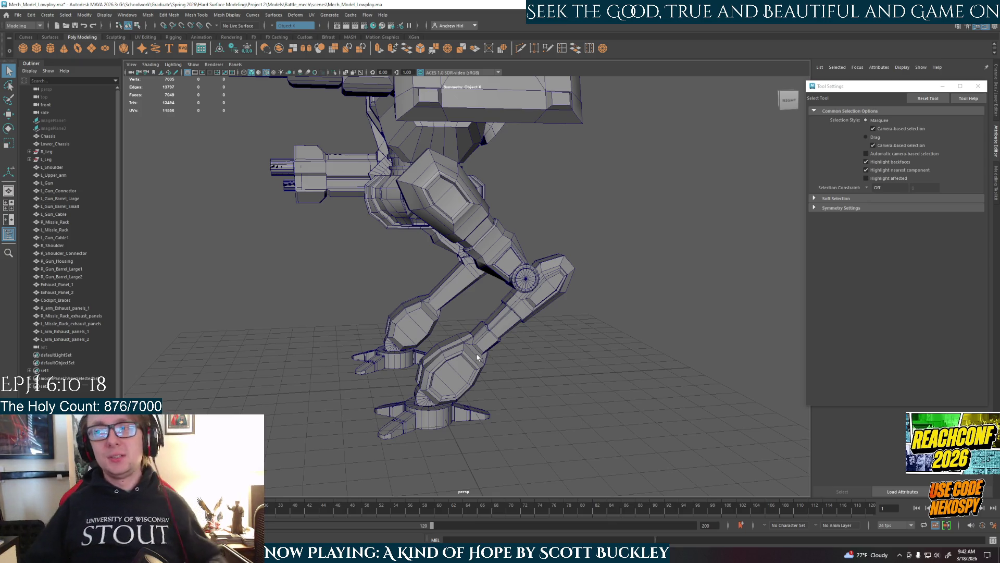
mouse_move(467, 282)
alt+mouse_down()
mouse_move(473, 330)
mouse_move(564, 352)
mouse_move(532, 228)
mouse_move(440, 226)
mouse_move(478, 223)
mouse_move(527, 249)
mouse_move(550, 247)
mouse_move(521, 305)
mouse_move(440, 357)
mouse_move(331, 284)
mouse_move(287, 278)
alt+mouse_up()
scroll(484, 334, up, 5)
click(577, 342)
mouse_move(616, 254)
alt+mouse_down()
mouse_move(589, 269)
mouse_move(621, 280)
mouse_move(562, 230)
mouse_move(530, 326)
mouse_move(641, 334)
mouse_move(672, 319)
mouse_move(579, 228)
mouse_move(558, 272)
mouse_move(672, 283)
mouse_move(739, 273)
mouse_move(618, 335)
mouse_move(529, 342)
alt+mouse_up()
scroll(559, 227, up, 3)
scroll(614, 334, up, 3)
scroll(491, 287, up, 3)
click(589, 320)
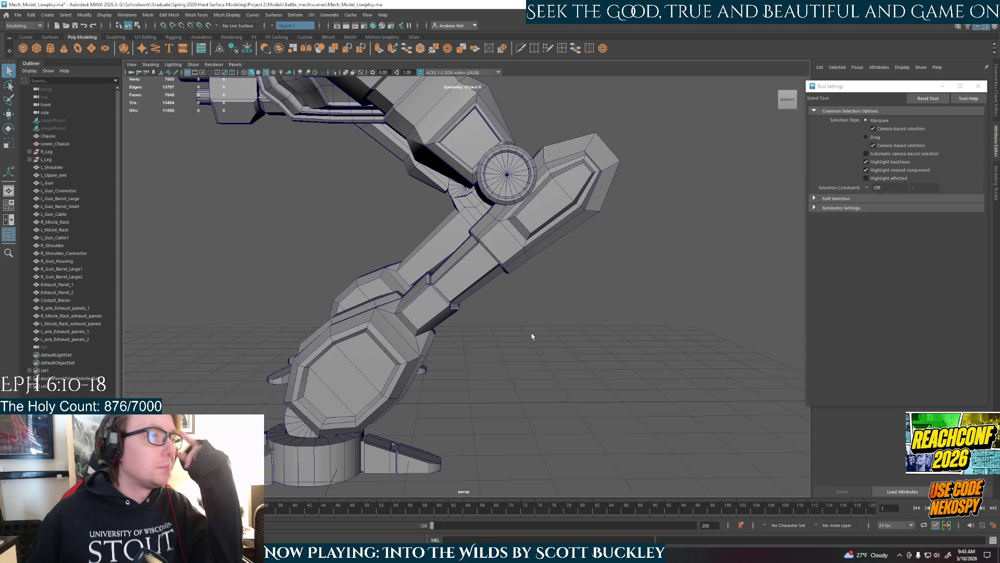
mouse_move(532, 336)
alt+mouse_down()
mouse_move(562, 257)
mouse_move(625, 248)
mouse_move(610, 226)
mouse_move(568, 230)
mouse_move(562, 261)
mouse_move(499, 256)
mouse_move(560, 308)
mouse_move(717, 287)
mouse_move(667, 271)
mouse_move(527, 298)
alt+mouse_up()
click(536, 298)
alt+right_drag(536, 298, 532, 315)
mouse_move(530, 318)
alt+mouse_down()
mouse_move(567, 254)
mouse_move(539, 279)
mouse_move(493, 276)
mouse_move(597, 297)
alt+mouse_up()
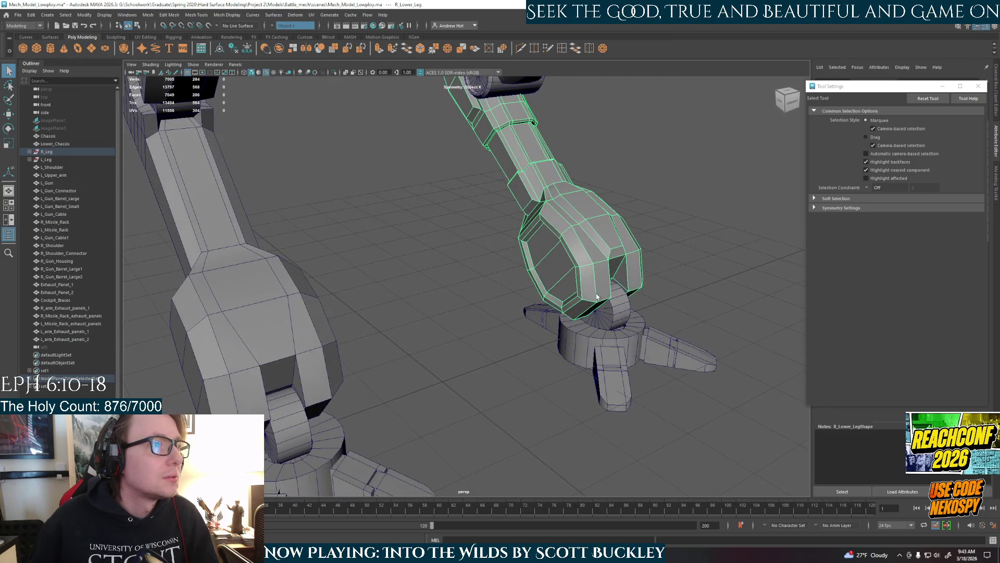
scroll(597, 297, down, 4)
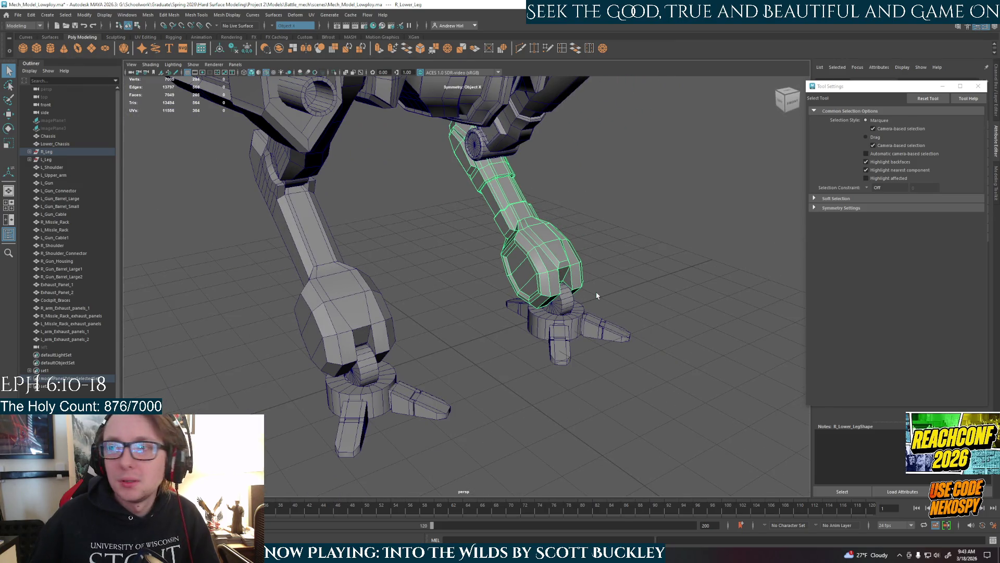
mouse_move(596, 292)
alt+mouse_down()
mouse_move(485, 286)
mouse_move(468, 346)
alt+mouse_up()
click(470, 337)
scroll(495, 356, up, 3)
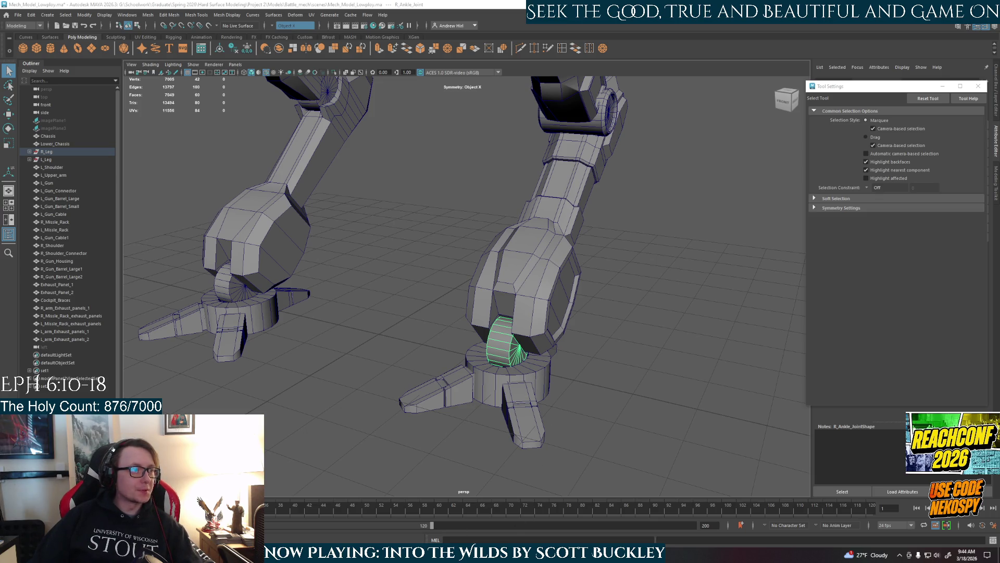
key(alt+Tab)
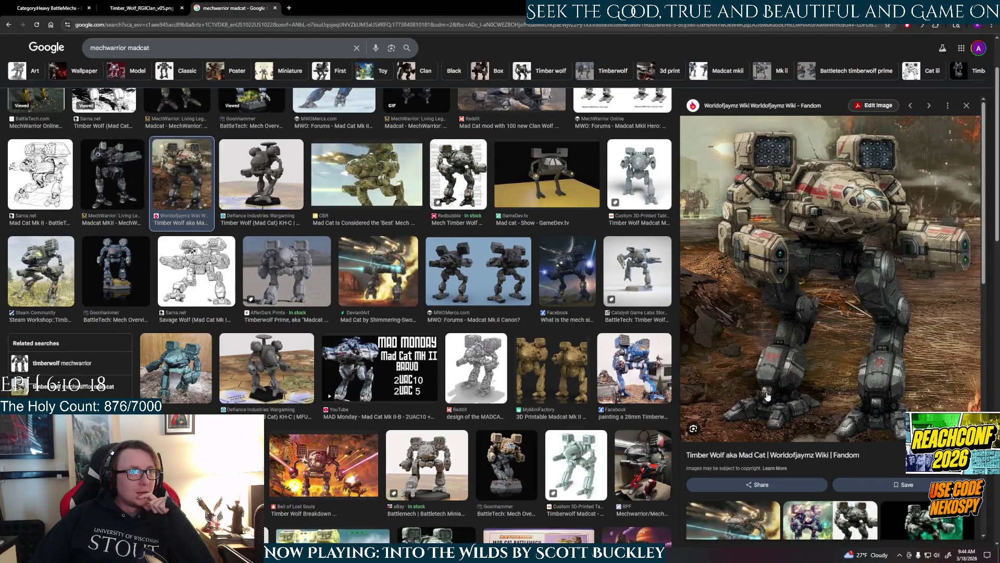
Preview Mad Cat and Timber Wolf images, ending on the gold Madcat Mk II, then return to Maya
click(656, 195)
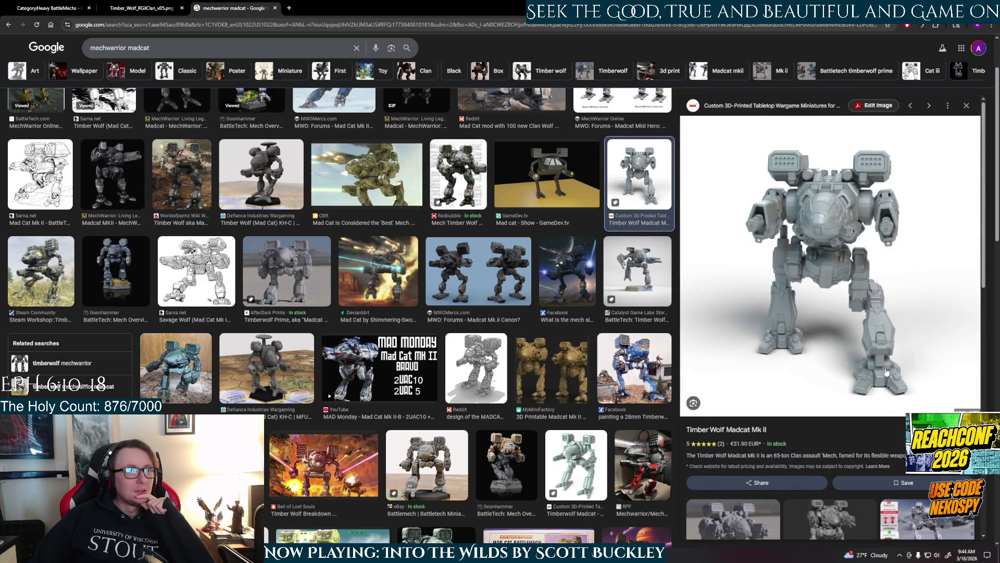
click(265, 167)
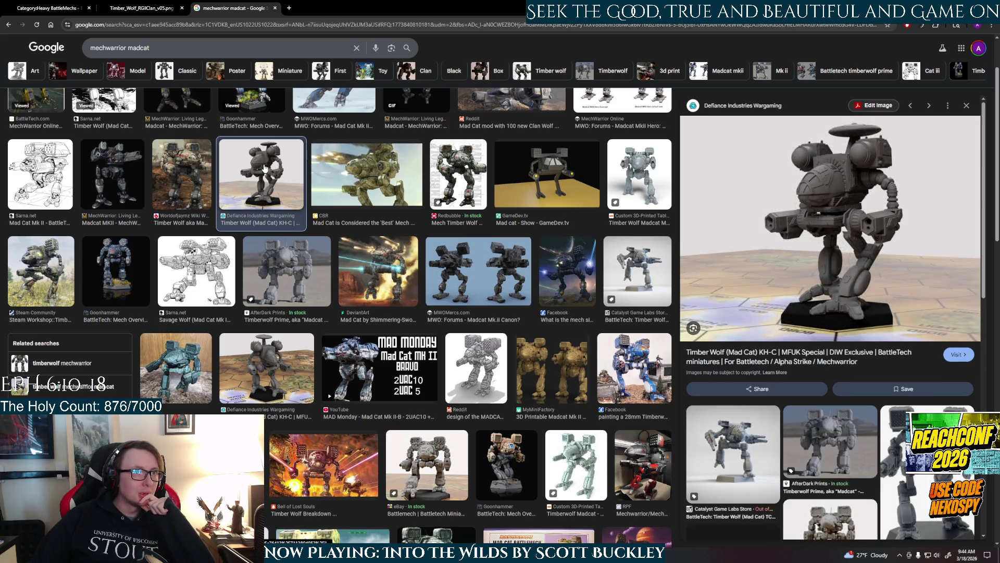
click(136, 181)
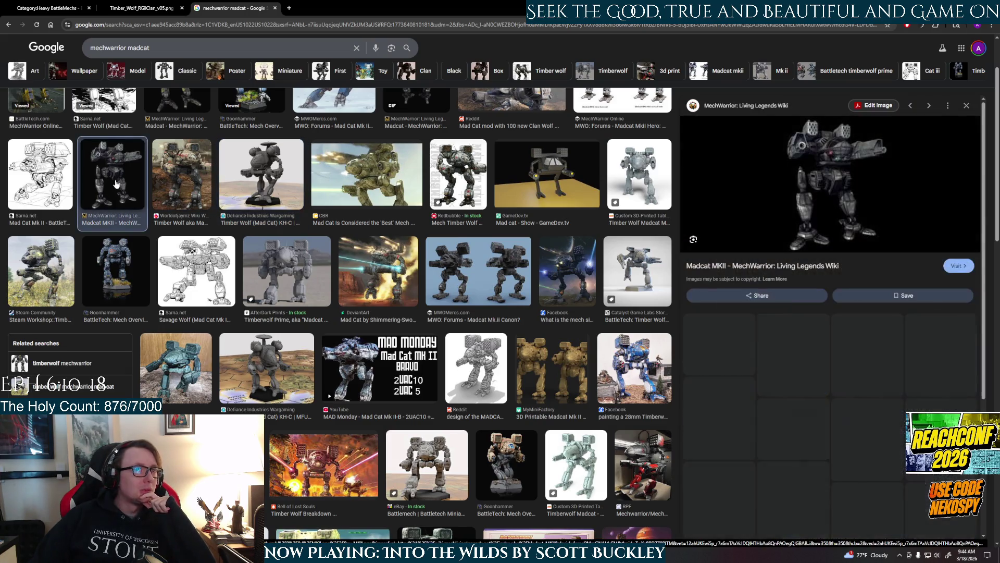
click(169, 182)
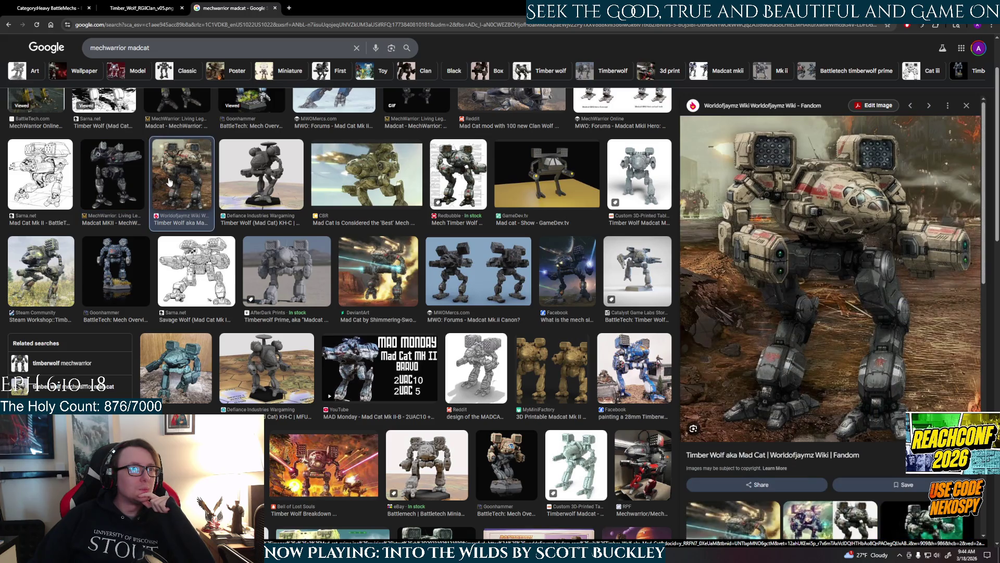
click(27, 198)
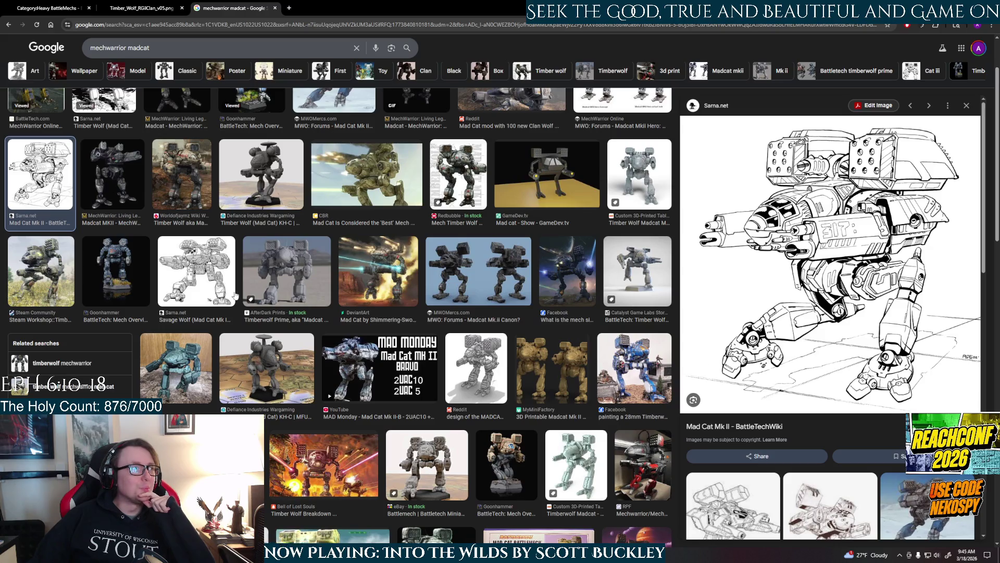
click(198, 296)
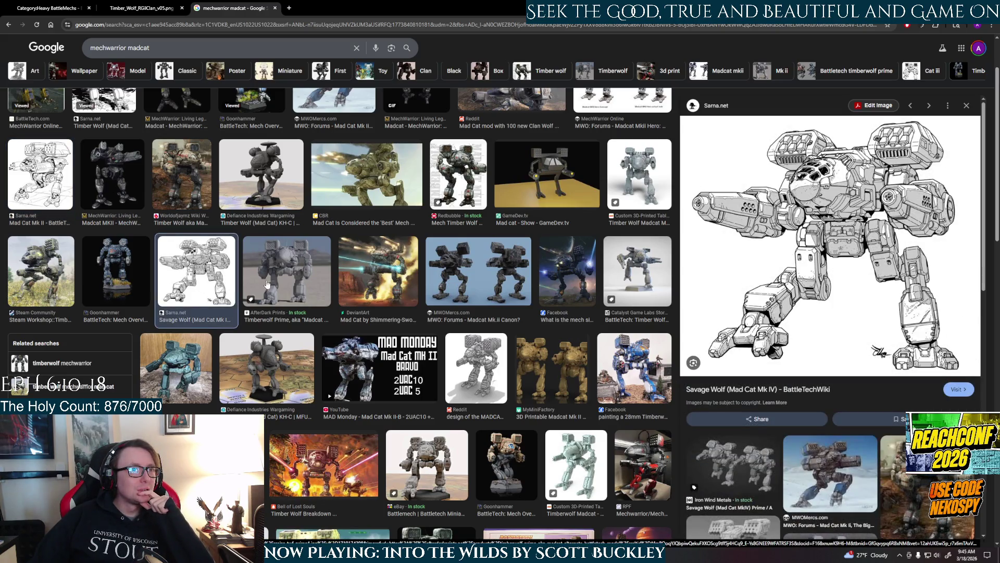
click(300, 288)
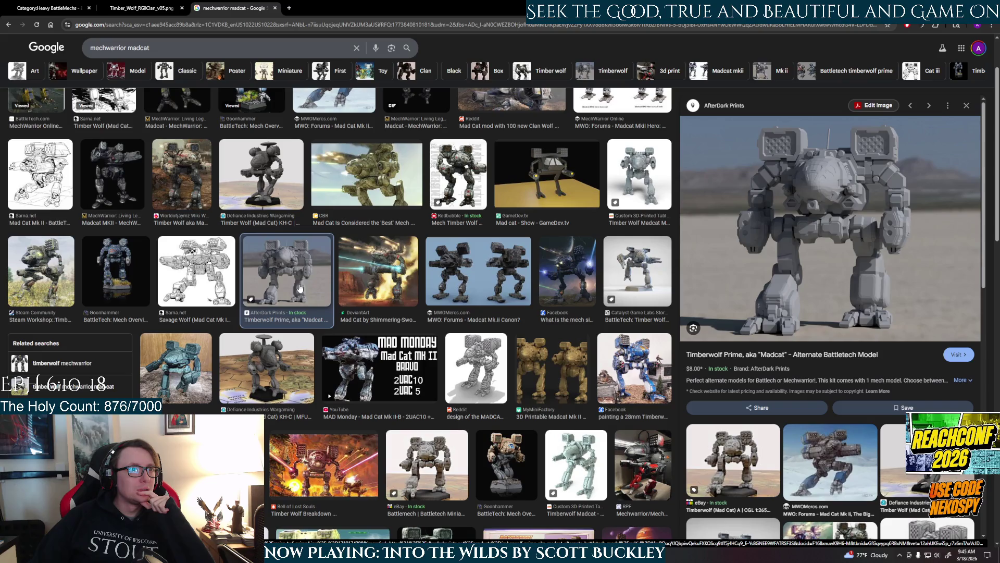
click(30, 299)
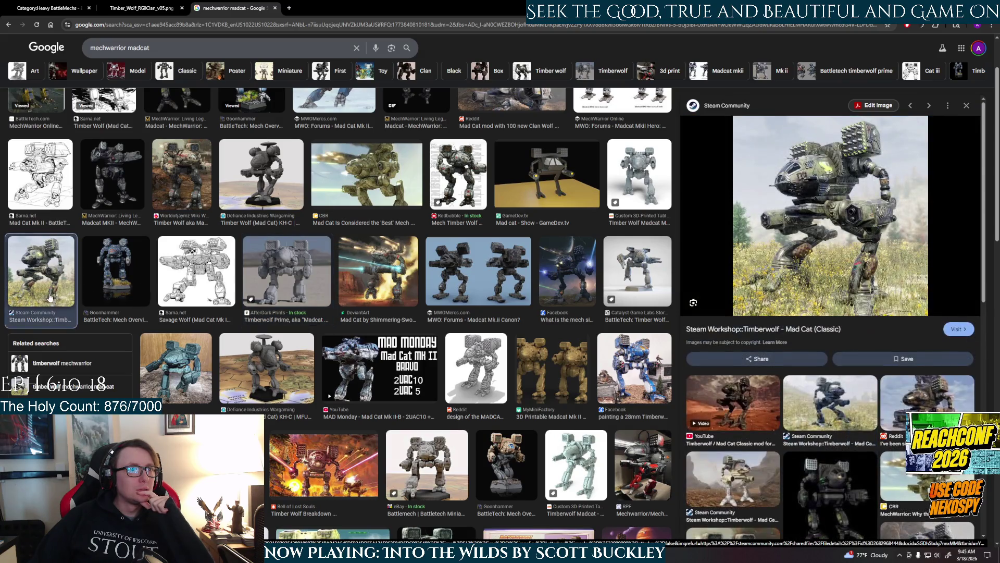
click(498, 388)
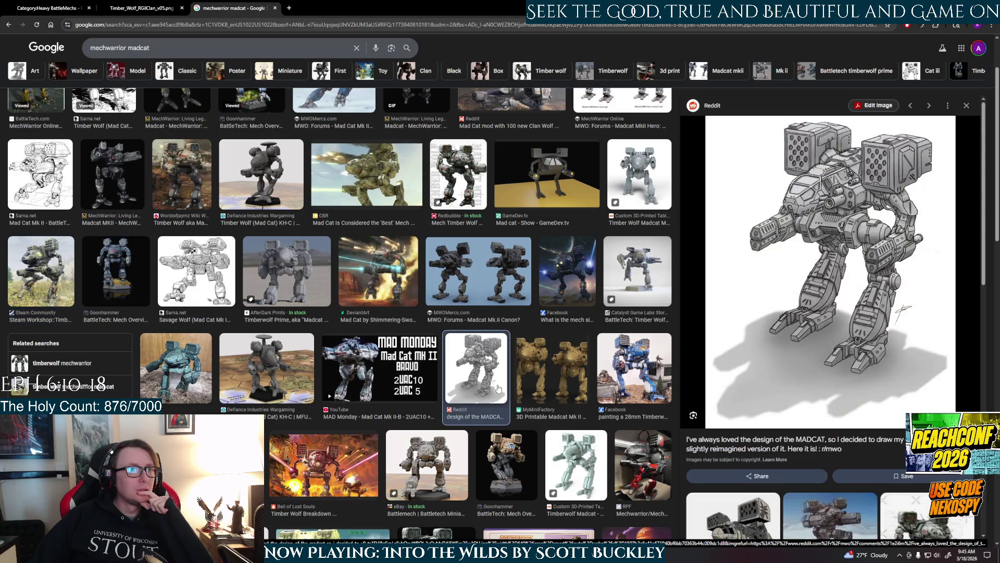
click(557, 397)
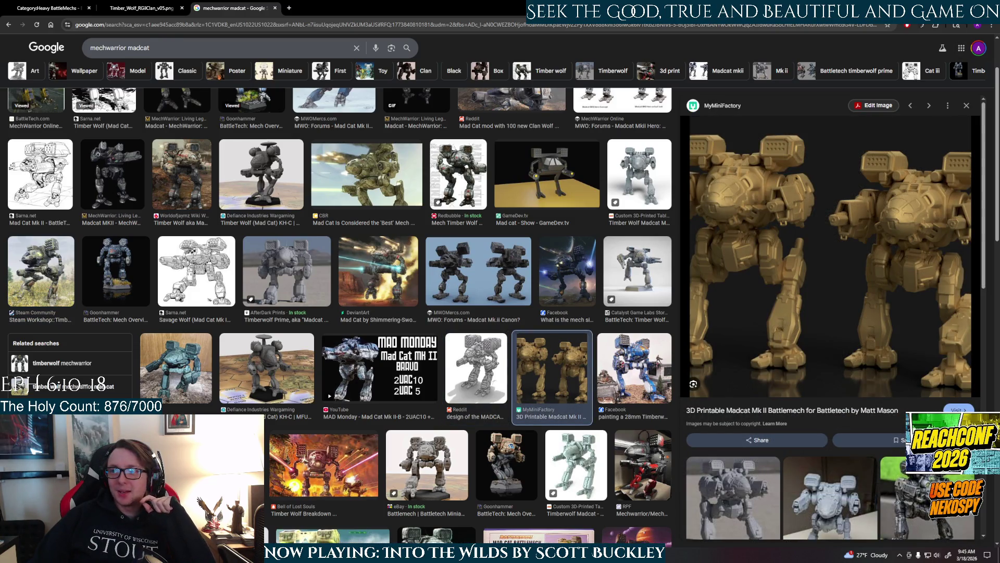
key(alt+Tab)
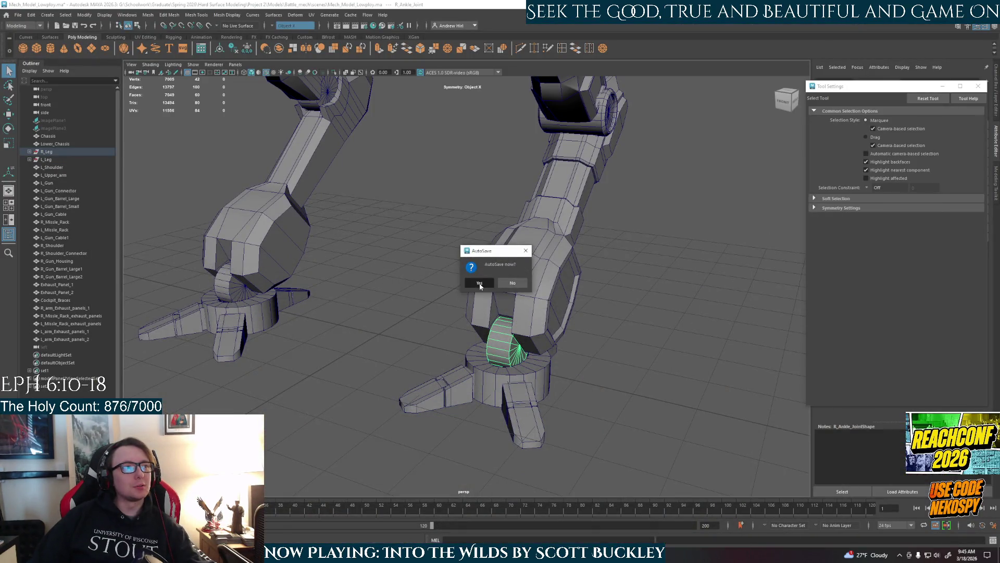
Accept the AutoSave prompt and isolate R_Lower_Leg in the viewport
click(480, 285)
click(537, 279)
key(ctrl+1)
key(f)
mouse_move(537, 279)
alt+mouse_down()
mouse_move(552, 296)
mouse_move(565, 277)
mouse_move(561, 245)
mouse_move(536, 268)
alt+mouse_up()
scroll(552, 296, up, 5)
Bevel the edges along the bottom of the lower leg and return to Object Mode
right_drag(502, 217, 496, 208)
click(484, 266)
shift+click(485, 265)
shift+click(529, 329)
key(ctrl+b)
mouse_move(530, 329)
alt+mouse_down()
mouse_move(569, 340)
mouse_move(543, 334)
mouse_move(547, 354)
mouse_move(552, 323)
alt+mouse_up()
scroll(552, 313, down, 3)
right_click(555, 283)
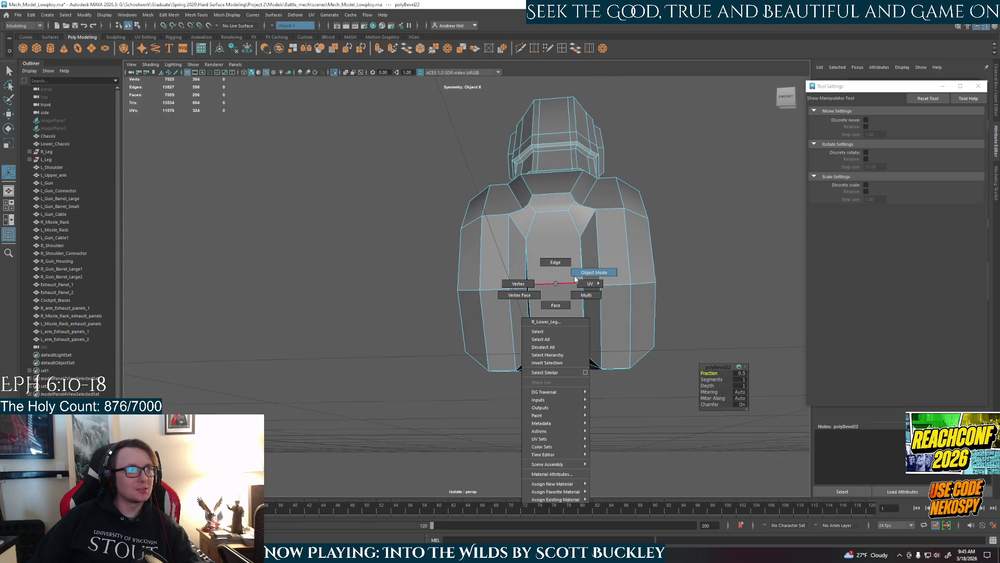
click(590, 272)
key(q)
Orbit around the leg and foot to inspect the beveled lower edge
mouse_move(714, 308)
alt+mouse_down()
mouse_move(665, 310)
mouse_move(667, 281)
mouse_move(680, 312)
mouse_move(659, 384)
mouse_move(691, 392)
mouse_move(636, 328)
mouse_move(592, 319)
mouse_move(625, 336)
mouse_move(655, 319)
mouse_move(502, 311)
mouse_move(609, 326)
mouse_move(514, 356)
mouse_move(556, 263)
mouse_move(490, 336)
alt+mouse_up()
mouse_move(489, 336)
right_down()
mouse_move(487, 323)
mouse_move(489, 339)
right_up()
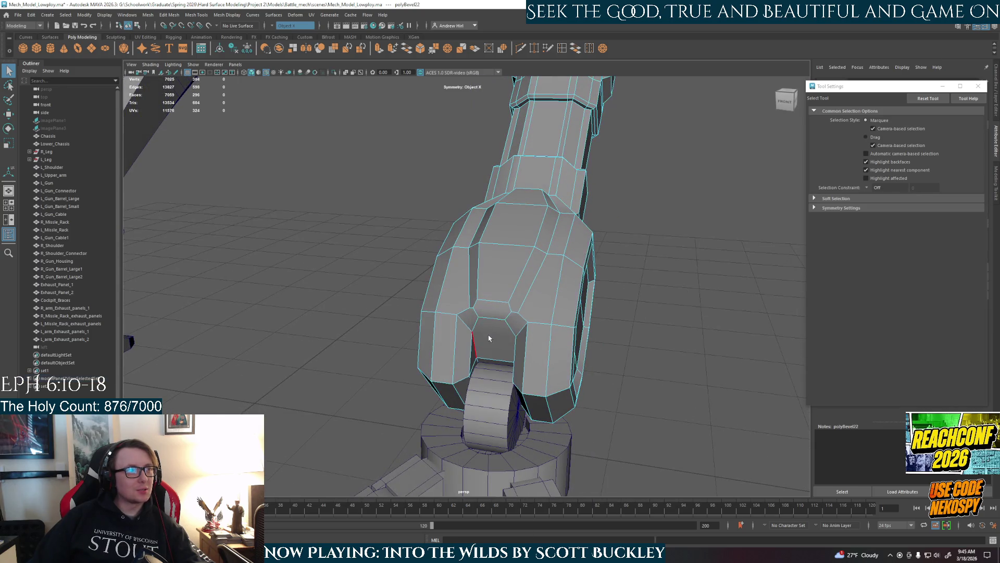
mouse_move(489, 321)
alt+mouse_down()
mouse_move(586, 379)
mouse_move(630, 297)
alt+mouse_up()
right_drag(632, 293, 672, 275)
scroll(698, 307, down, 5)
right_drag(520, 263, 521, 277)
mouse_move(521, 281)
alt+mouse_down()
mouse_move(636, 346)
mouse_move(529, 337)
mouse_move(610, 339)
alt+mouse_up()
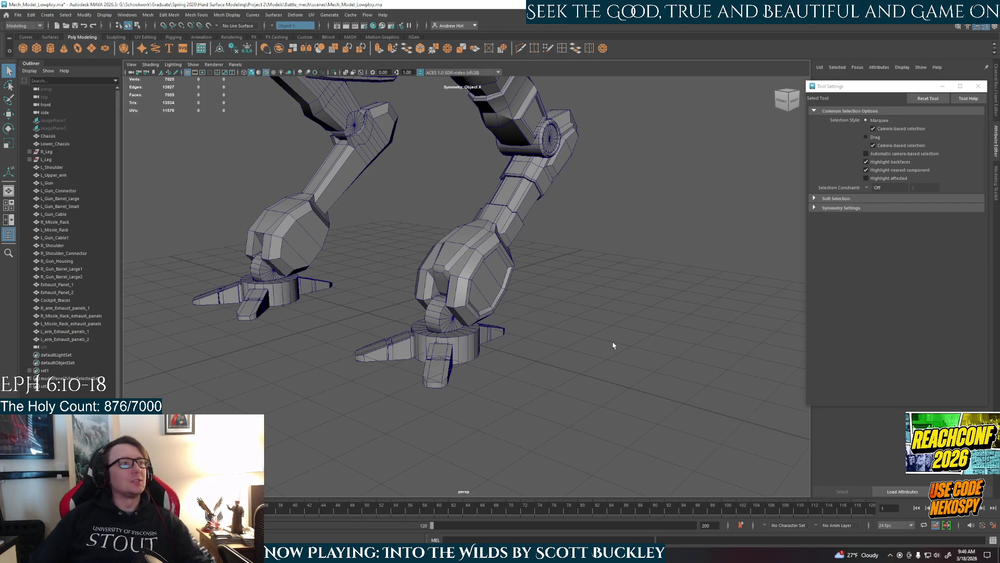
scroll(488, 265, up, 8)
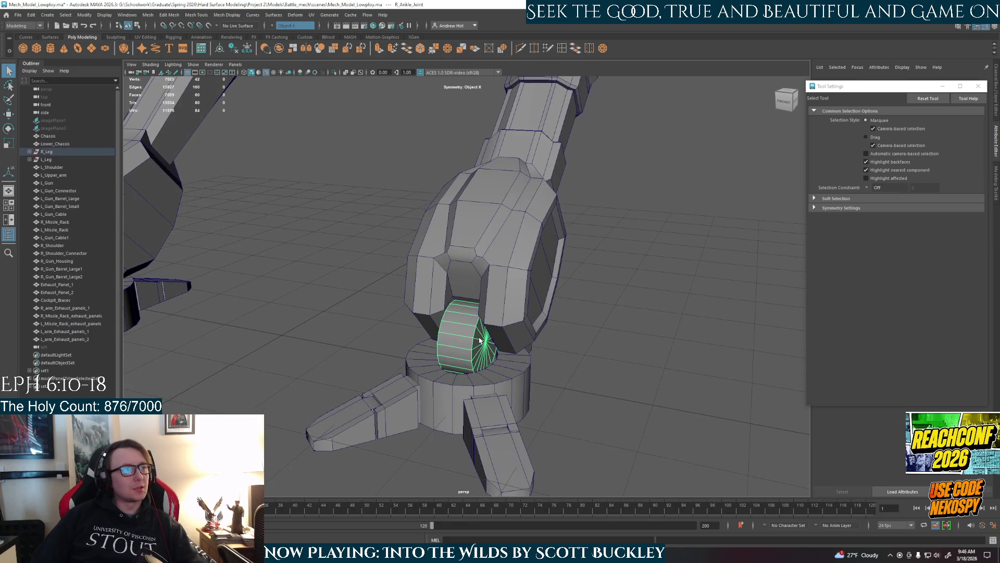
Isolate the ankle joint cylinder and bevel both cap edge loops at fraction 0.2
click(482, 341)
mouse_move(482, 341)
alt+mouse_down()
mouse_move(533, 334)
mouse_move(516, 289)
alt+mouse_up()
key(ctrl+1)
right_drag(516, 289, 520, 235)
double_click(567, 228)
shift+double_click(605, 219)
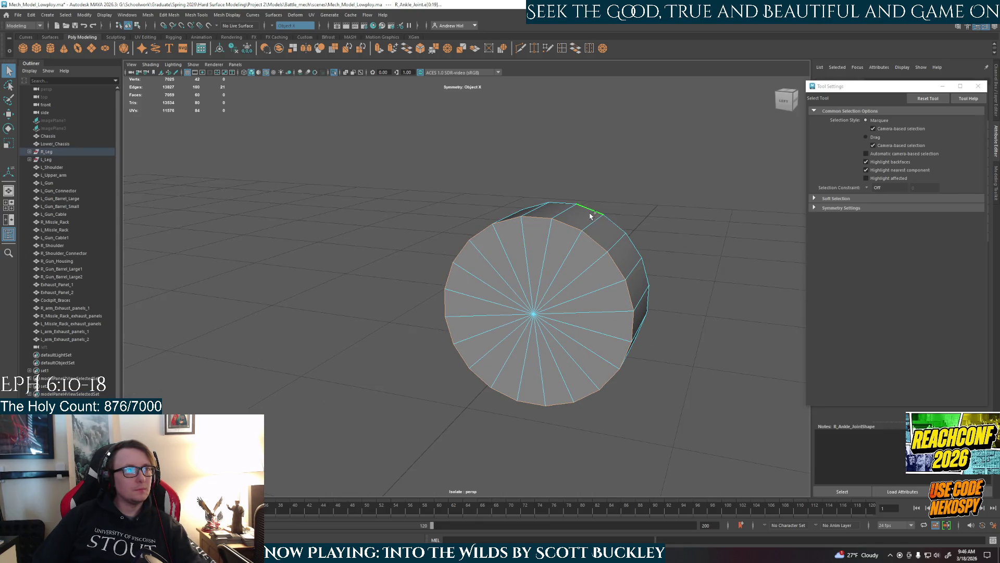
alt+drag(645, 258, 550, 297)
key(ctrl+b)
mouse_move(719, 375)
alt+mouse_down()
mouse_move(652, 365)
mouse_move(728, 368)
alt+mouse_up()
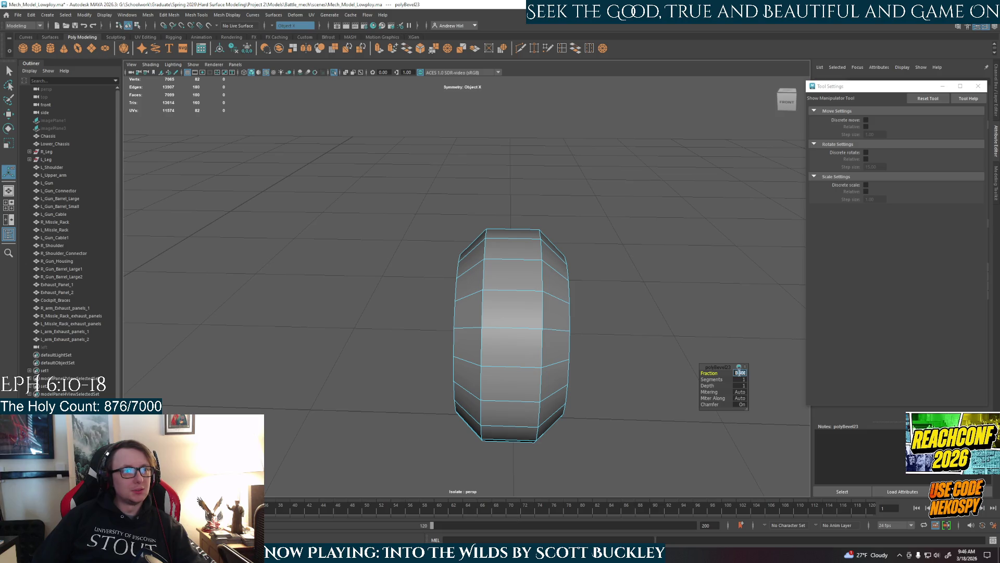
text(0.2)
key(Return)
mouse_move(643, 373)
alt+mouse_down()
mouse_move(536, 375)
mouse_move(460, 307)
alt+mouse_up()
Extrude both end cap faces and scale them inward to leave a rim
right_drag(376, 275, 412, 266)
double_click(385, 336)
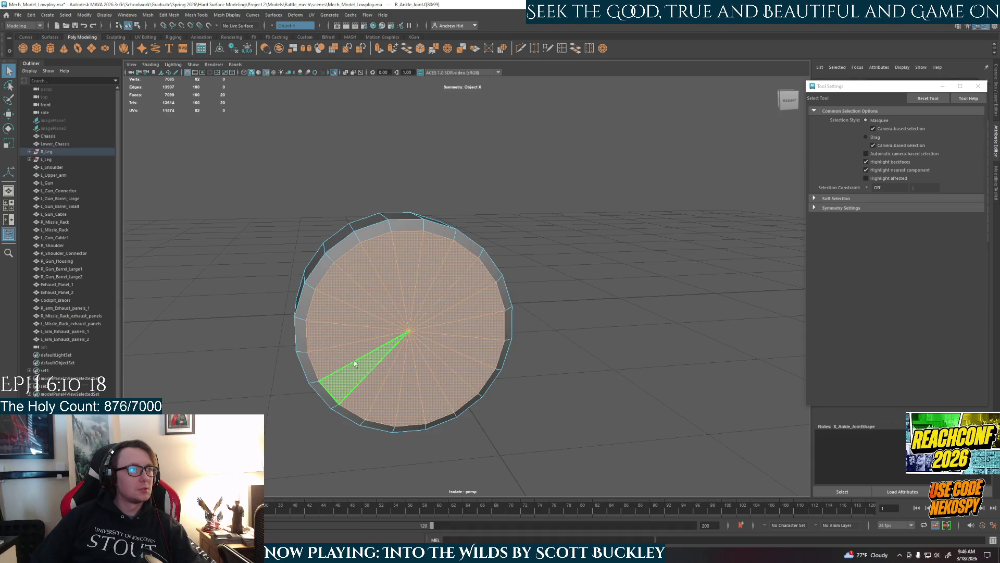
alt+drag(385, 336, 545, 373)
shift+double_click(560, 325)
alt+drag(561, 326, 599, 329)
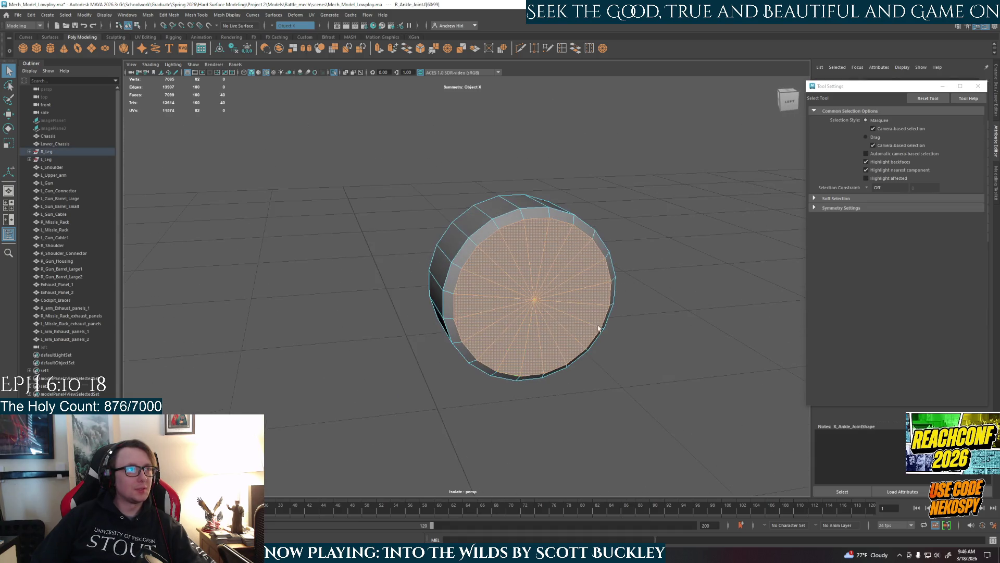
key(ctrl+e)
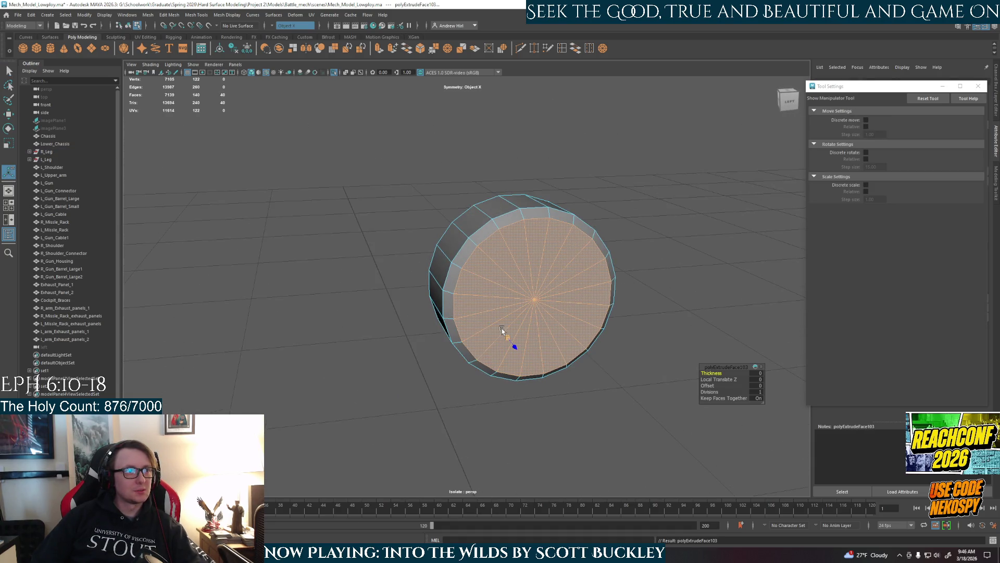
key(r)
mouse_move(524, 286)
mouse_down()
mouse_move(508, 288)
mouse_move(541, 315)
mouse_up()
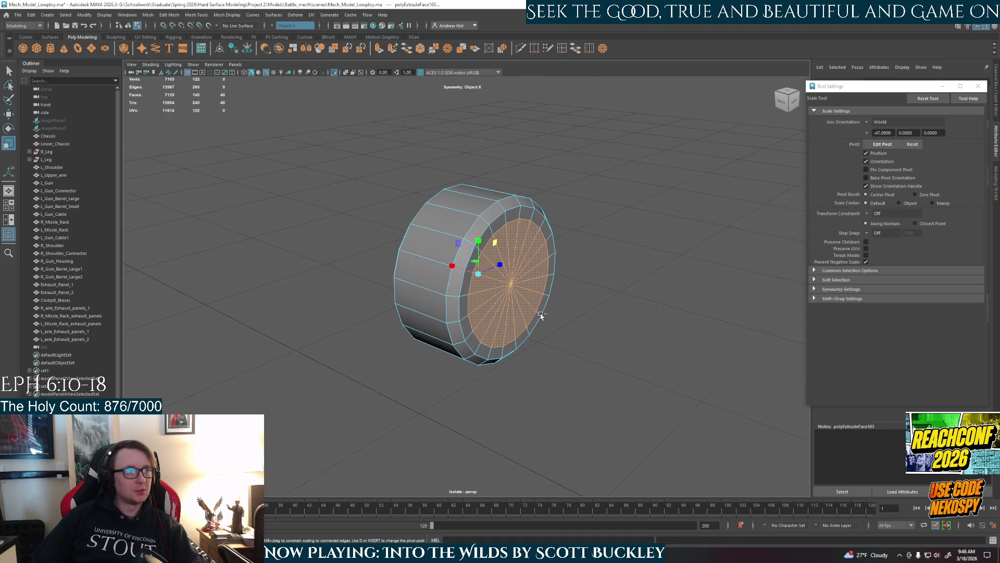
key(q)
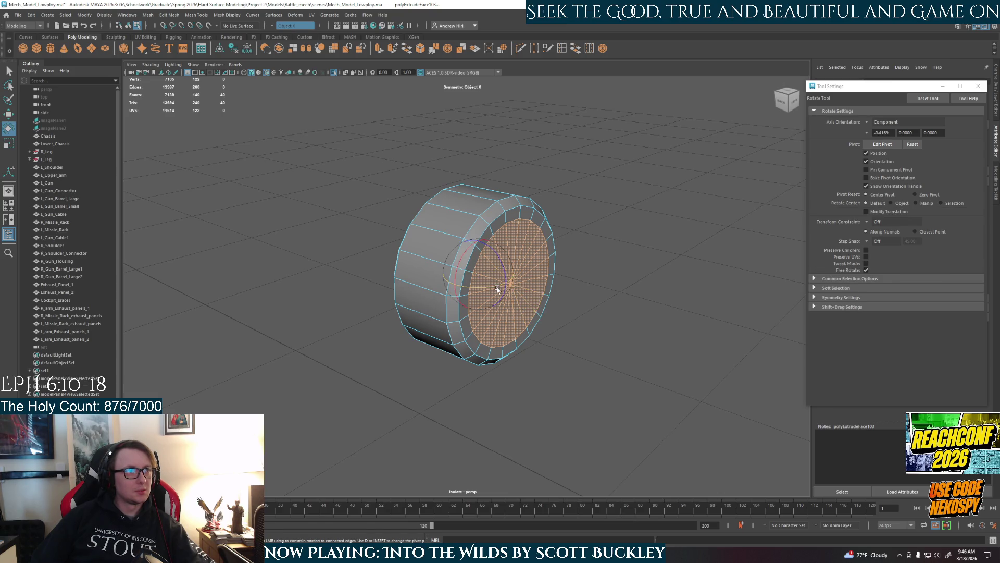
key(w)
Extrude the cap faces again and push them outward into raised hubs
key(ctrl+e)
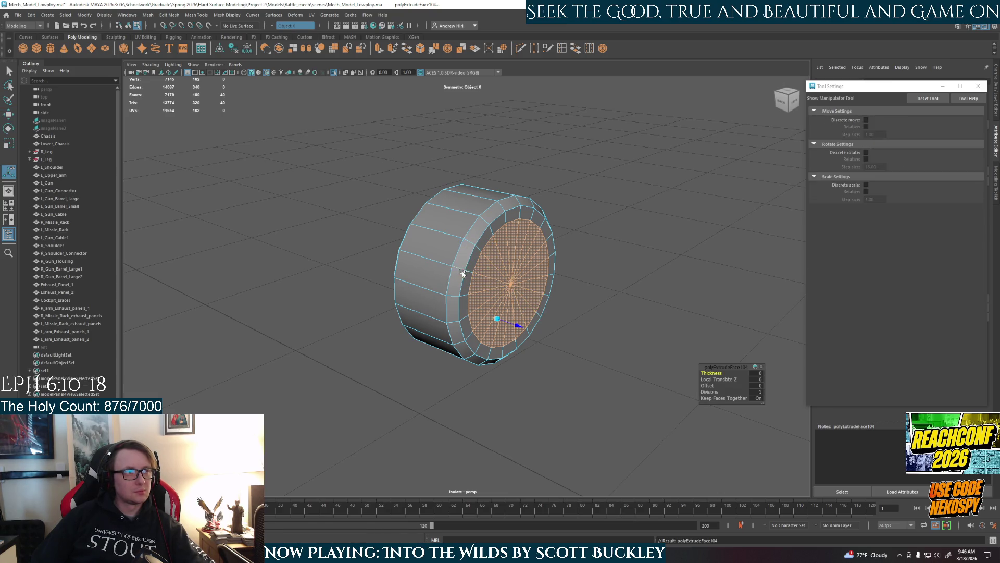
drag(521, 326, 527, 330)
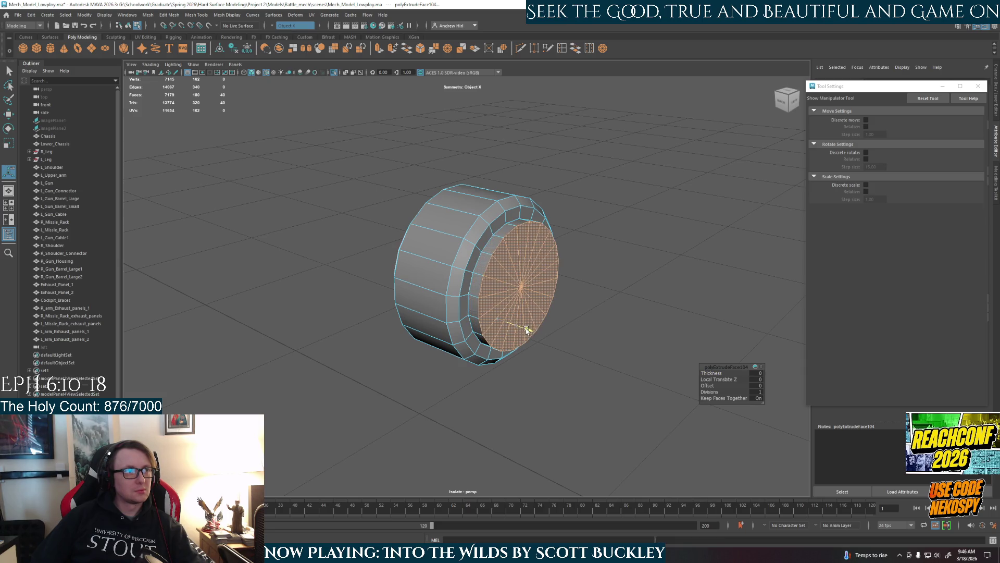
mouse_move(600, 340)
alt+mouse_down()
mouse_move(545, 296)
mouse_move(556, 276)
mouse_move(591, 308)
mouse_move(634, 315)
mouse_move(504, 352)
mouse_move(558, 368)
mouse_move(508, 331)
alt+mouse_up()
key(r)
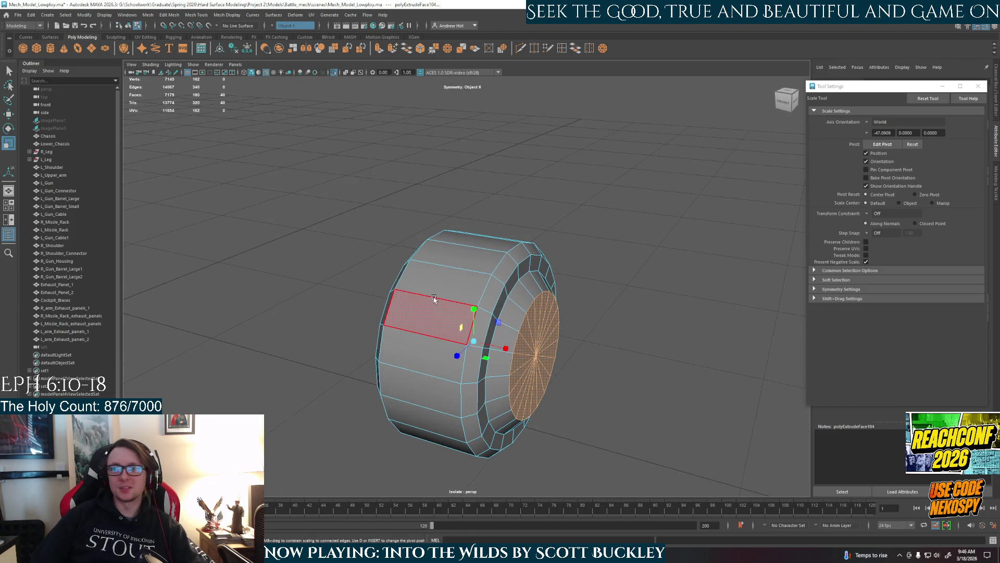
right_drag(433, 297, 462, 321)
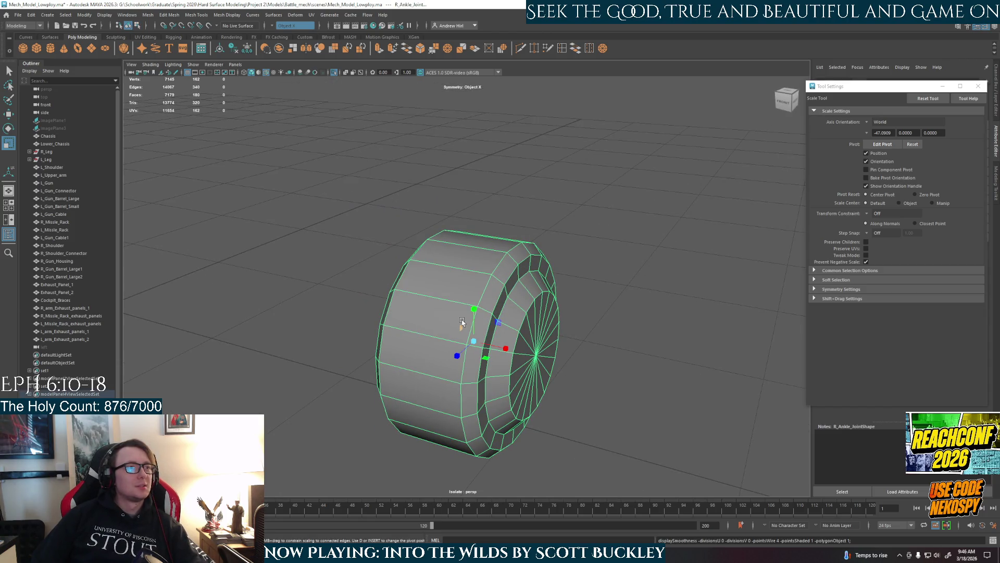
Exit isolate mode to show the full leg and reselect the ankle joint
click(618, 308)
key(ctrl+1)
mouse_move(645, 398)
alt+mouse_down()
mouse_move(581, 386)
mouse_move(589, 387)
alt+mouse_up()
click(479, 329)
mouse_move(479, 334)
alt+mouse_down()
mouse_move(453, 344)
mouse_move(511, 364)
mouse_move(489, 373)
mouse_move(542, 365)
mouse_move(518, 375)
mouse_move(500, 297)
alt+mouse_up()
Trial-extrude and scale a face band around the joint, then undo it
key(q)
right_drag(500, 296, 497, 293)
double_click(497, 293)
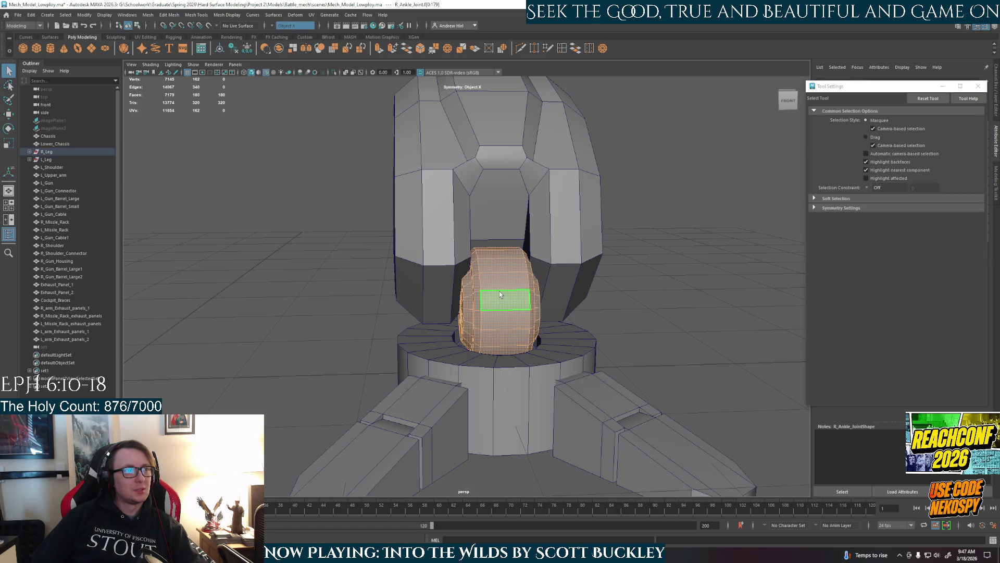
click(501, 306)
double_click(500, 280)
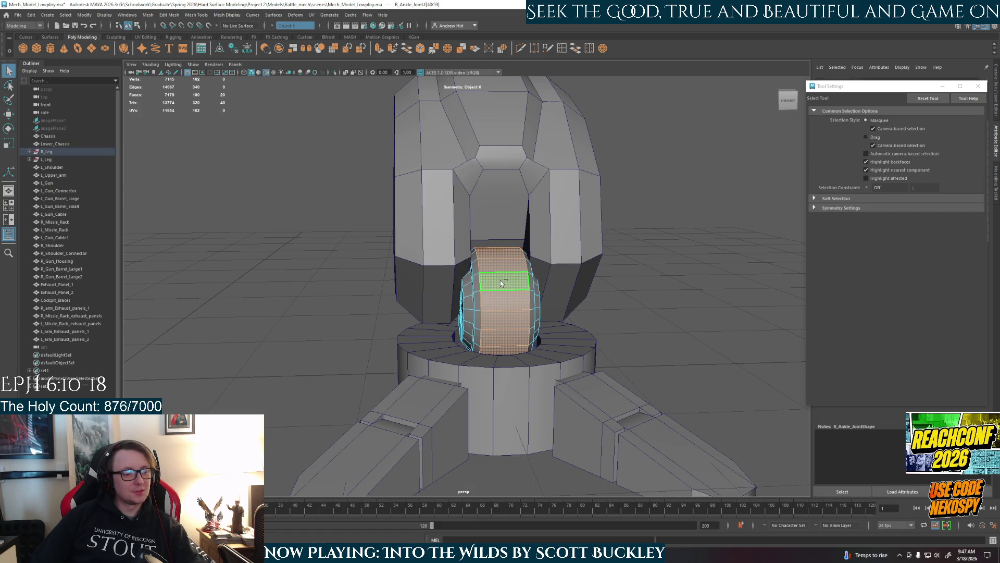
key(ctrl+e)
mouse_move(500, 284)
alt+mouse_down()
mouse_move(490, 349)
mouse_move(503, 373)
mouse_move(499, 344)
alt+mouse_up()
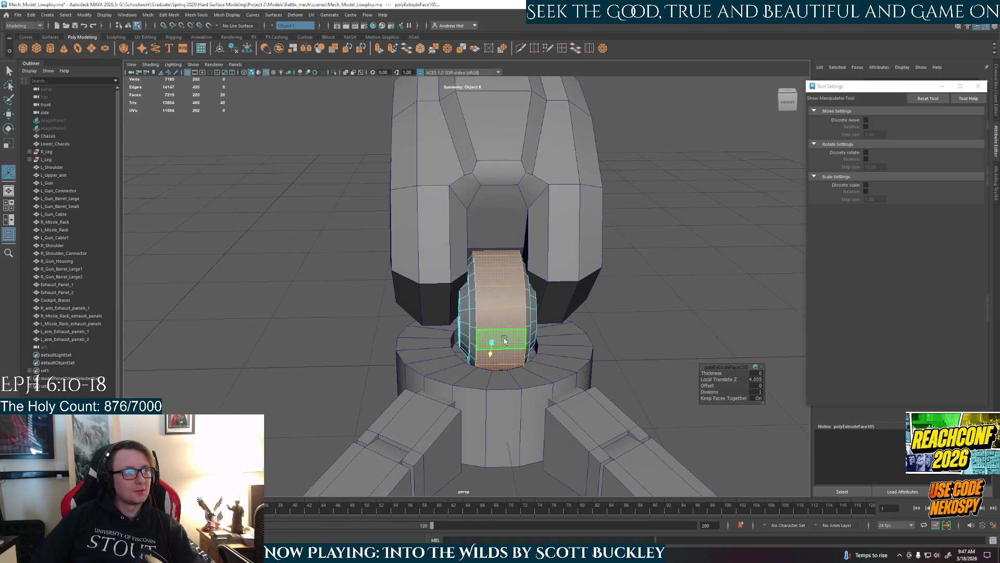
key(r)
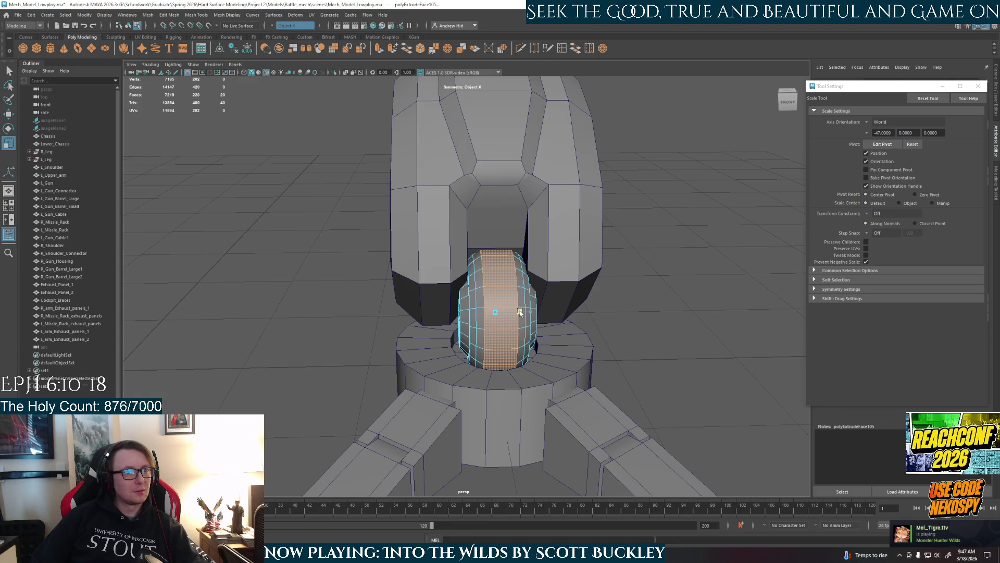
mouse_move(523, 312)
alt+mouse_down()
mouse_move(502, 341)
mouse_move(587, 349)
alt+mouse_up()
key(ctrl+z)
key(ctrl+z)
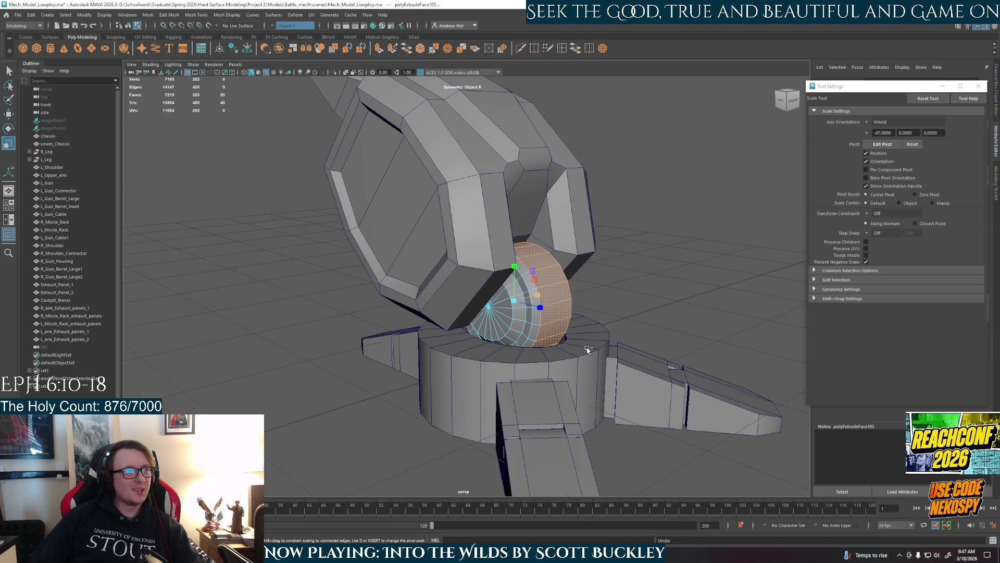
click(629, 326)
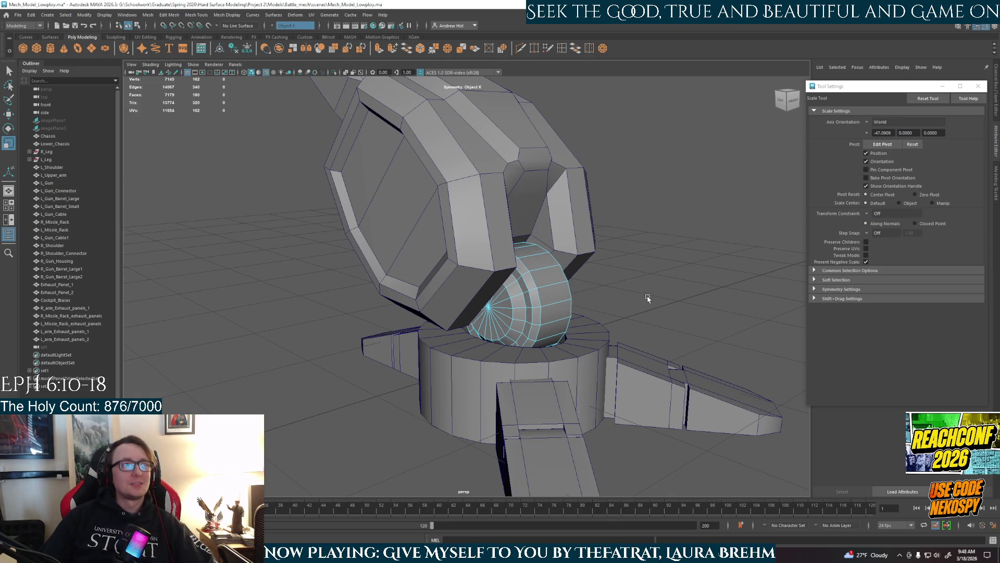
Orbit around the right foot to lower angles, then switch to the 'mechwarrior madcat' reference images
alt+drag(698, 244, 492, 318)
right_drag(492, 318, 492, 292)
click(664, 312)
mouse_move(669, 378)
alt+mouse_down()
mouse_move(663, 362)
mouse_move(644, 379)
mouse_move(622, 365)
alt+mouse_up()
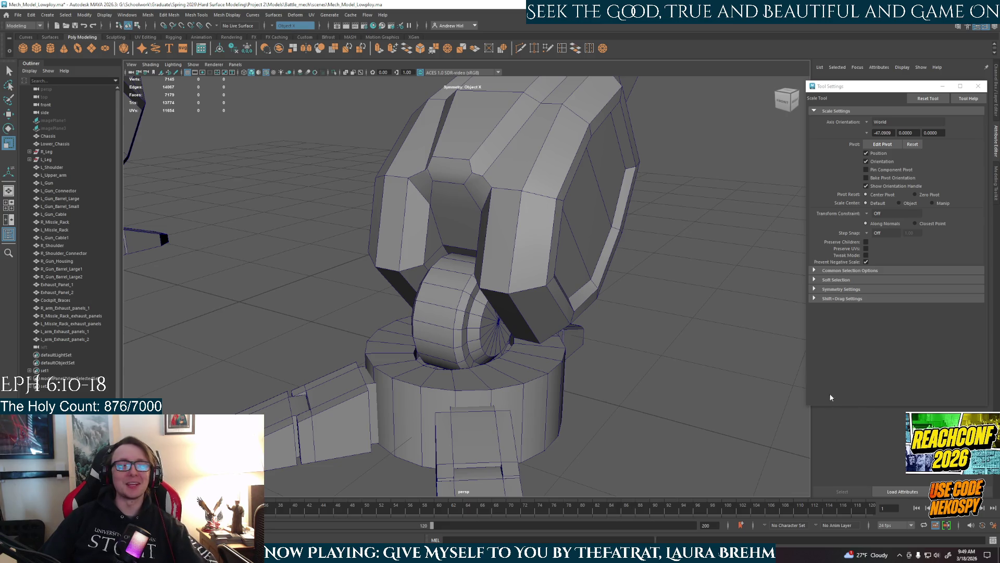
mouse_move(591, 373)
alt+mouse_down()
mouse_move(641, 361)
mouse_move(646, 381)
mouse_move(545, 376)
mouse_move(537, 391)
mouse_move(556, 373)
alt+mouse_up()
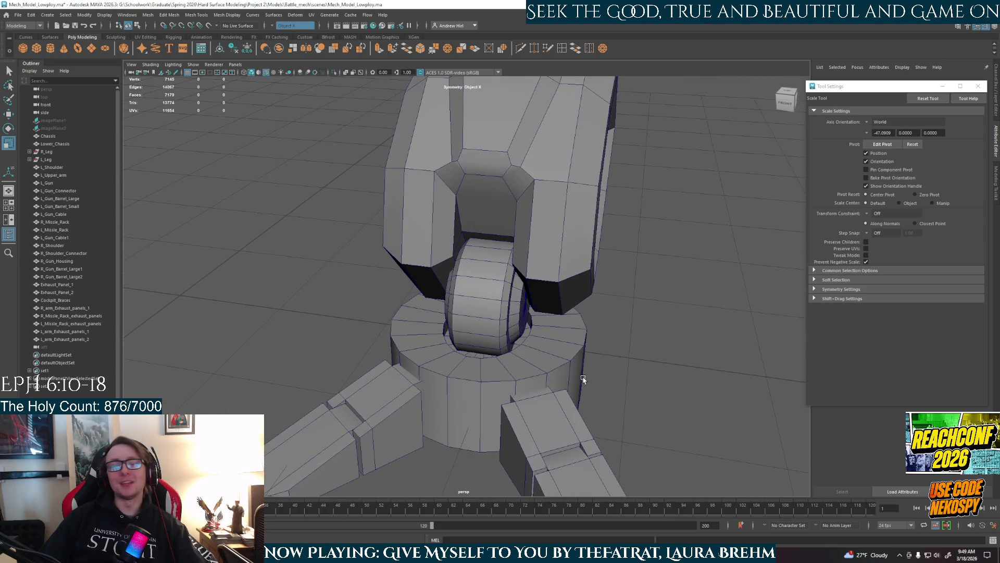
alt+drag(577, 380, 530, 358)
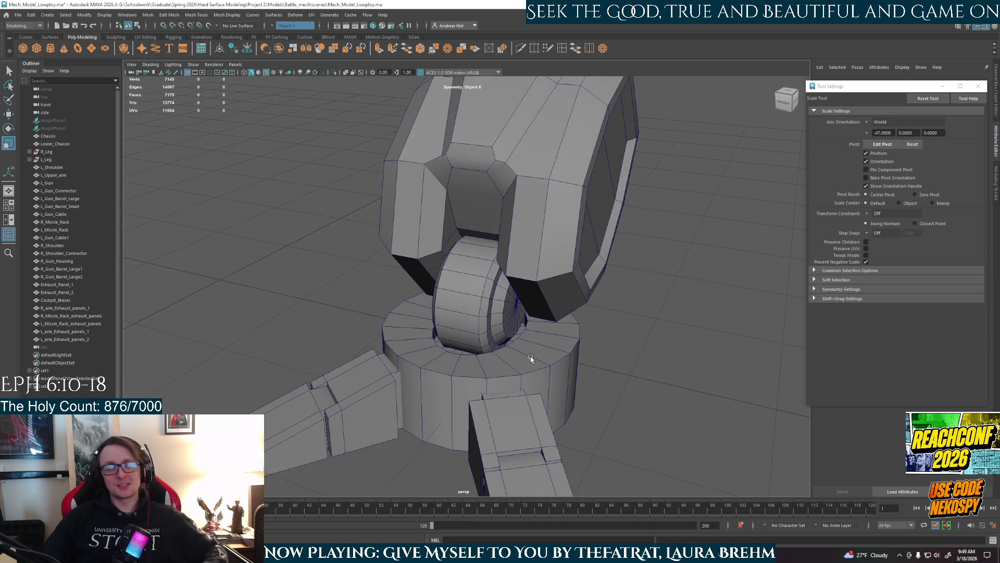
mouse_move(537, 393)
alt+mouse_down()
mouse_move(521, 365)
mouse_move(559, 332)
mouse_move(542, 352)
alt+mouse_up()
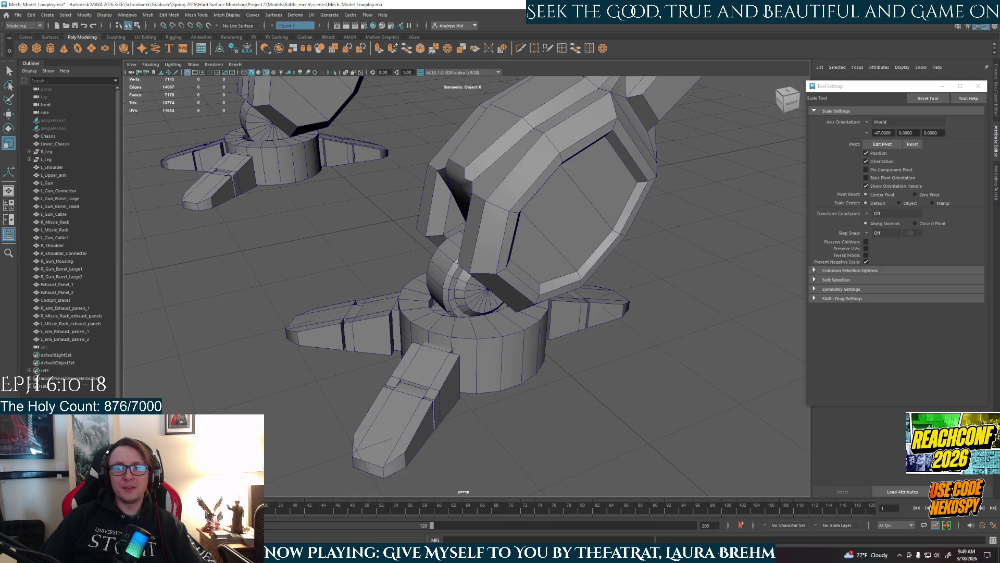
key(alt+Tab)
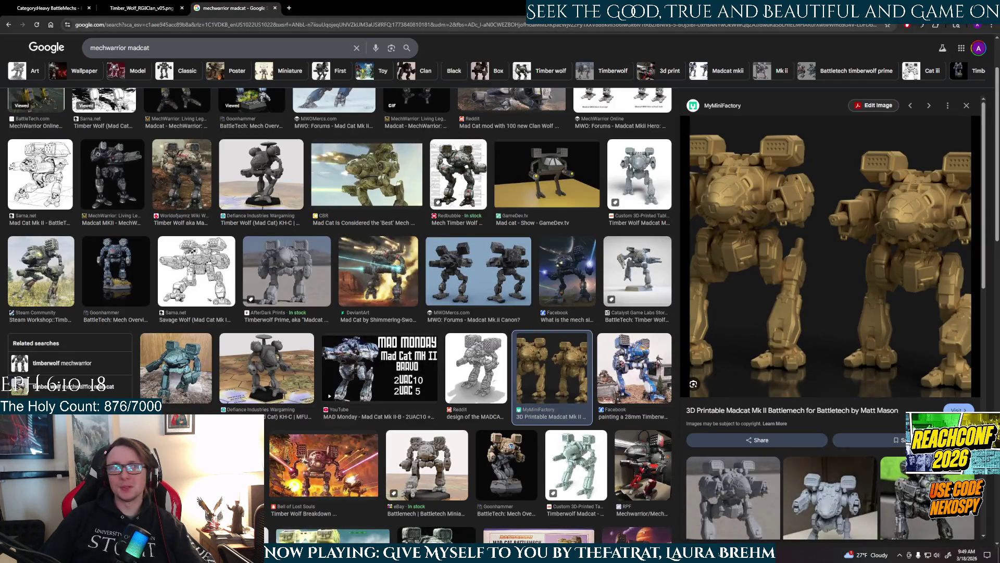
Preview the MWO Forums Madcat Mk.II render, then return to a front view of the mech
click(467, 267)
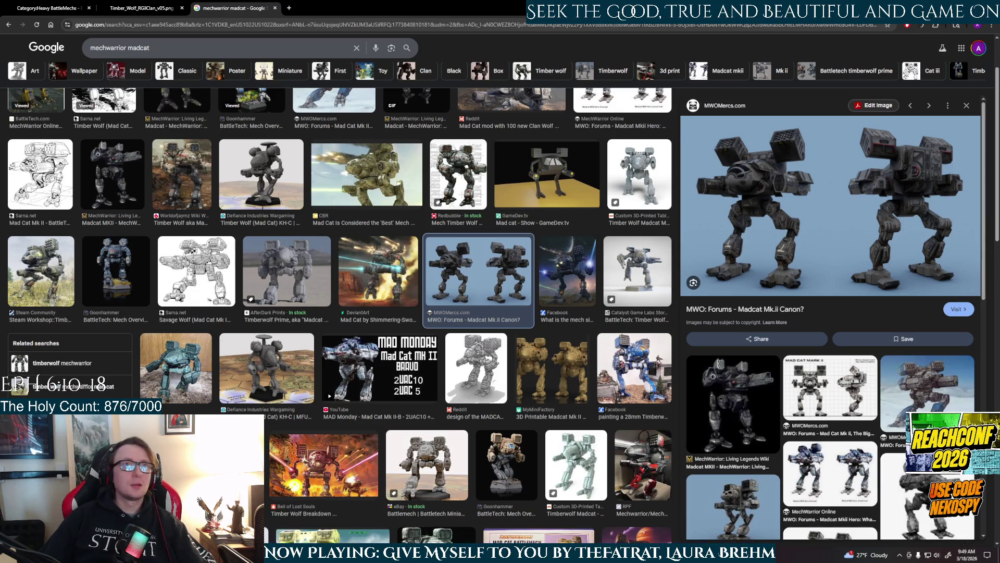
key(alt+Tab)
alt+drag(594, 380, 499, 319)
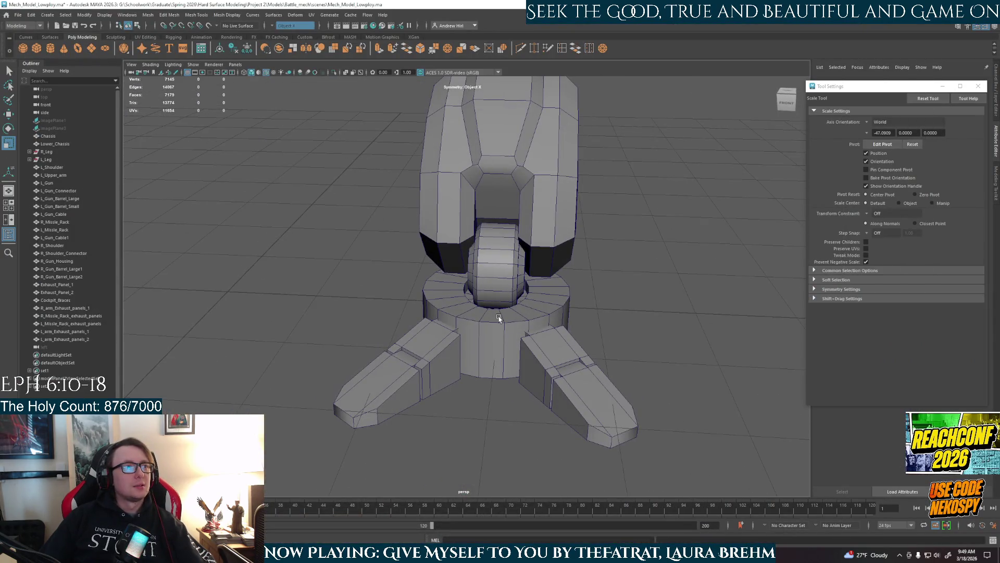
Select the R_Foot ankle ring and put it in component editing mode
click(498, 319)
right_click(499, 318)
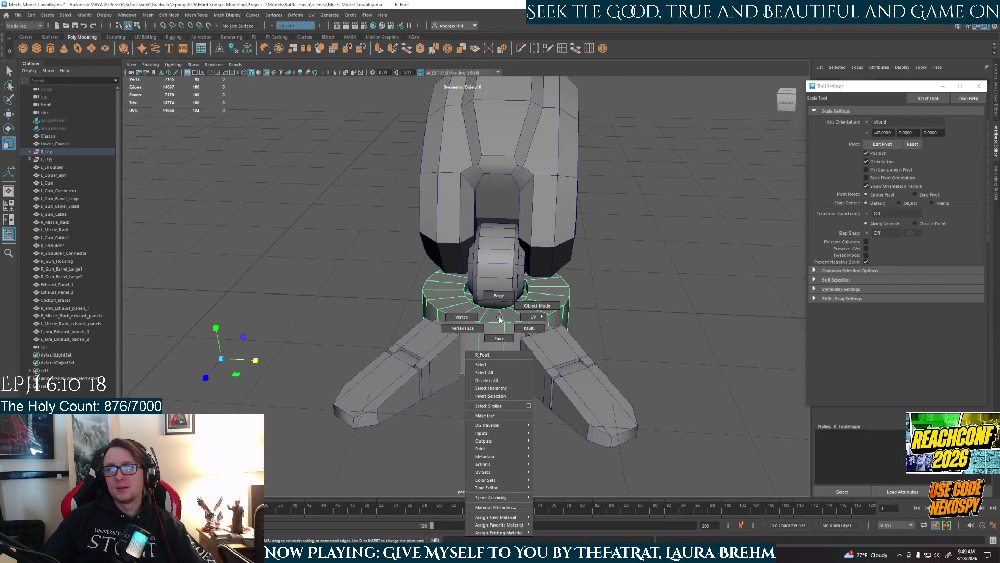
click(498, 319)
mouse_move(499, 319)
right_down()
mouse_move(488, 326)
mouse_move(515, 312)
right_up()
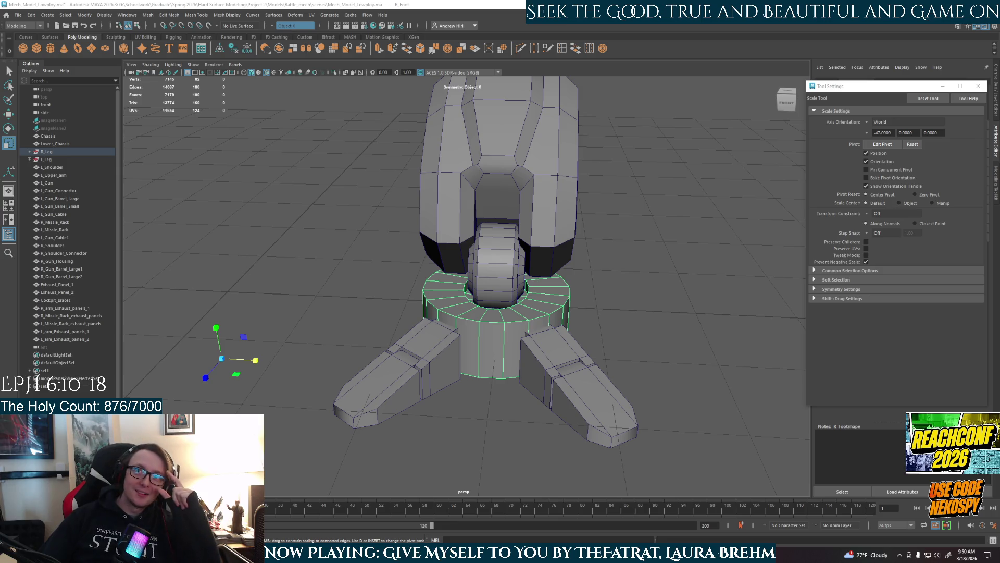
drag(325, 544, 325, 2)
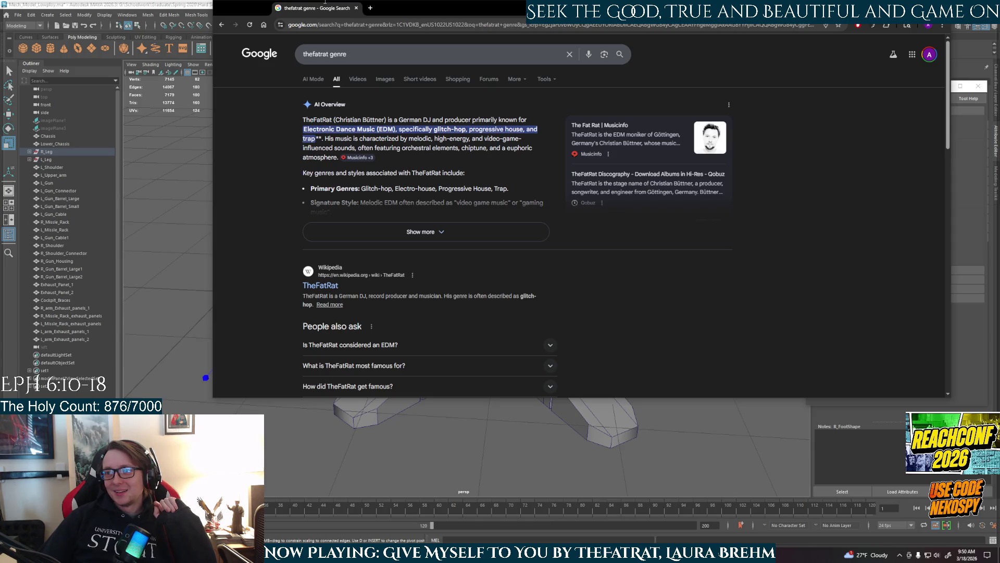
Maximise the browser, expand 'Is TheFatRat considered an EDM?', then return to Maya
drag(325, 2, 325, 0)
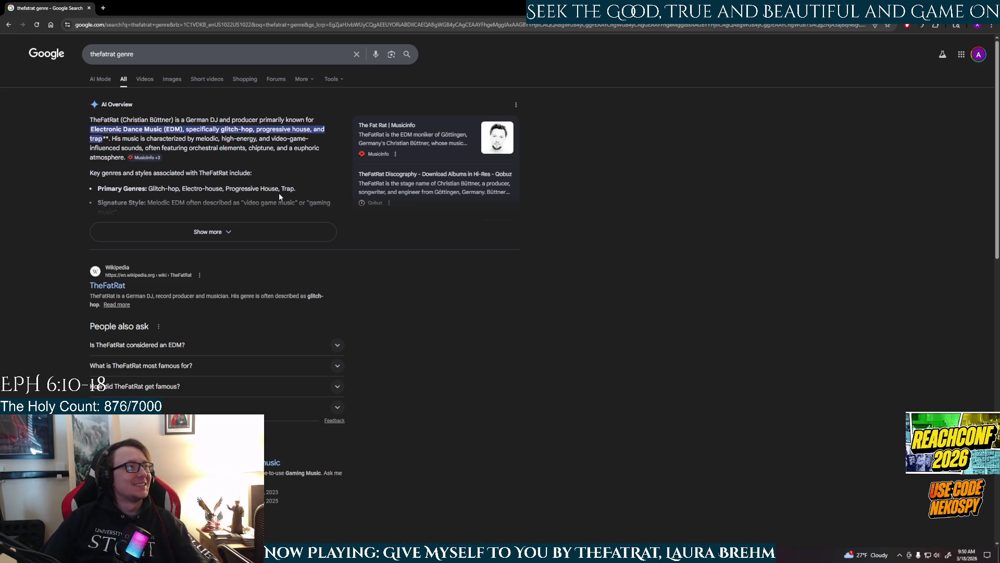
click(177, 345)
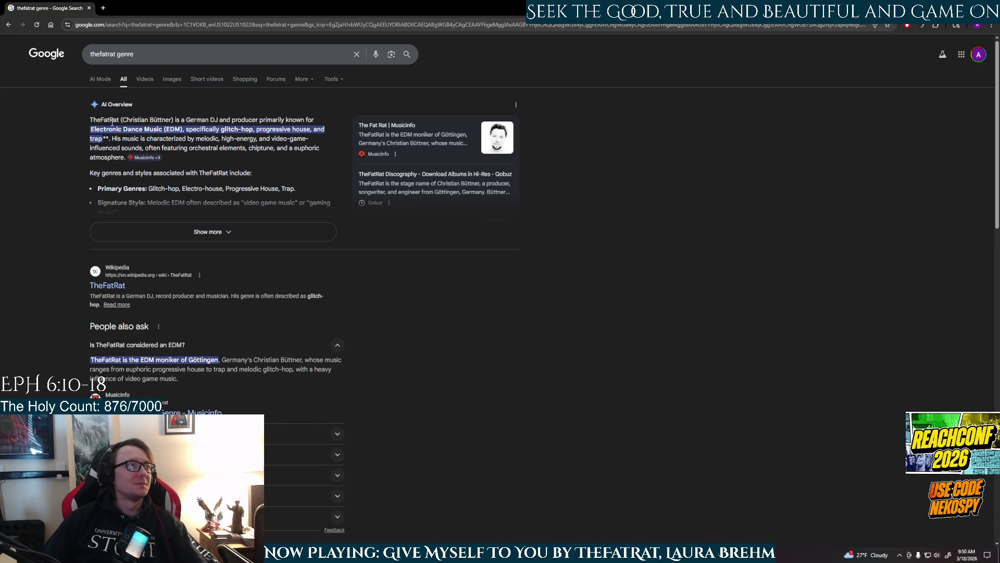
key(alt+Tab)
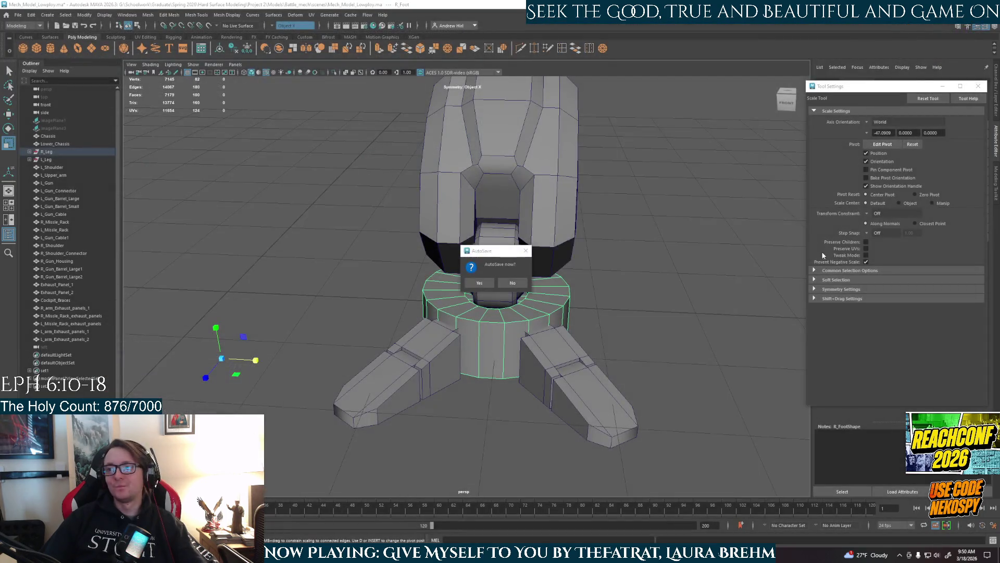
Accept the AutoSave prompt and select the ankle ring's top and bottom edge loops
click(479, 282)
scroll(489, 340, up, 3)
right_drag(489, 337, 458, 336)
click(497, 336)
key(q)
shift+click(542, 336)
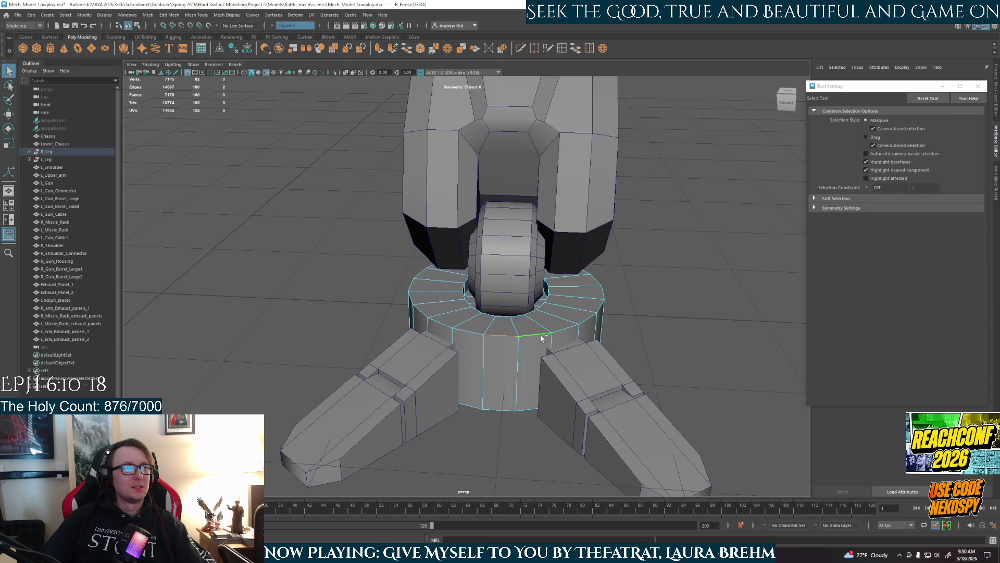
alt+drag(649, 379, 611, 420)
shift+click(503, 396)
shift+double_click(525, 396)
Bevel the ring's edge loops with fraction 0.2 and inspect the result
key(ctrl+b)
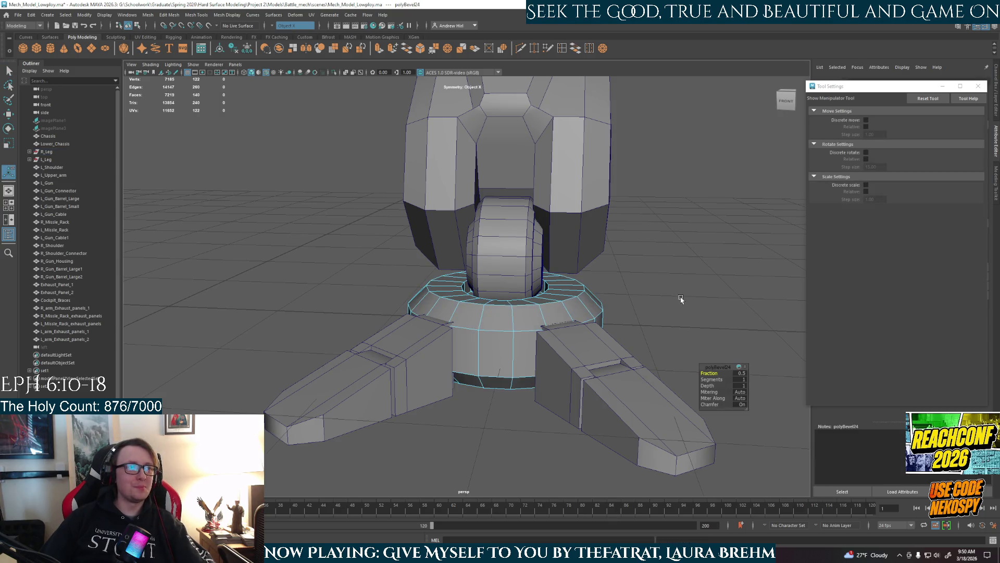
mouse_move(686, 314)
alt+mouse_down()
mouse_move(508, 344)
mouse_move(442, 322)
alt+mouse_up()
right_click(441, 321)
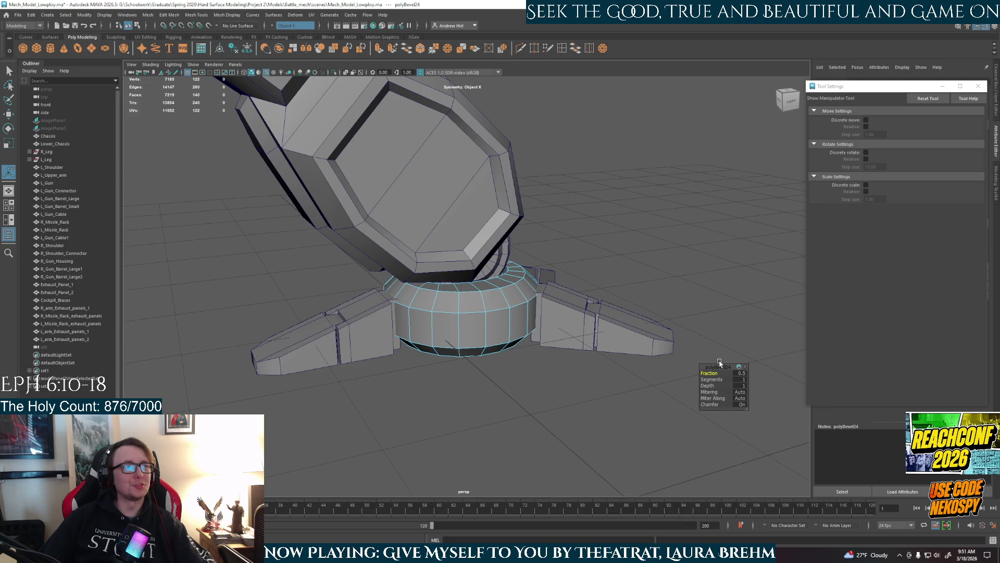
click(742, 373)
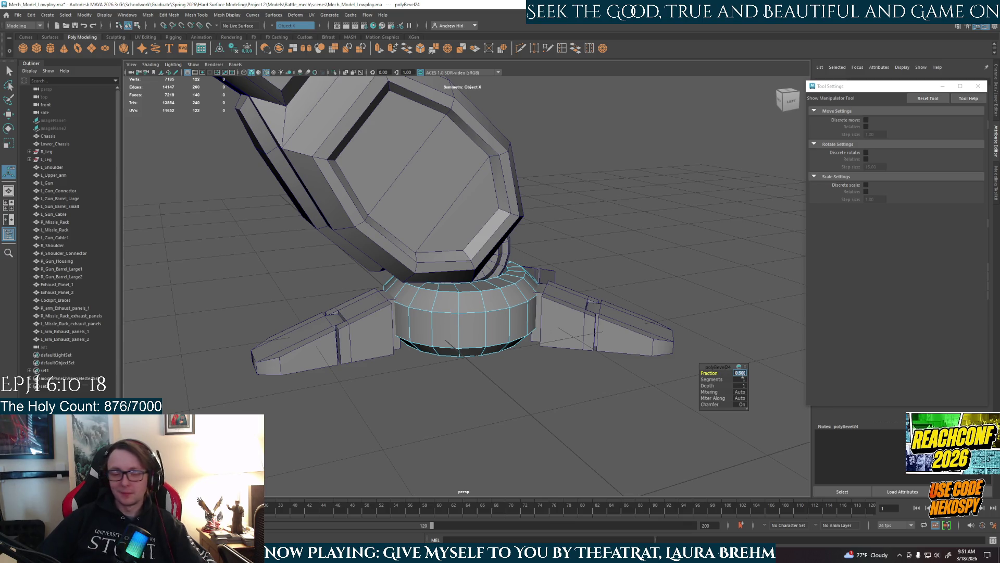
key(Return)
mouse_move(421, 334)
alt+mouse_down()
mouse_move(365, 322)
mouse_move(484, 346)
alt+mouse_up()
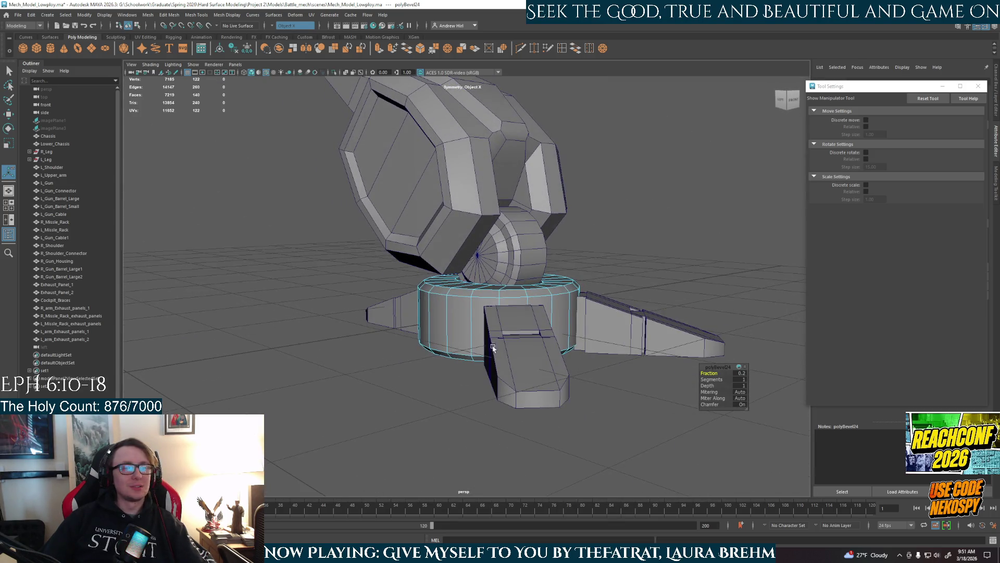
mouse_move(542, 333)
alt+mouse_down()
mouse_move(565, 348)
mouse_move(602, 333)
mouse_move(599, 345)
mouse_move(620, 350)
mouse_move(569, 439)
mouse_move(561, 429)
alt+mouse_up()
scroll(565, 348, down, 3)
scroll(585, 337, down, 3)
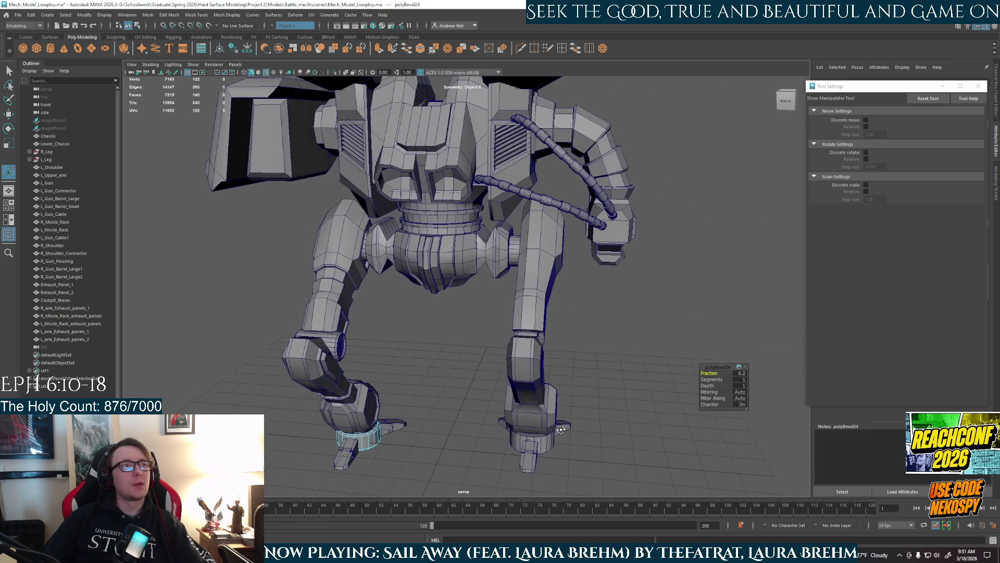
Select L_Leg in the Outliner and delete it, leaving only the right leg
click(70, 161)
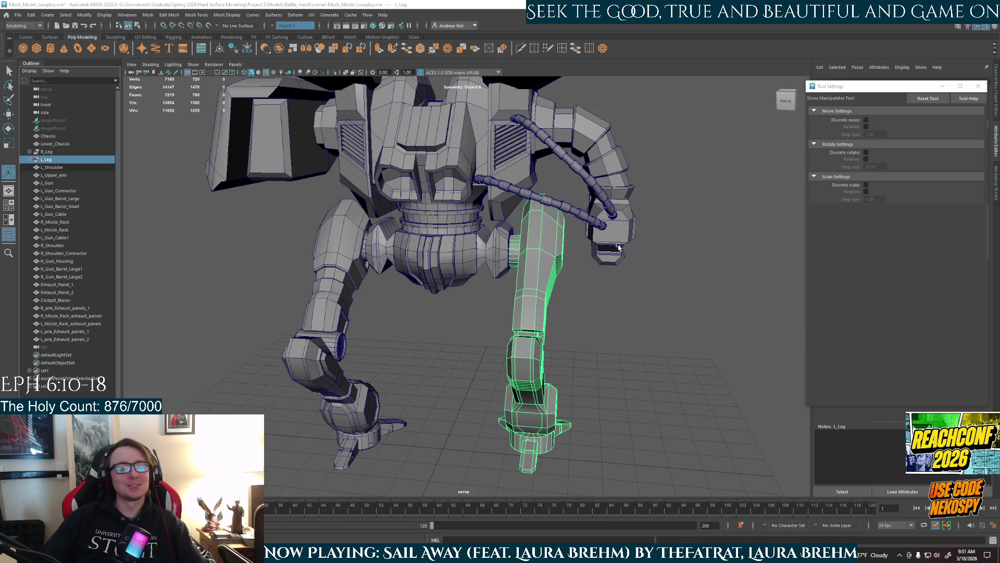
alt+drag(600, 337, 604, 367)
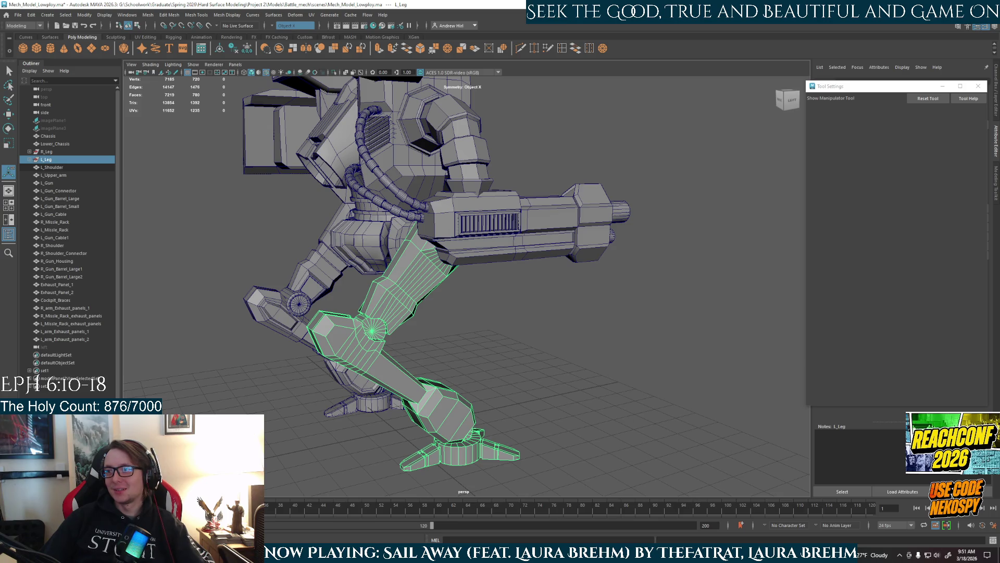
mouse_move(598, 423)
alt+mouse_down()
mouse_move(453, 350)
mouse_move(500, 365)
mouse_move(417, 341)
mouse_move(422, 292)
mouse_move(428, 321)
mouse_move(485, 349)
mouse_move(418, 368)
mouse_move(446, 382)
alt+mouse_up()
key(Delete)
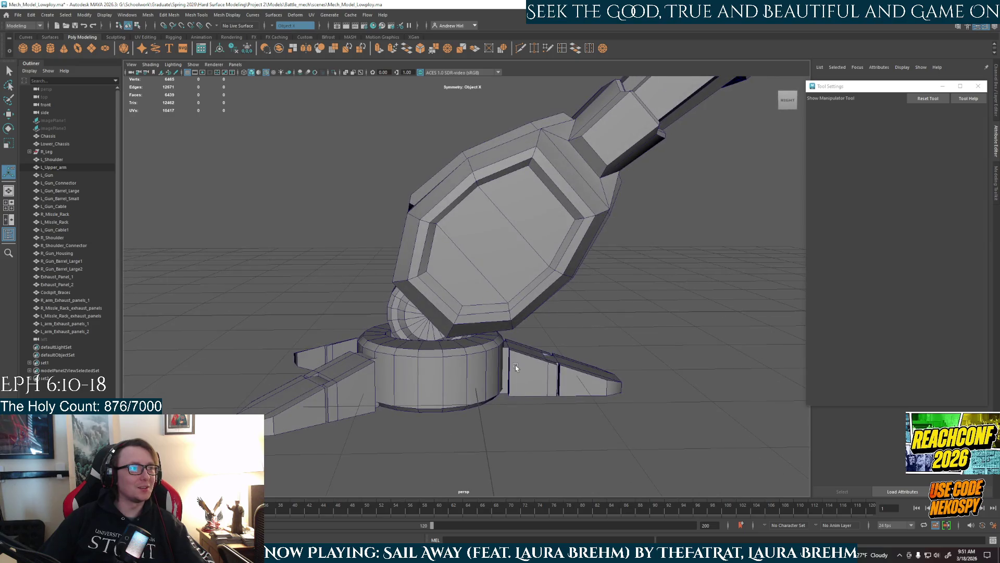
Select the R_Toe3 and R_Toe4 toe blocks, isolate them with Ctrl+1, and enter edge mode
click(516, 368)
mouse_move(585, 381)
alt+mouse_down()
mouse_move(498, 348)
mouse_move(567, 288)
alt+mouse_up()
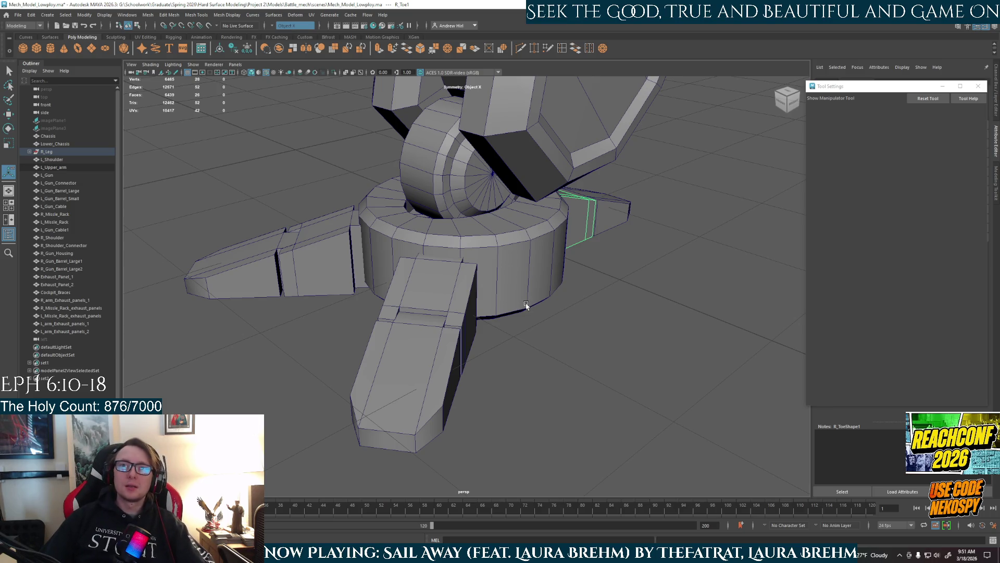
alt+drag(526, 305, 523, 317)
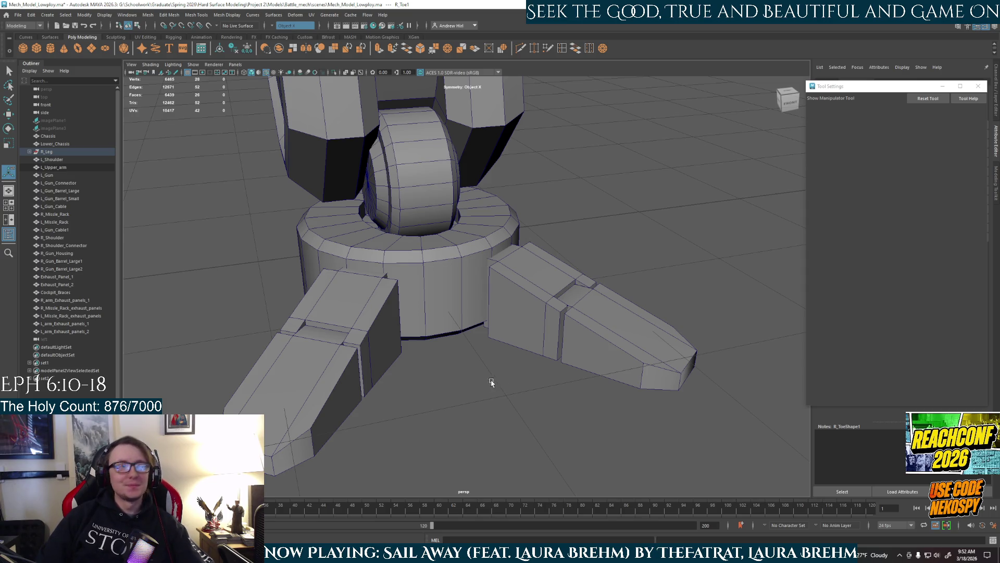
alt+drag(496, 389, 487, 384)
click(512, 300)
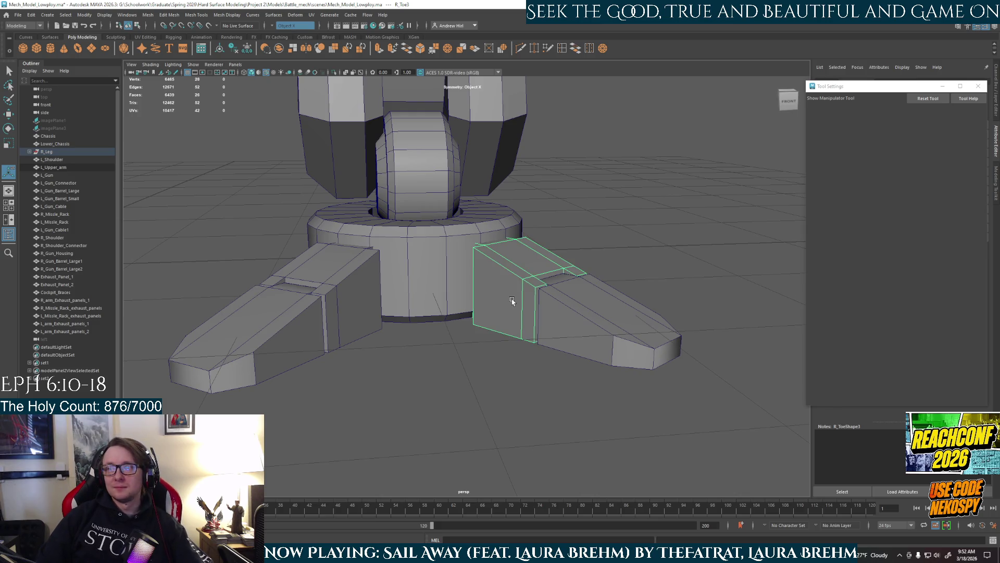
alt+drag(482, 318, 520, 324)
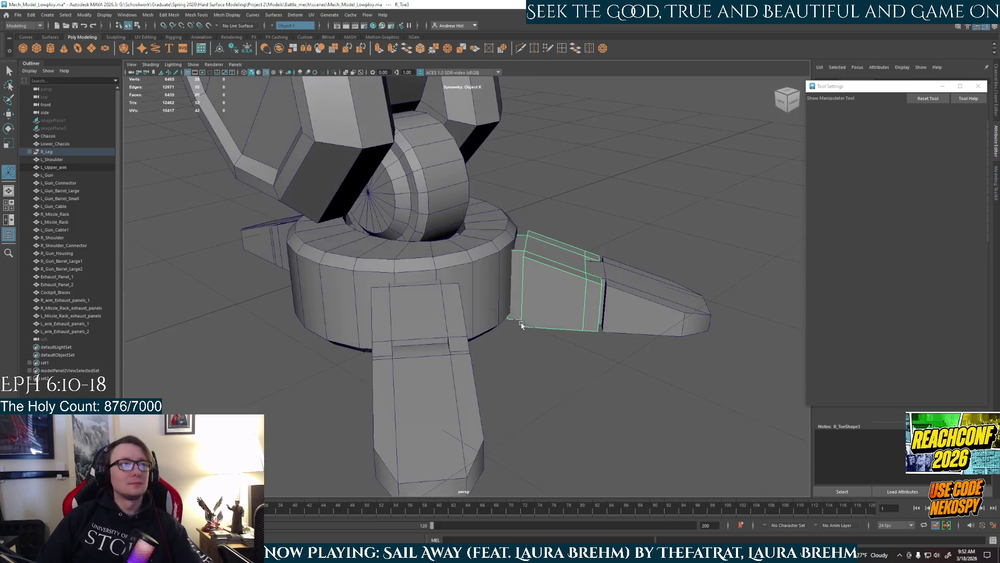
click(635, 307)
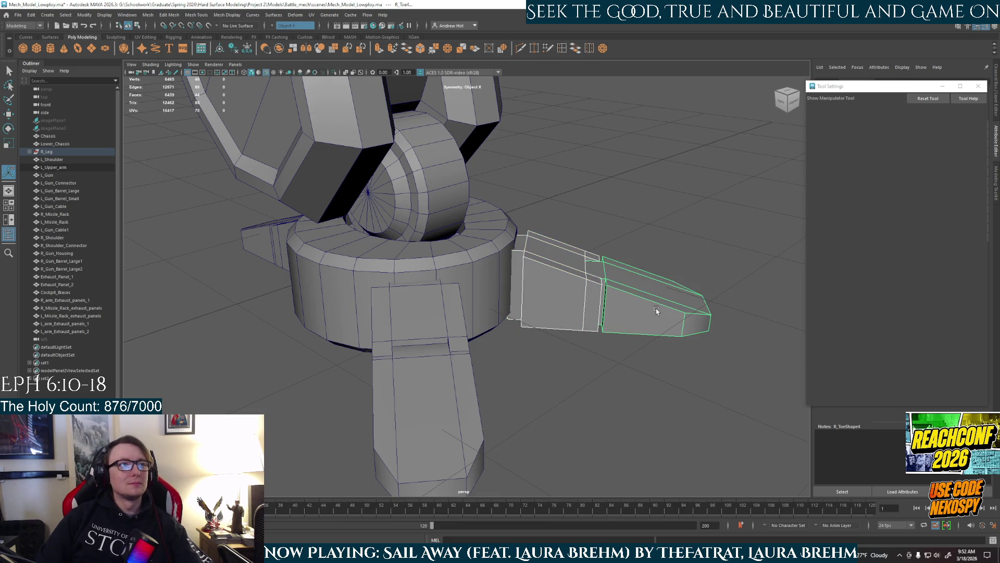
key(ctrl+1)
mouse_move(652, 304)
alt+mouse_down()
mouse_move(542, 330)
mouse_move(529, 268)
mouse_move(521, 288)
alt+mouse_up()
right_drag(522, 288, 522, 270)
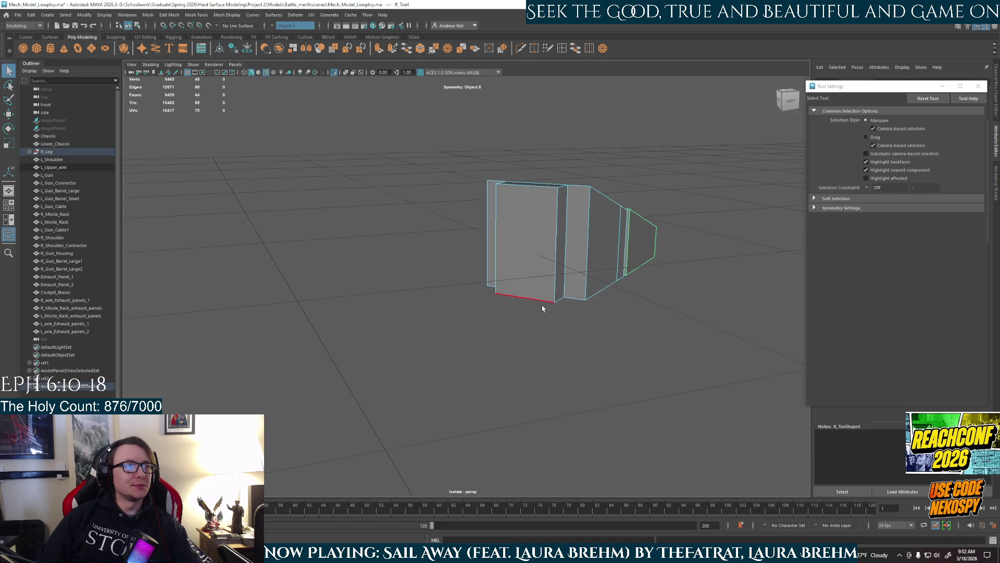
Select a lower face of the inner toe block and trial an inward extrusion for a notch
alt+drag(522, 270, 544, 273)
right_drag(534, 324, 535, 342)
click(534, 339)
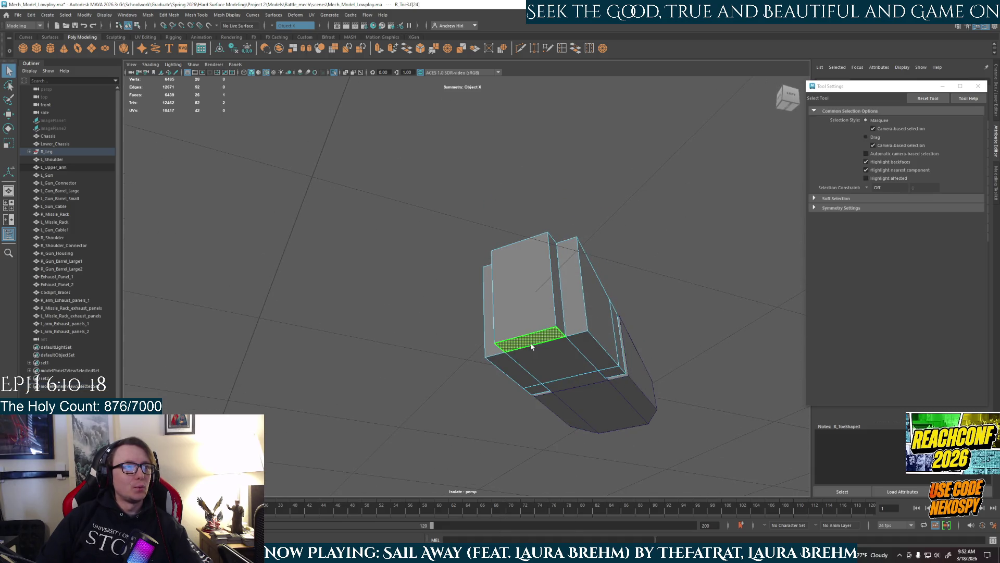
key(w)
drag(528, 319, 527, 312)
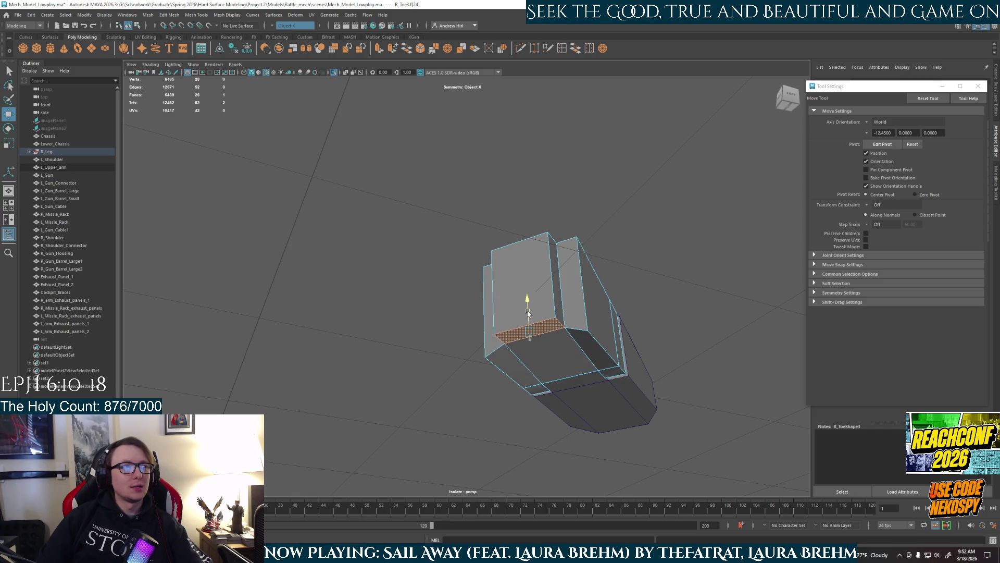
key(ctrl+z)
key(ctrl+e)
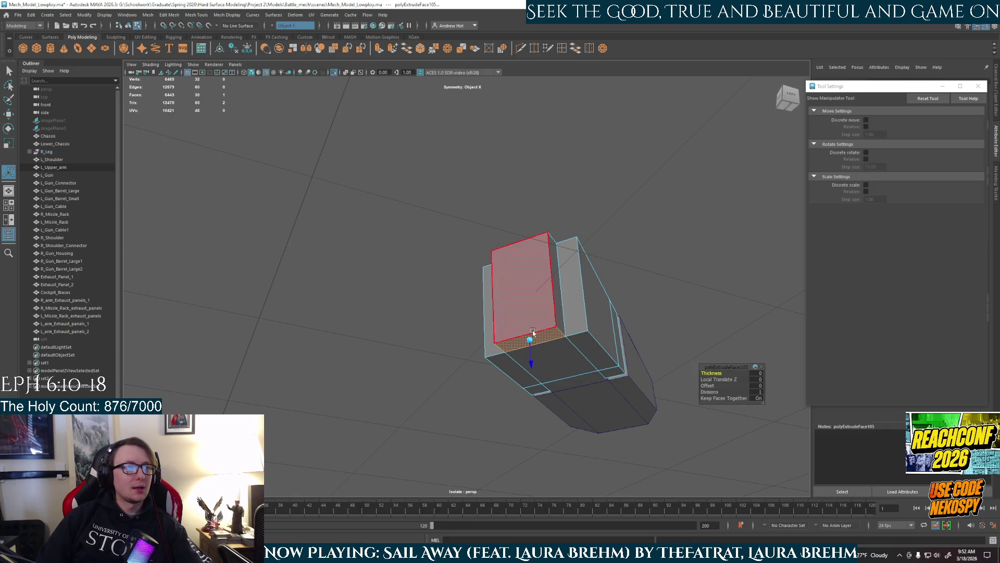
mouse_move(529, 352)
mouse_down()
mouse_move(527, 307)
mouse_move(567, 344)
mouse_move(431, 294)
mouse_up()
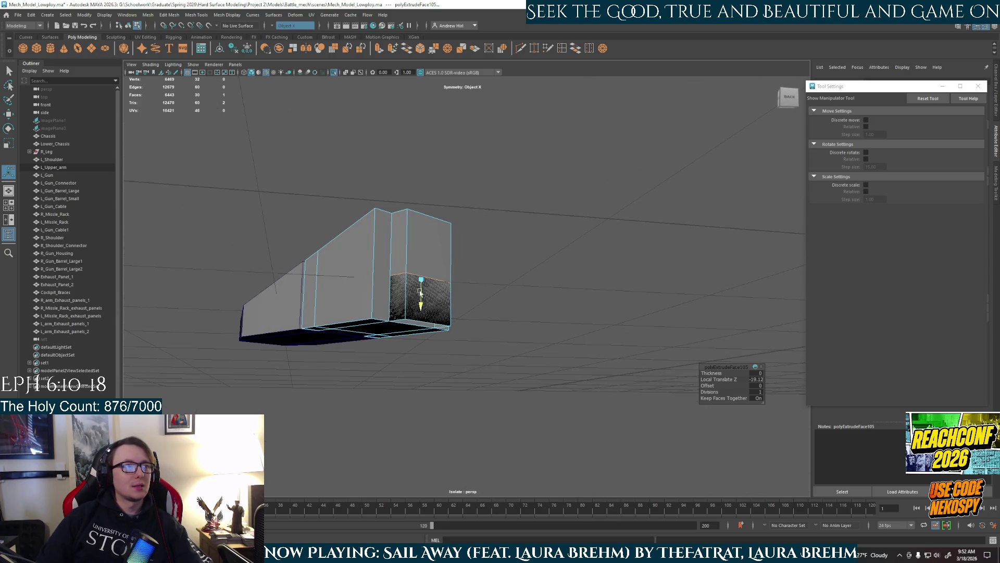
key(ctrl+z)
Delete the notch faces and the lower box's front face
right_drag(405, 308, 405, 330)
click(430, 311)
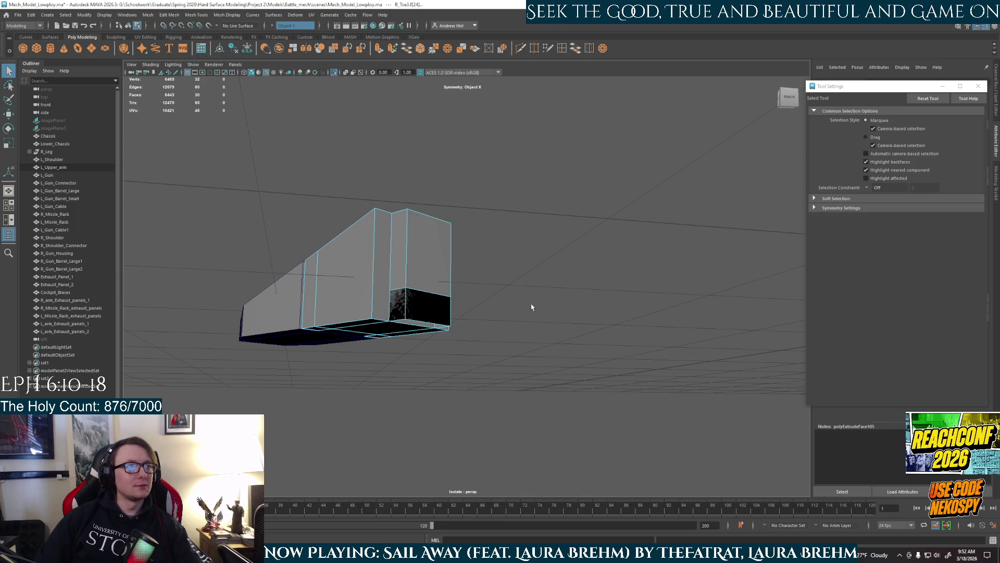
click(428, 321)
key(f)
key(Delete)
mouse_move(475, 324)
alt+mouse_down()
mouse_move(710, 241)
mouse_move(521, 302)
mouse_move(500, 334)
mouse_move(448, 360)
alt+mouse_up()
scroll(491, 348, up, 3)
click(443, 349)
mouse_move(513, 386)
alt+mouse_down()
mouse_move(624, 393)
mouse_move(402, 397)
mouse_move(485, 178)
mouse_move(471, 257)
mouse_move(526, 239)
mouse_move(478, 233)
mouse_move(522, 253)
alt+mouse_up()
key(Delete)
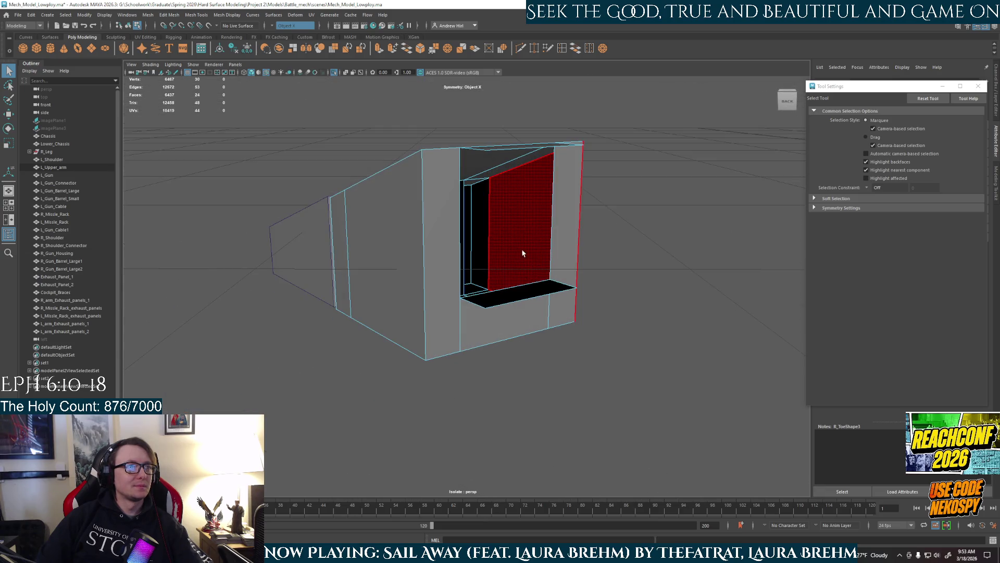
Undo the front-face deletions to close the toe box, then select a small underside face
alt+drag(597, 230, 610, 246)
key(ctrl+z)
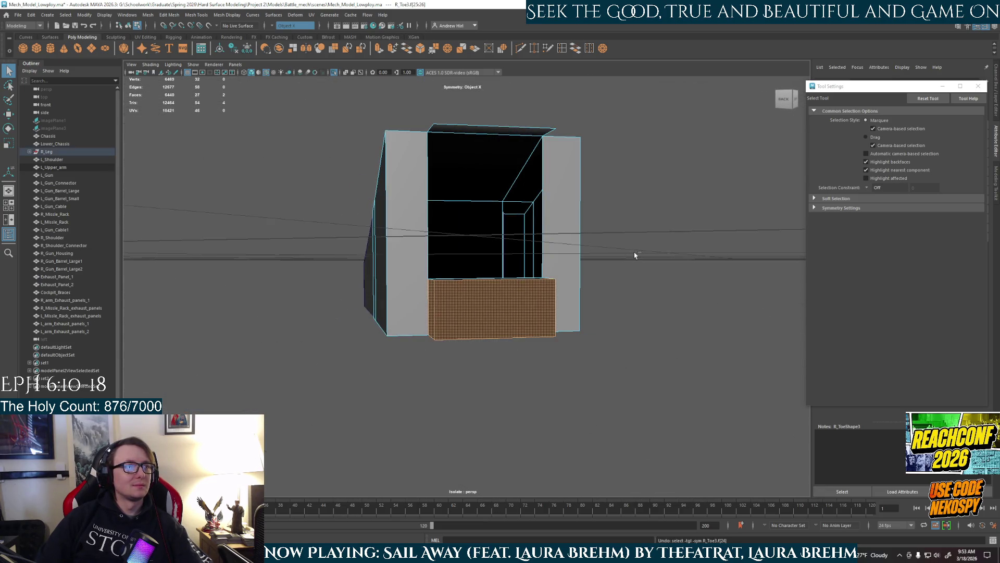
key(ctrl+z)
key(ctrl+z)
key(ctrl+z)
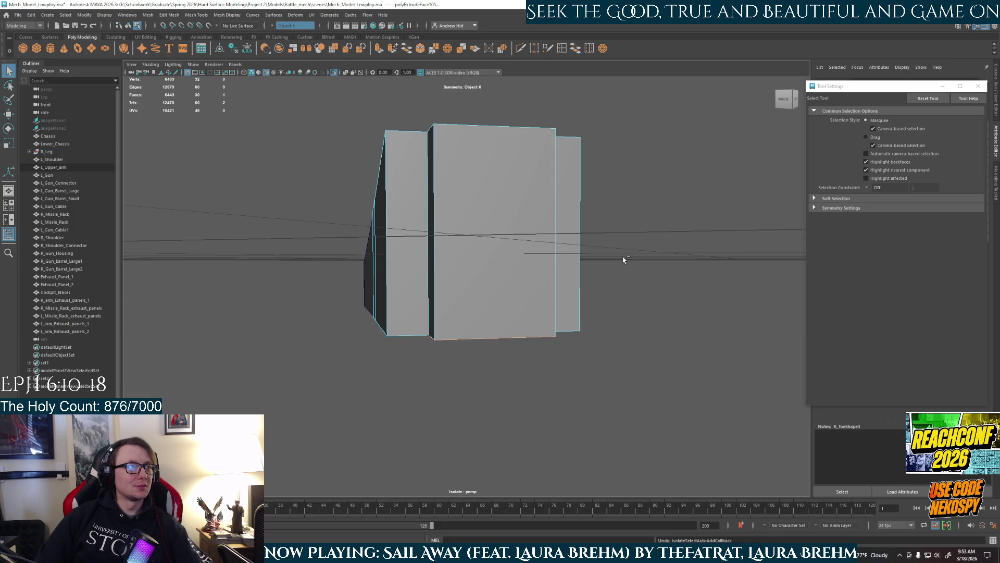
key(ctrl+z)
alt+drag(614, 286, 642, 268)
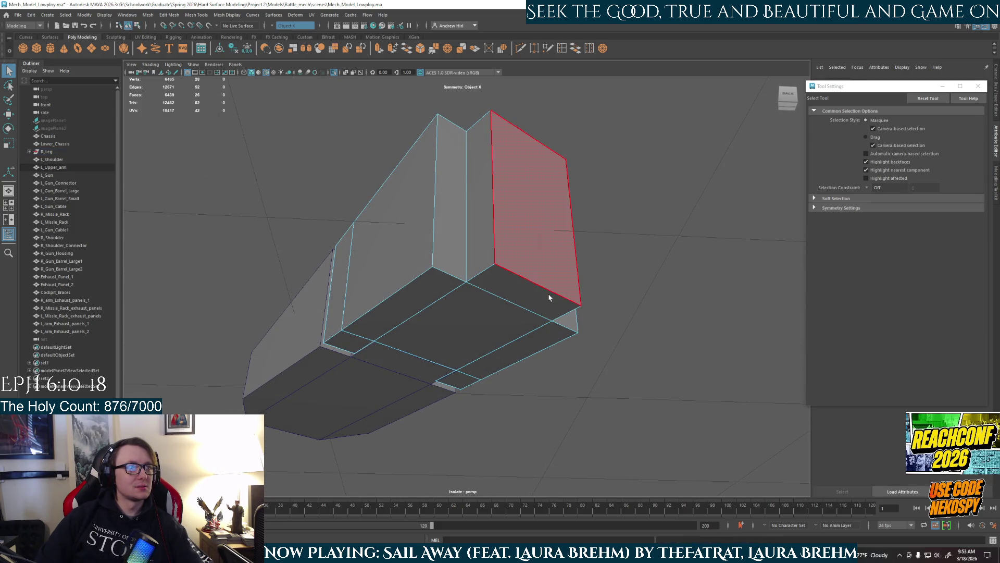
click(519, 270)
Insert one horizontal edge loop around the isolated toe block, splitting its sides into upper and lower sections
key(w)
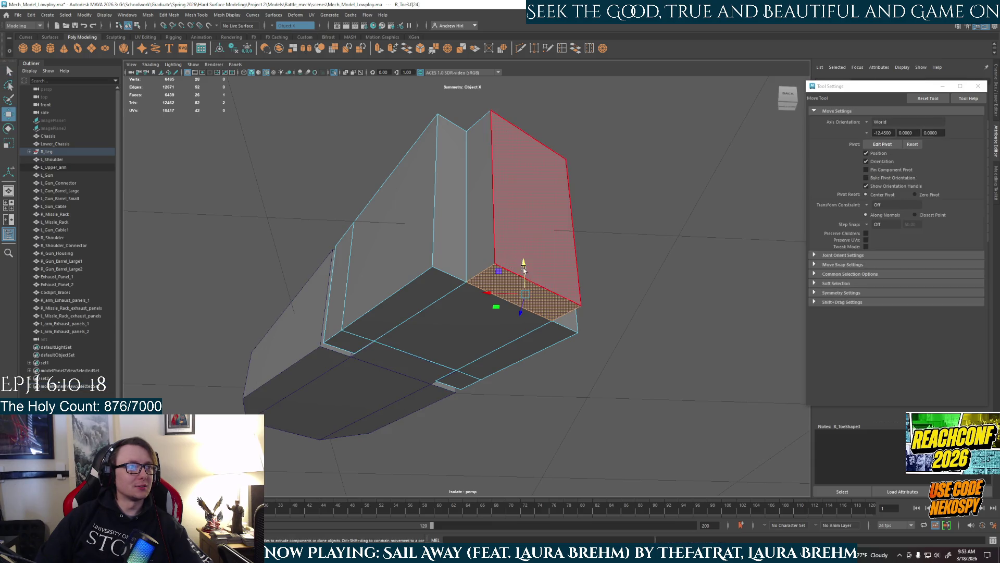
alt+drag(614, 234, 616, 69)
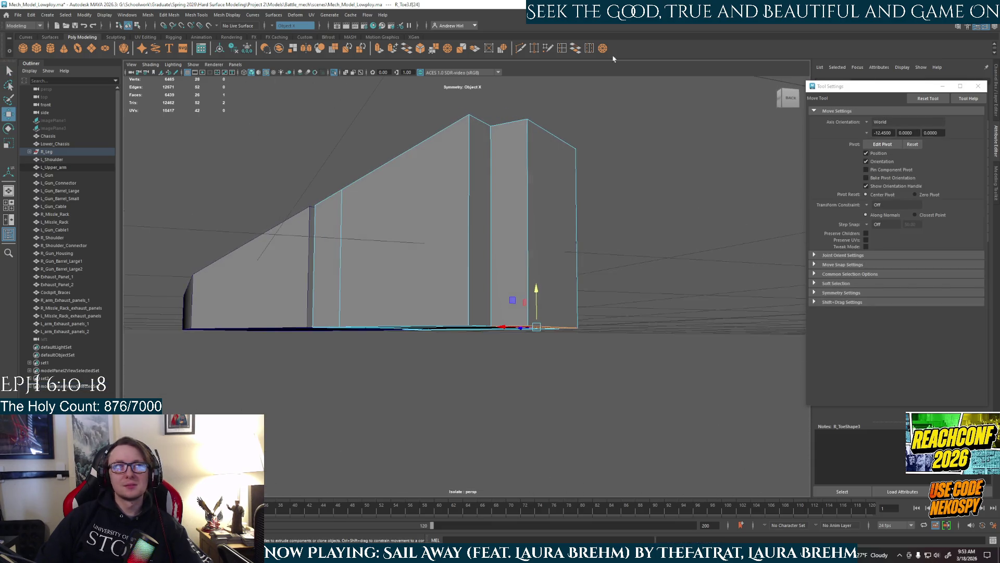
click(563, 48)
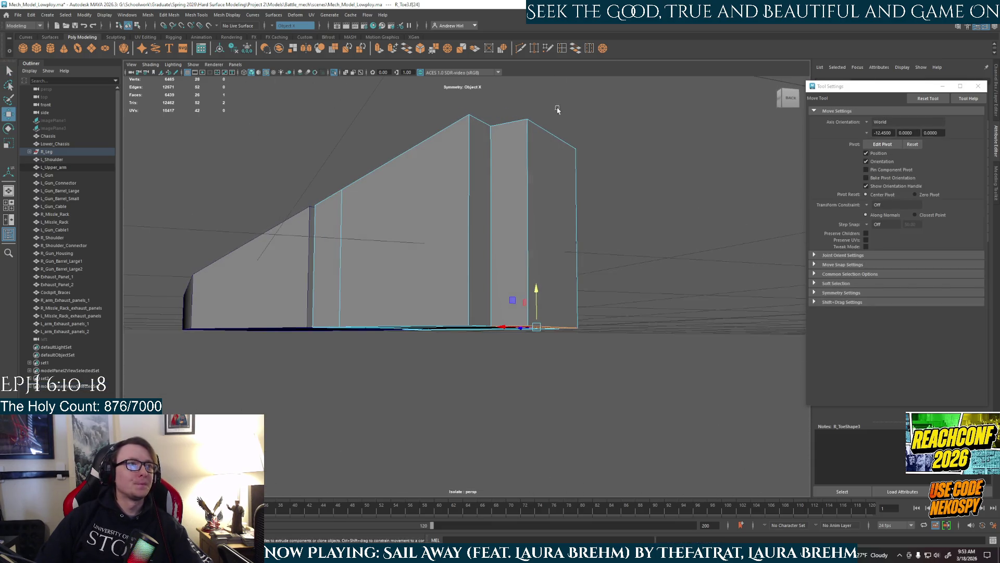
click(530, 260)
mouse_move(529, 263)
alt+mouse_down()
mouse_move(542, 240)
mouse_move(520, 270)
alt+mouse_up()
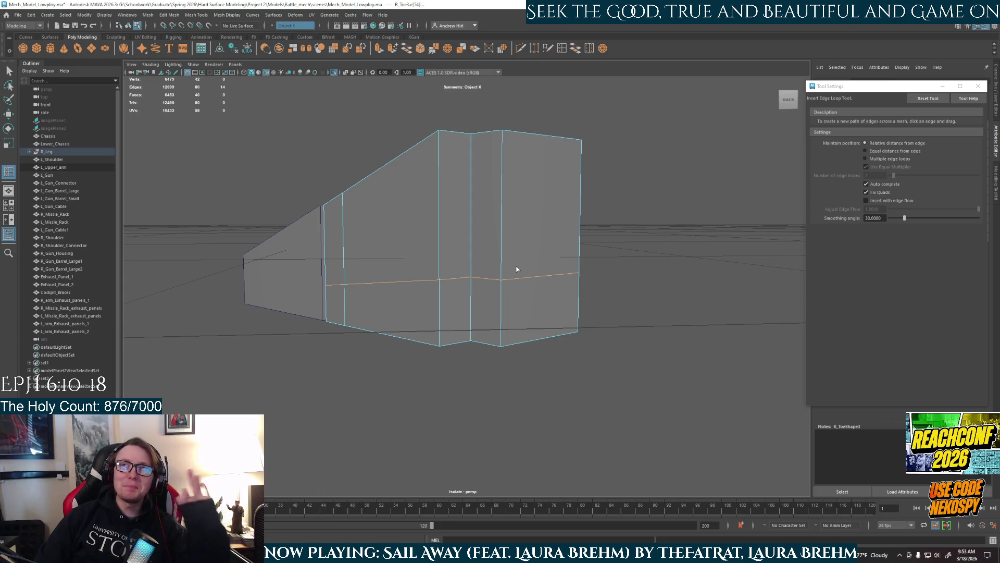
alt+drag(492, 274, 565, 276)
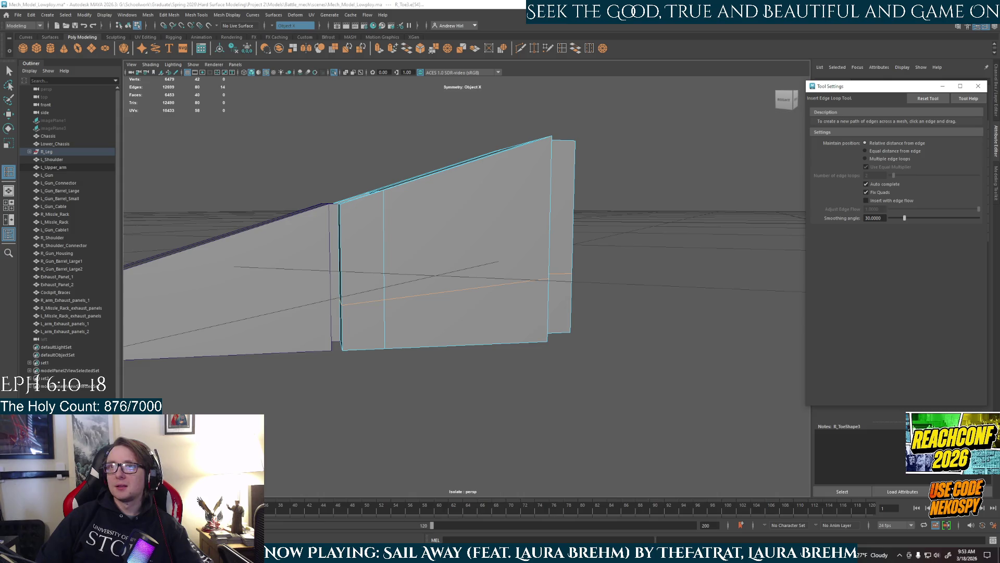
mouse_move(628, 350)
alt+mouse_down()
mouse_move(453, 246)
mouse_move(621, 246)
mouse_move(598, 258)
mouse_move(509, 245)
alt+mouse_up()
right_drag(509, 258, 520, 290)
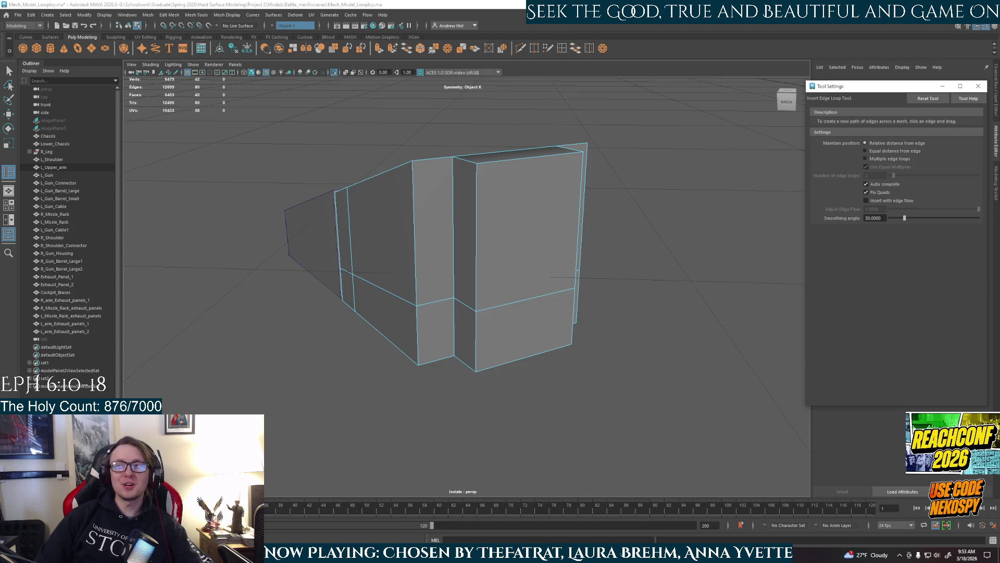
mouse_move(699, 344)
alt+mouse_down()
mouse_move(585, 266)
mouse_move(518, 284)
alt+mouse_up()
Select four faces on the toe piece and delete them to open a notch
right_click(518, 295)
right_click(482, 271)
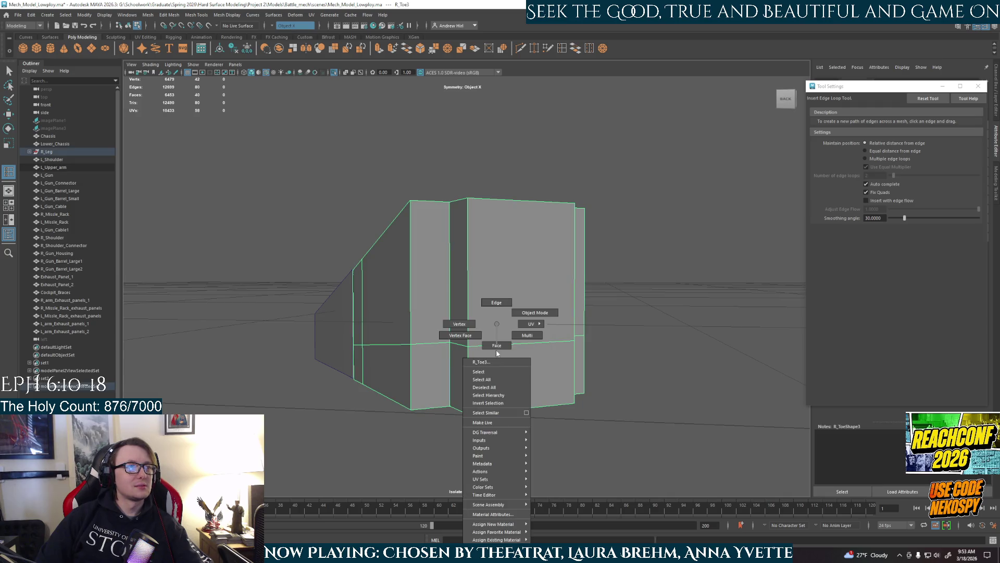
key(w)
click(504, 305)
mouse_move(503, 305)
alt+mouse_down()
mouse_move(542, 368)
mouse_move(531, 358)
alt+mouse_up()
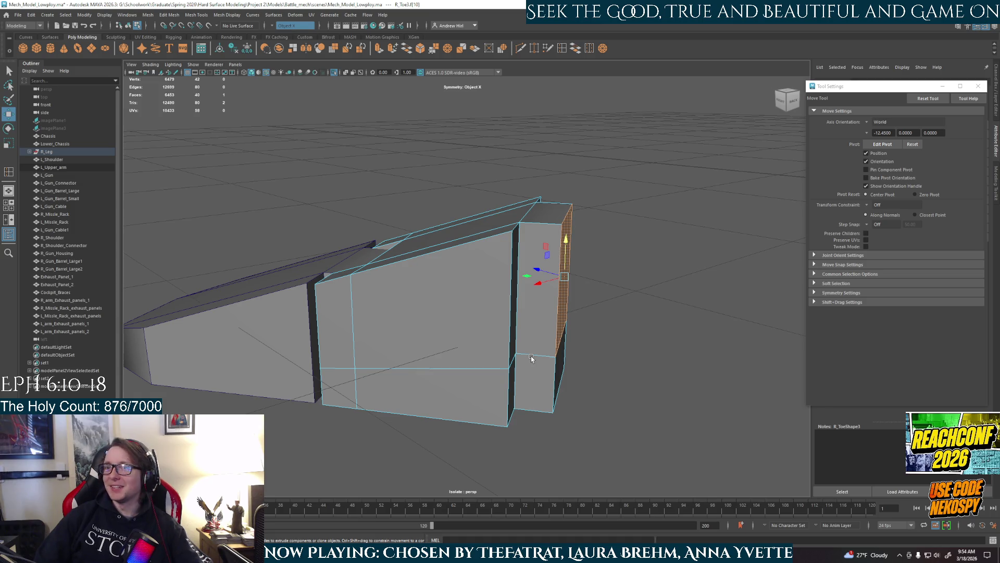
key(ctrl+1)
mouse_move(527, 325)
alt+mouse_down()
mouse_move(556, 320)
mouse_move(541, 330)
mouse_move(549, 345)
mouse_move(531, 312)
mouse_move(560, 334)
mouse_move(521, 313)
mouse_move(446, 228)
alt+mouse_up()
shift+click(526, 302)
shift+click(562, 335)
shift+click(446, 228)
key(Delete)
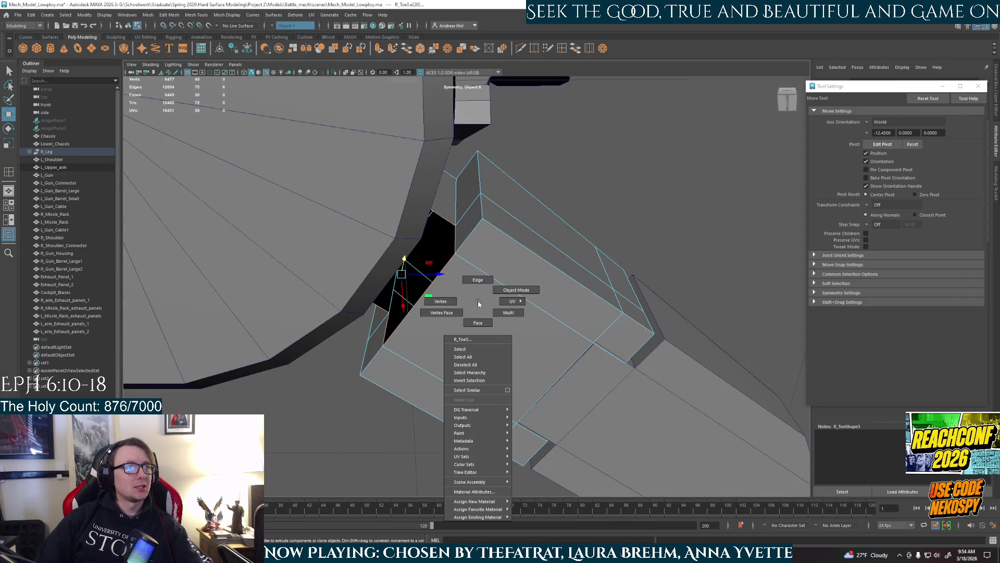
Isolate the toe and bridge two border edges of the hole with a new face
key(F8)
key(ctrl+1)
key(f)
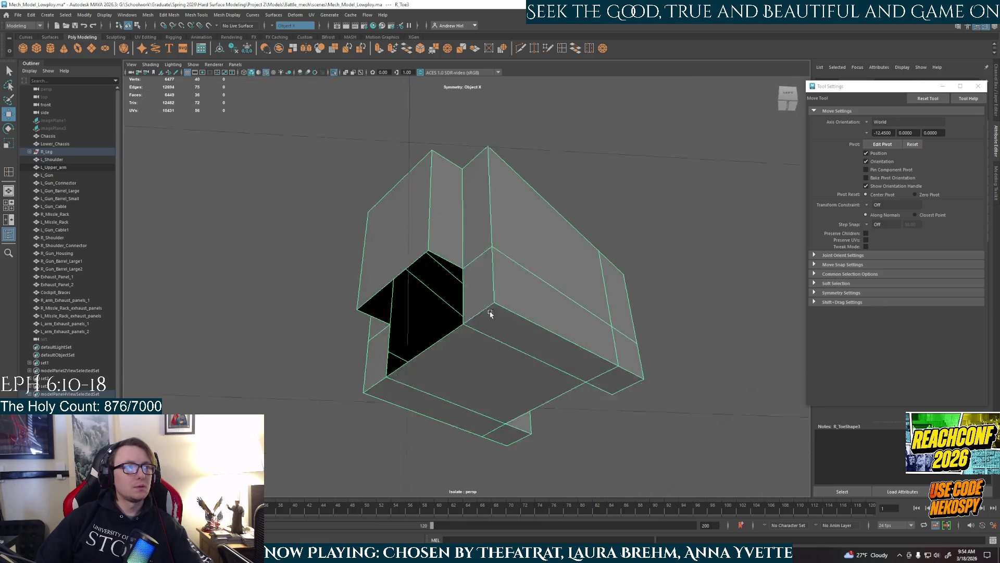
alt+drag(489, 311, 581, 109)
key(F10)
click(544, 366)
click(539, 364)
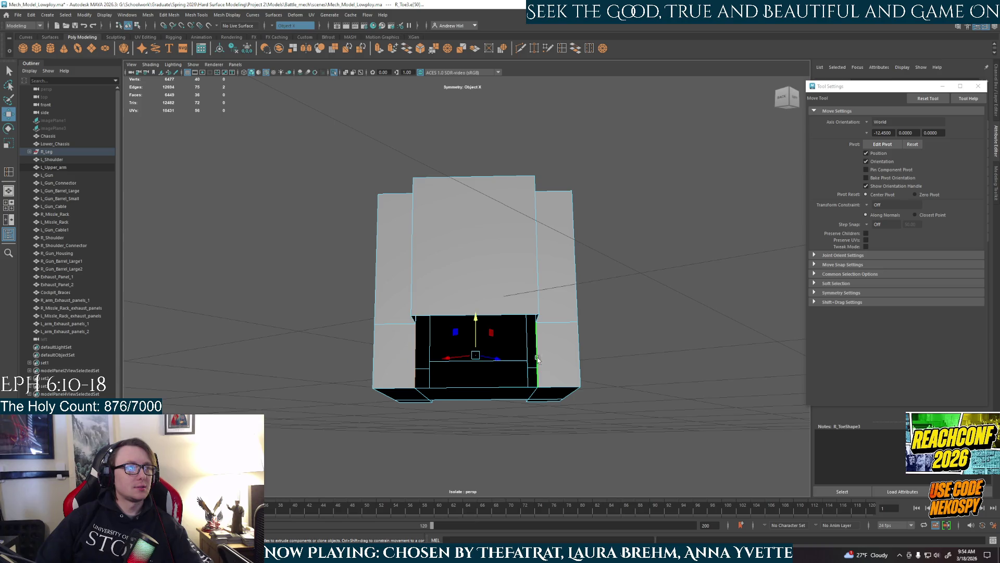
click(575, 48)
Fill the remaining hole in the toe piece with a face
alt+drag(521, 219, 446, 264)
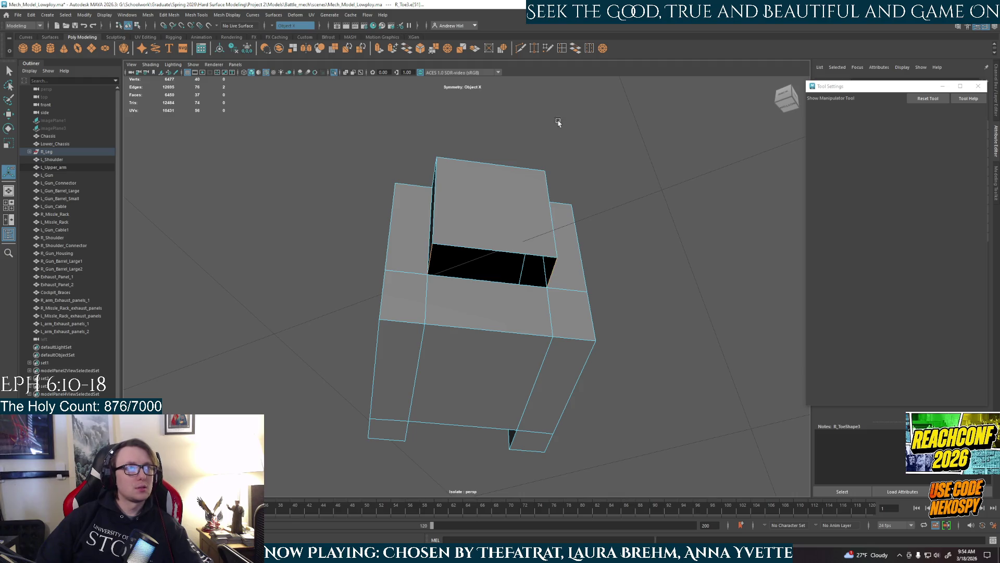
key(g)
alt+drag(521, 323, 552, 271)
mouse_move(516, 278)
right_down()
mouse_move(568, 267)
mouse_move(587, 298)
mouse_move(462, 384)
right_up()
alt+drag(462, 384, 511, 420)
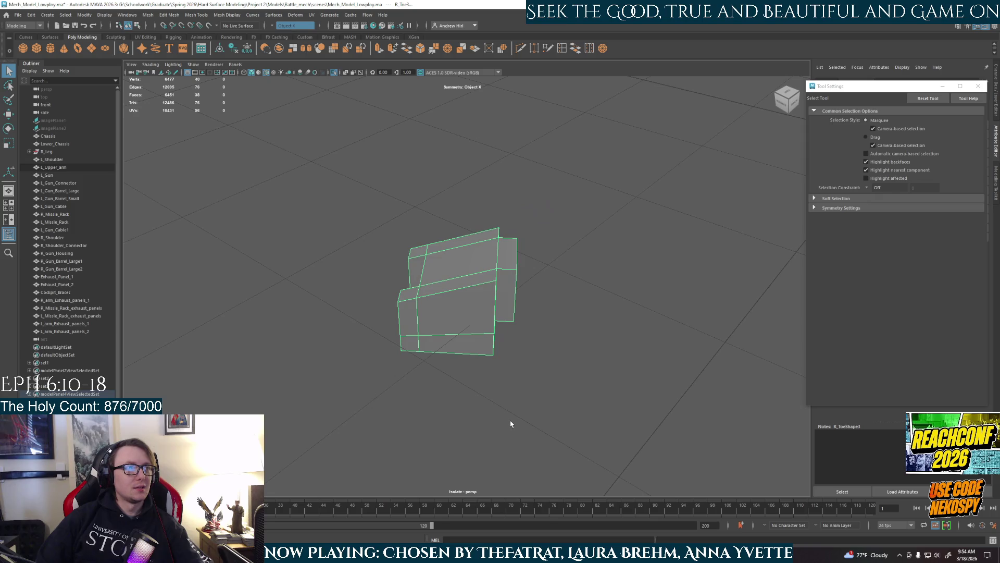
Deselect the ankle ring and isolate only the notched toe piece
key(ctrl+1)
mouse_move(518, 380)
alt+mouse_down()
mouse_move(531, 312)
mouse_move(560, 311)
alt+mouse_up()
right_drag(473, 285, 508, 276)
shift+click(573, 291)
right_drag(575, 306, 614, 296)
click(483, 320)
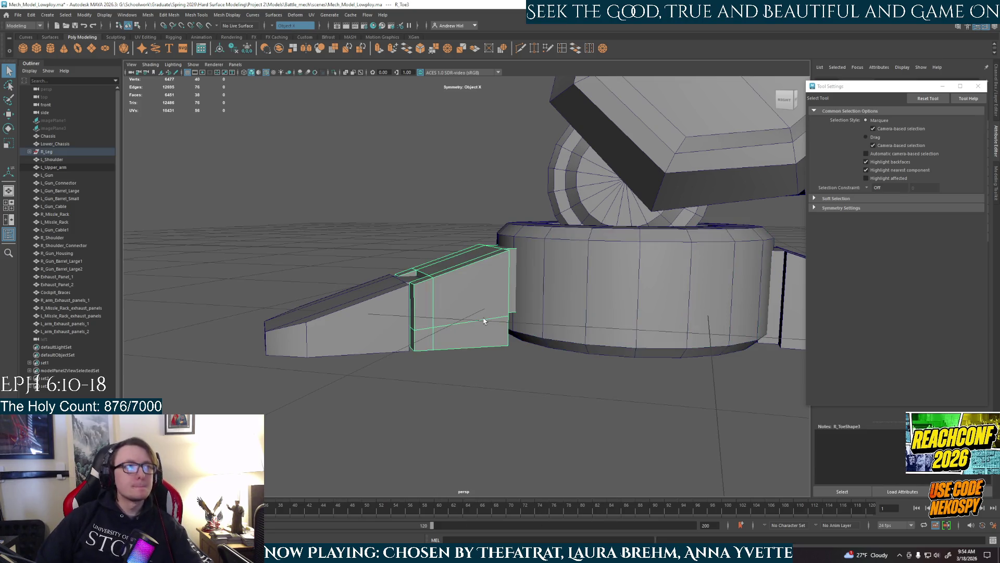
key(ctrl+1)
Add a horizontal edge loop around the toe's middle
mouse_move(507, 326)
alt+mouse_down()
mouse_move(563, 348)
mouse_move(509, 433)
mouse_move(546, 429)
mouse_move(571, 362)
mouse_move(549, 339)
mouse_move(464, 342)
mouse_move(491, 308)
alt+mouse_up()
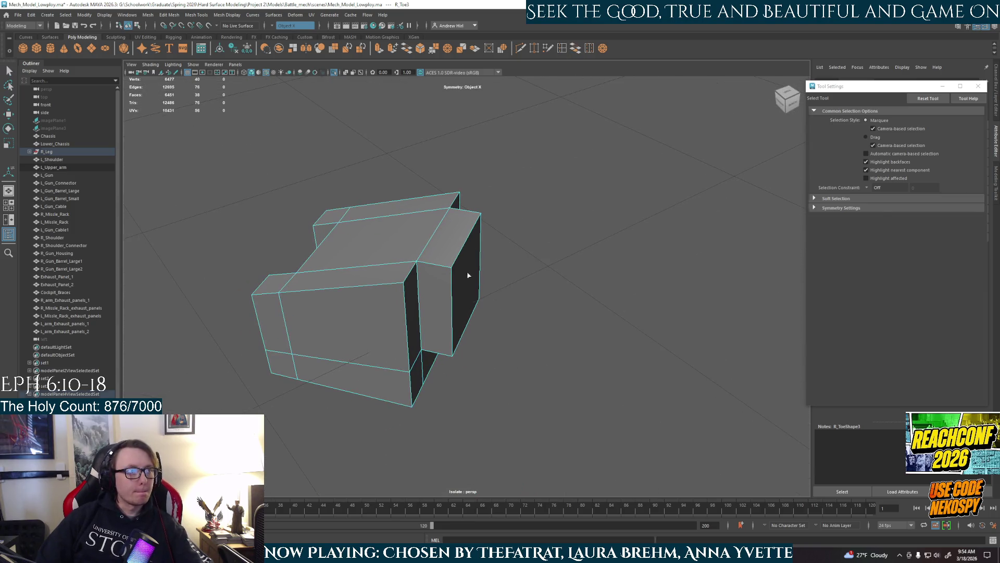
shift+right_drag(468, 271, 451, 302)
click(451, 296)
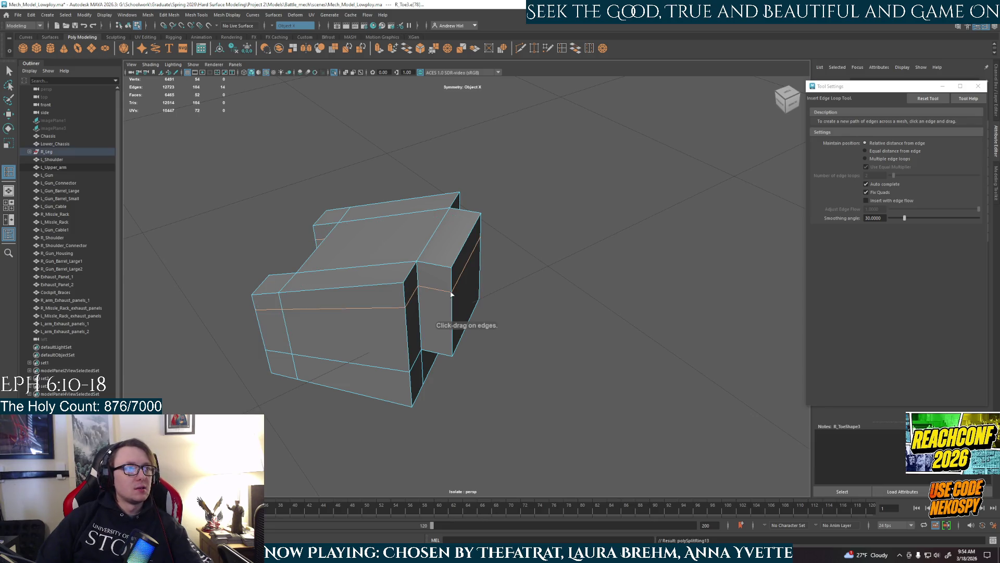
Replace the single loop with multiple evenly spaced edge loops using Use Equal Multiplier
key(ctrl+z)
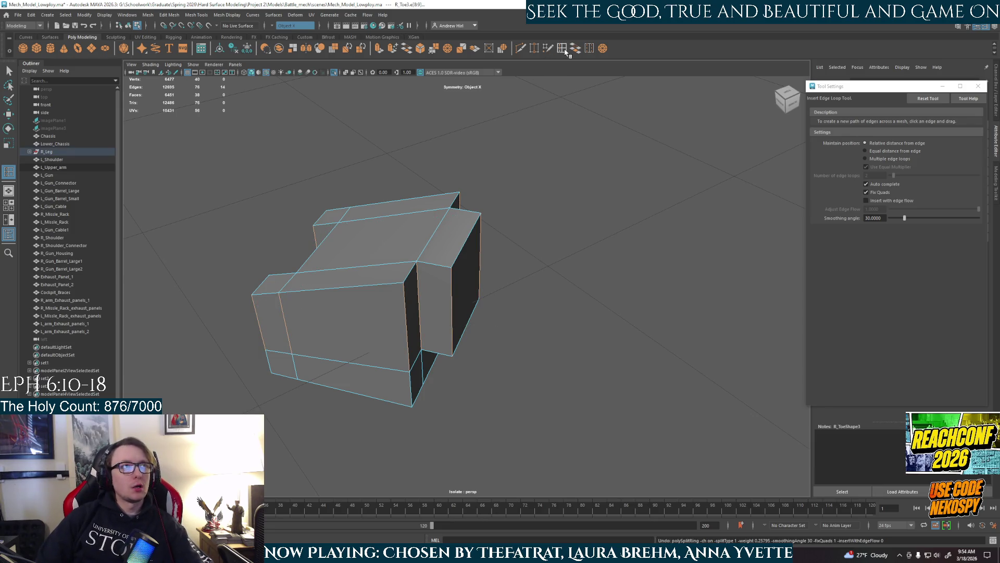
click(566, 51)
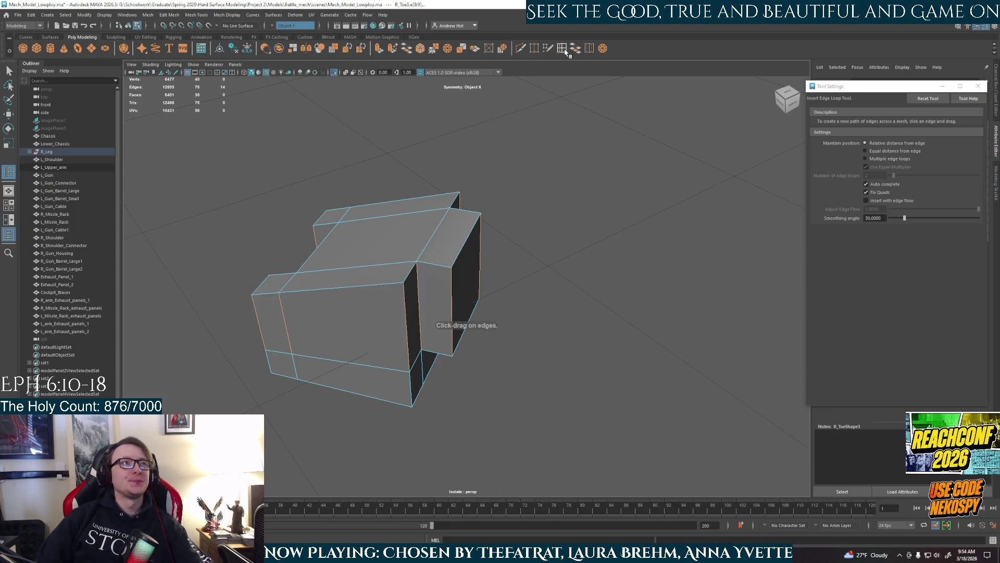
click(562, 52)
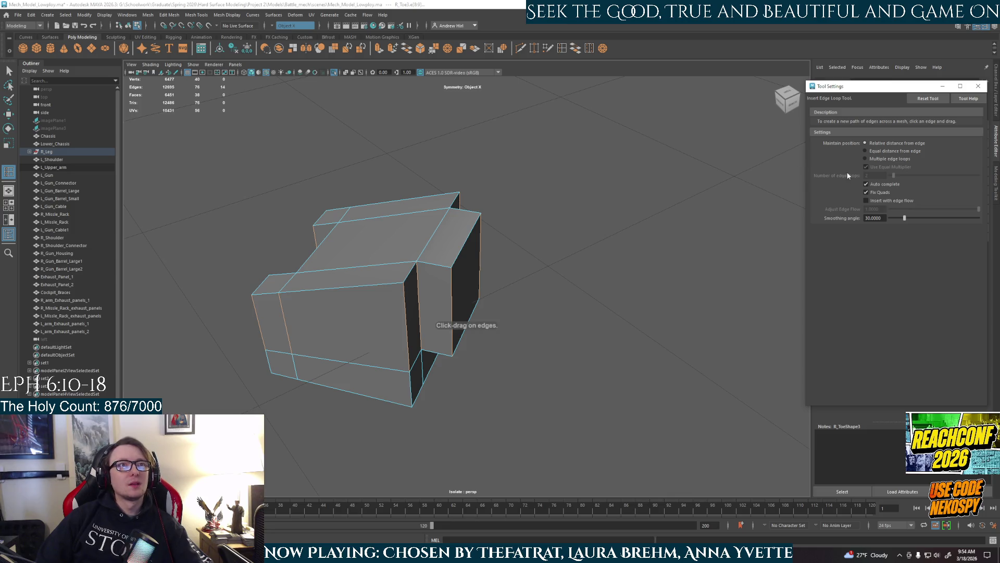
click(865, 159)
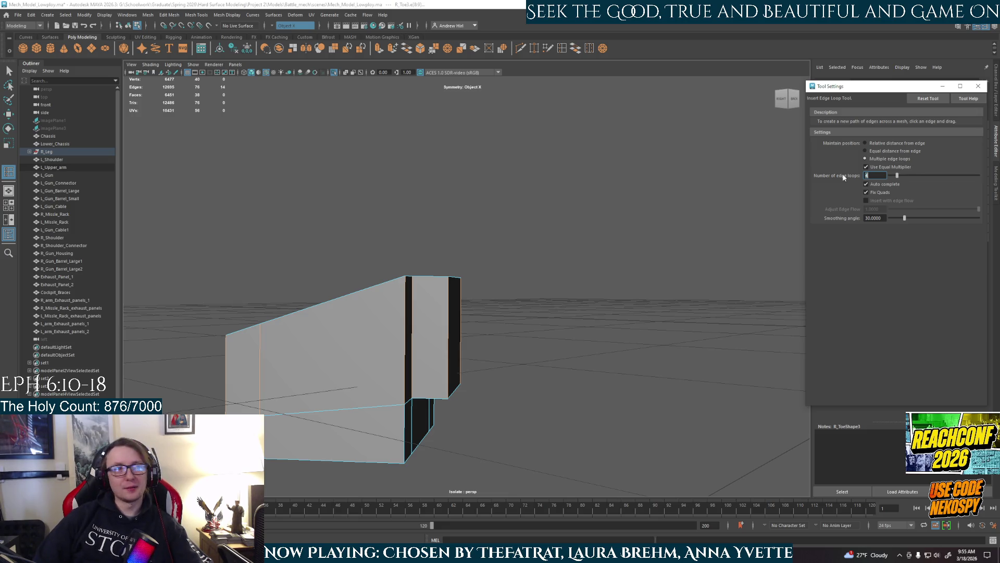
click(448, 347)
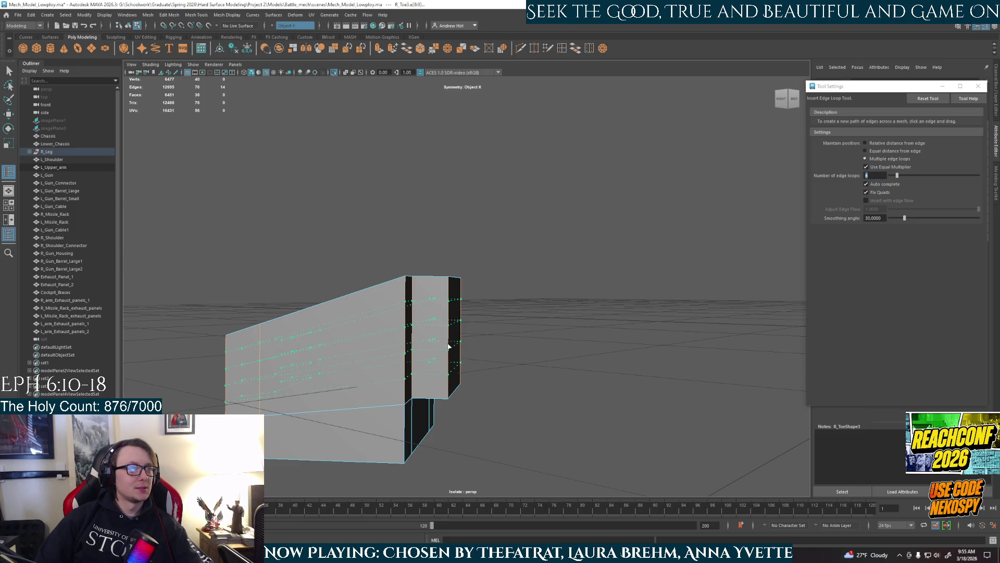
Select one face on the side of the banded toe
alt+drag(479, 364, 476, 315)
right_drag(474, 304, 469, 297)
click(473, 294)
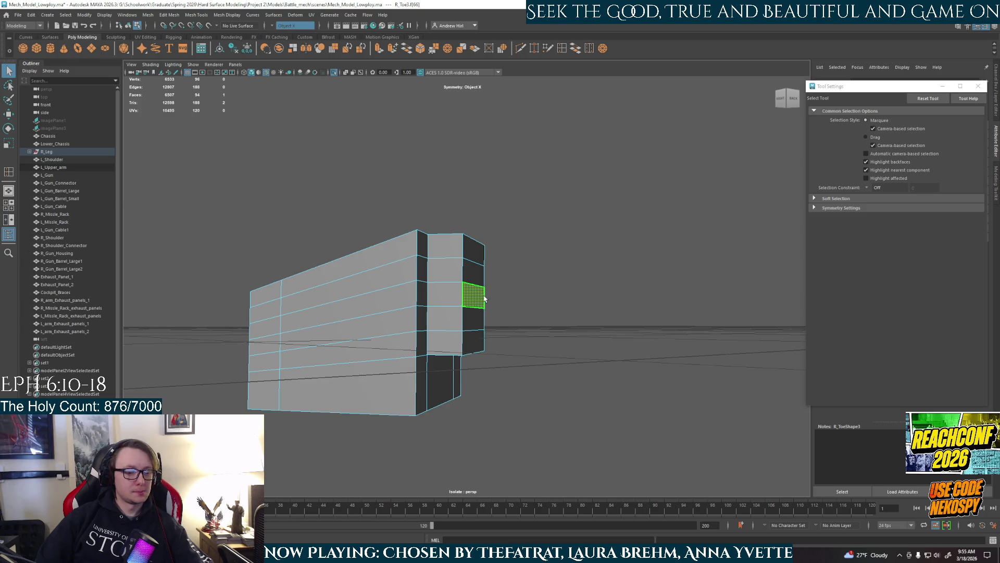
Set the Move tool's axis orientation to Parent, after briefly trying Component
key(b)
mouse_move(484, 298)
alt+mouse_down()
mouse_move(517, 317)
mouse_move(437, 339)
alt+mouse_up()
key(b)
scroll(482, 293, up, 5)
key(w)
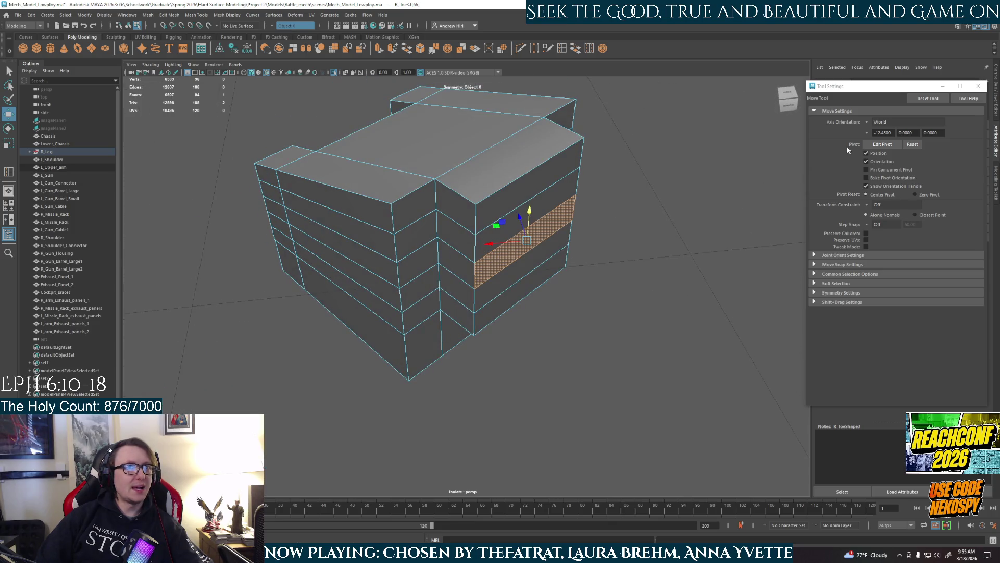
click(867, 123)
click(885, 140)
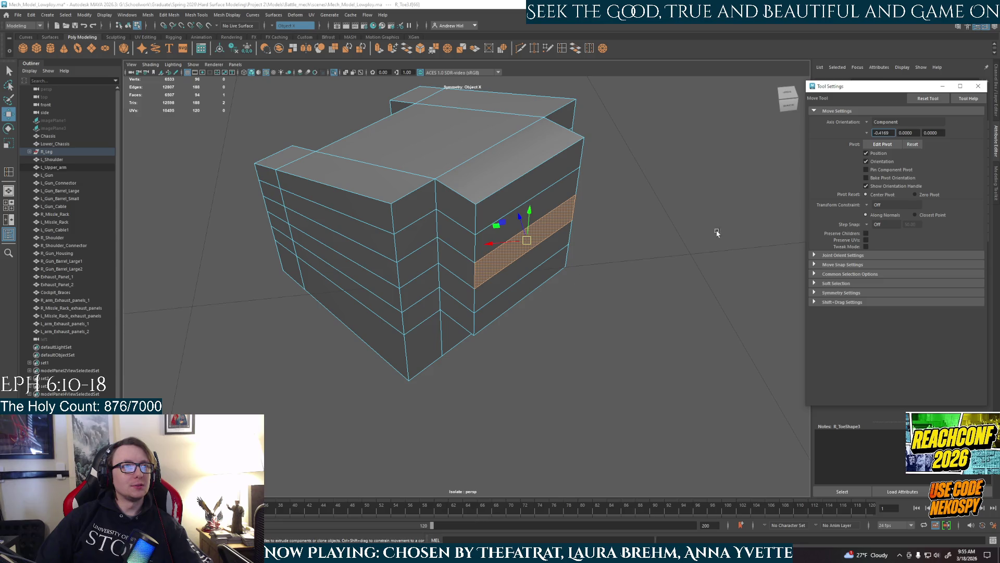
click(867, 123)
click(885, 147)
Switch to the four-view layout, exit isolation, and select R_Toe3 together with R_Toe4
alt+drag(648, 280, 578, 257)
key(space)
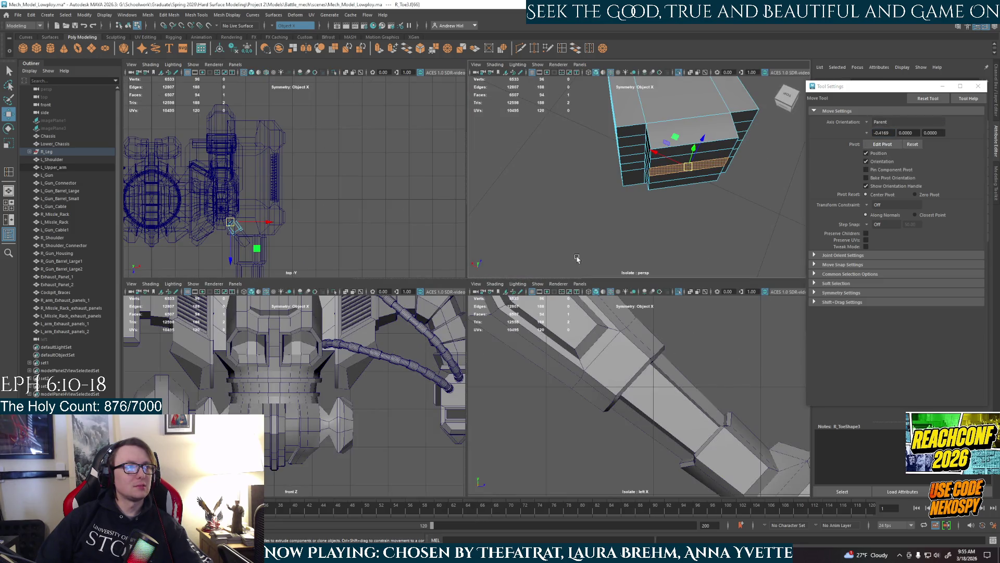
key(space)
alt+drag(578, 242, 561, 218)
alt+right_drag(561, 217, 529, 239)
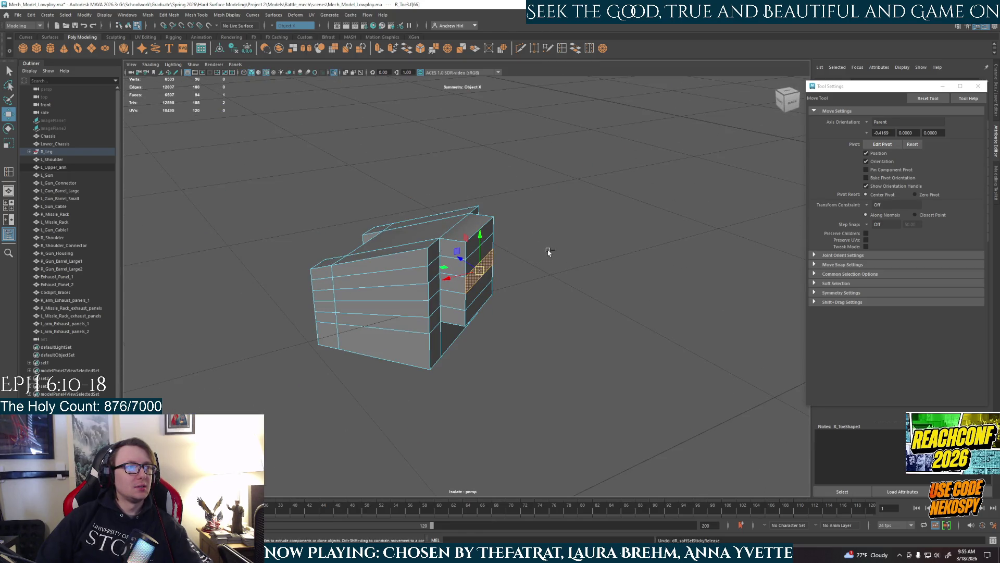
key(ctrl+z)
key(ctrl+z)
key(space)
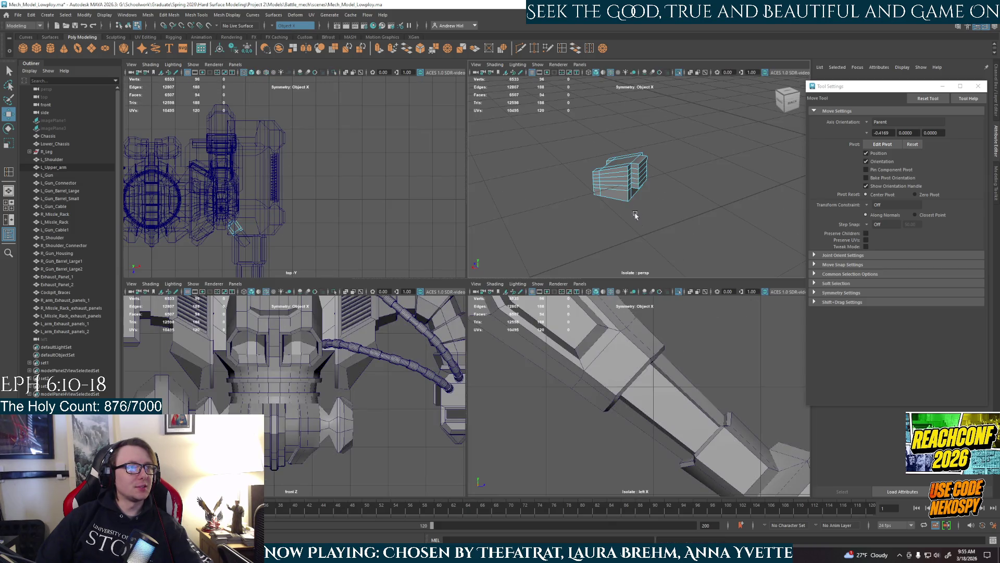
key(F8)
key(ctrl+1)
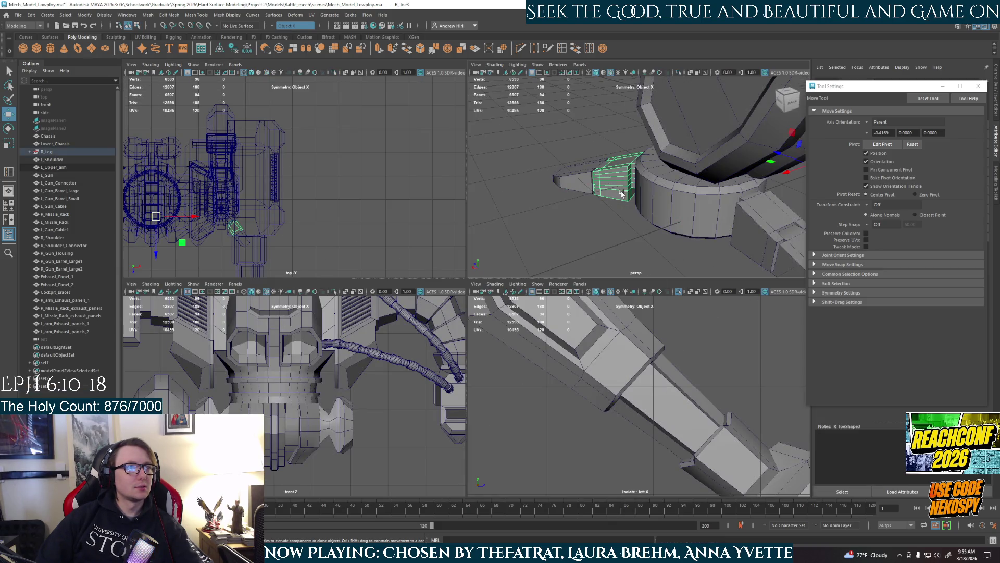
shift+click(561, 198)
alt+middle_drag(632, 261, 662, 264)
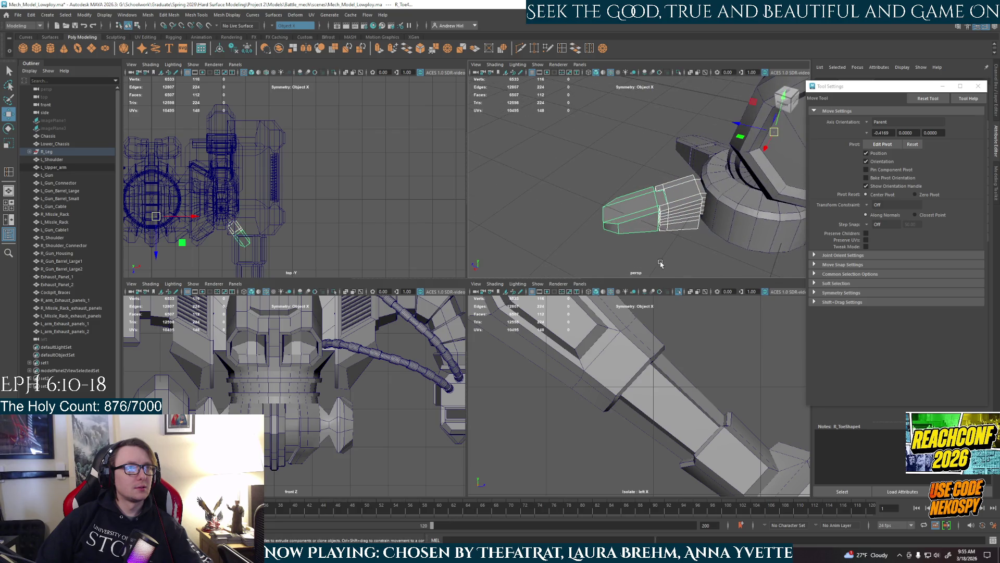
Center the toe's pivot and rotate the toe pieces toward upright in the top view
click(84, 15)
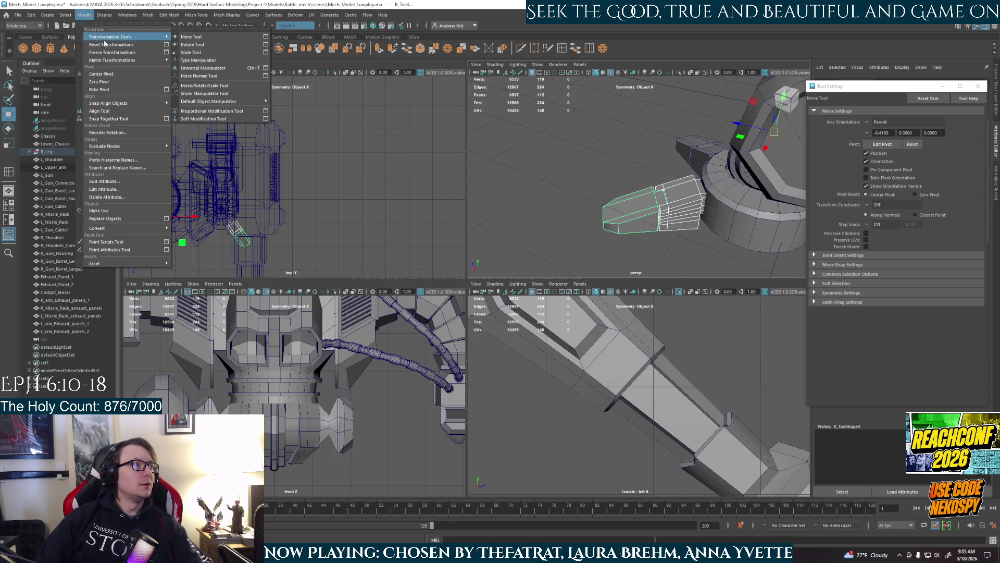
click(101, 74)
key(space)
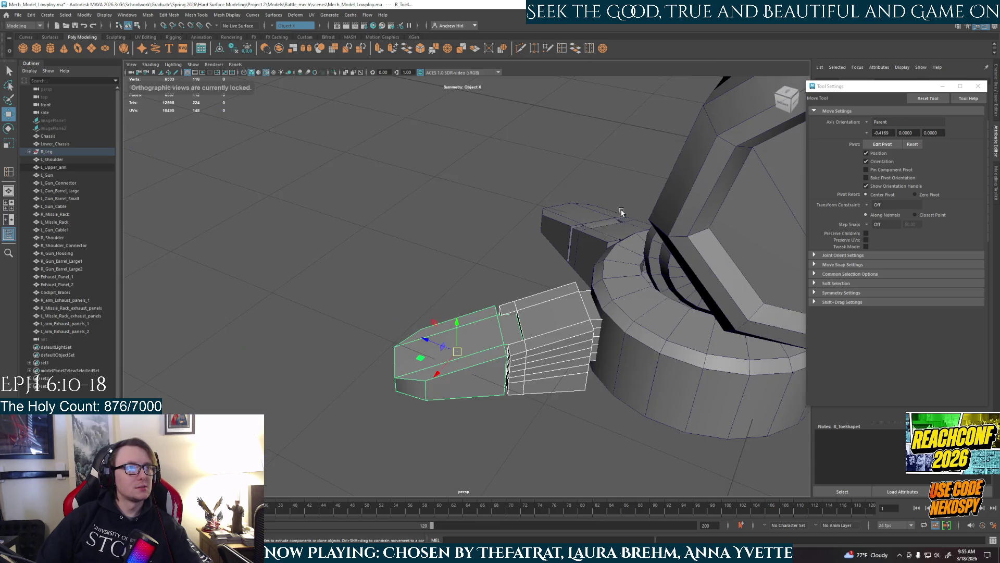
key(e)
key(space)
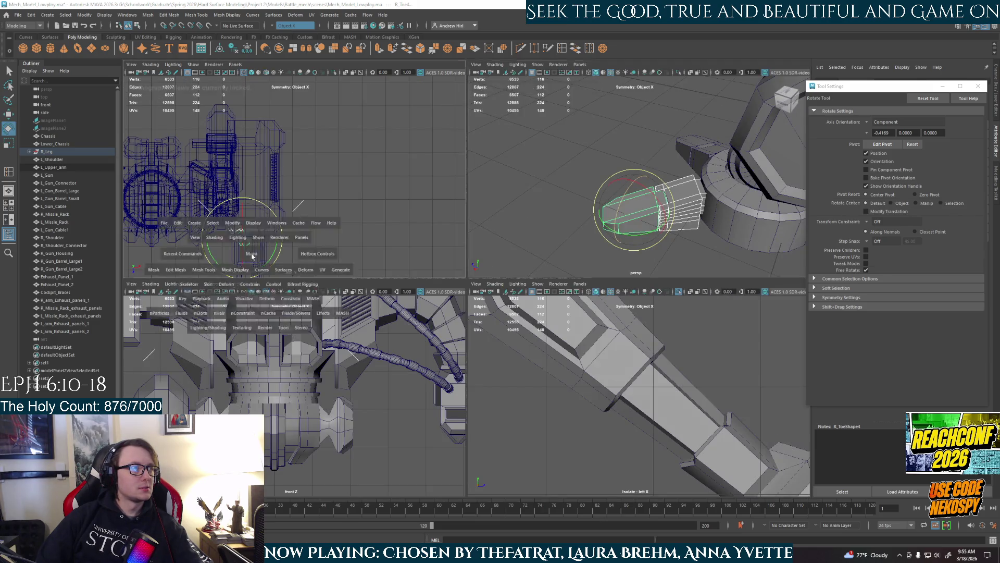
key(space)
scroll(448, 291, up, 5)
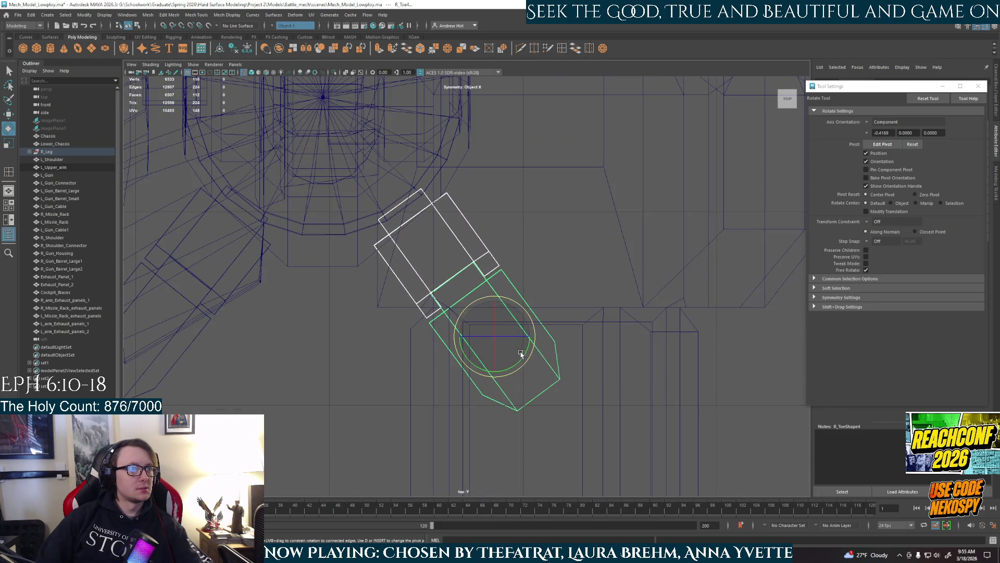
drag(525, 354, 512, 376)
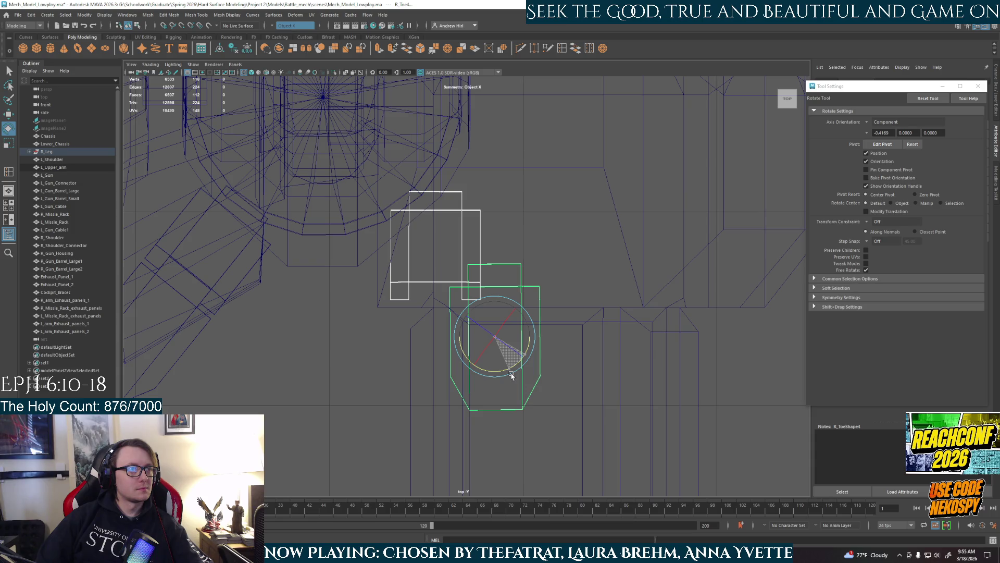
drag(511, 375, 512, 375)
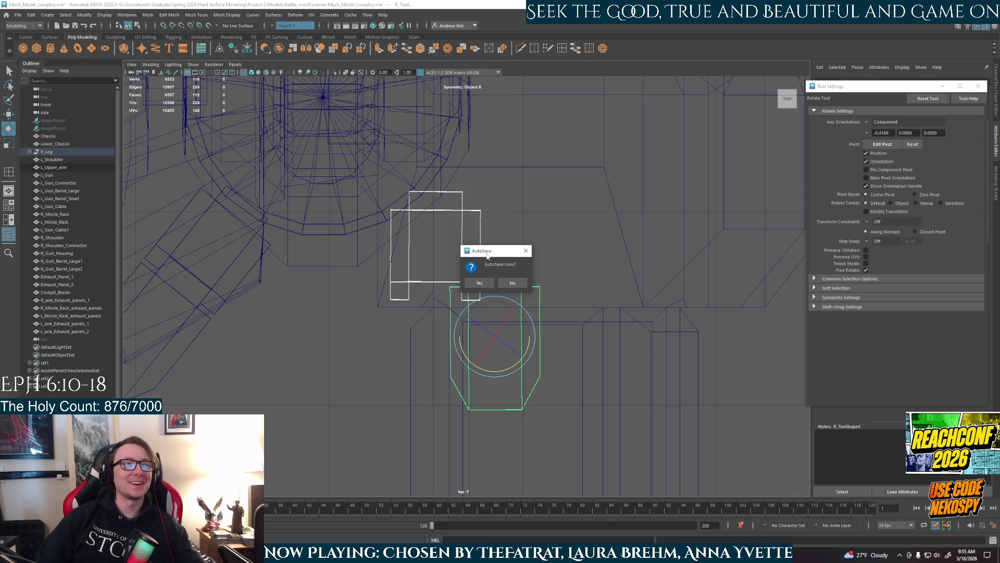
Dismiss the autosave prompt and rotate R_Toe4 slightly to straighten it
click(513, 283)
click(526, 293)
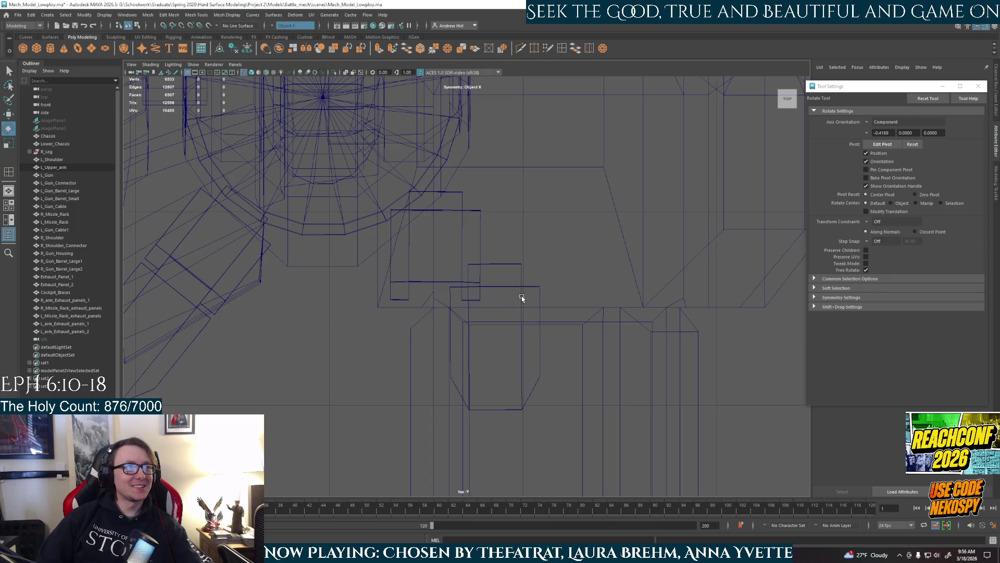
click(521, 298)
scroll(522, 346, up, 3)
click(545, 383)
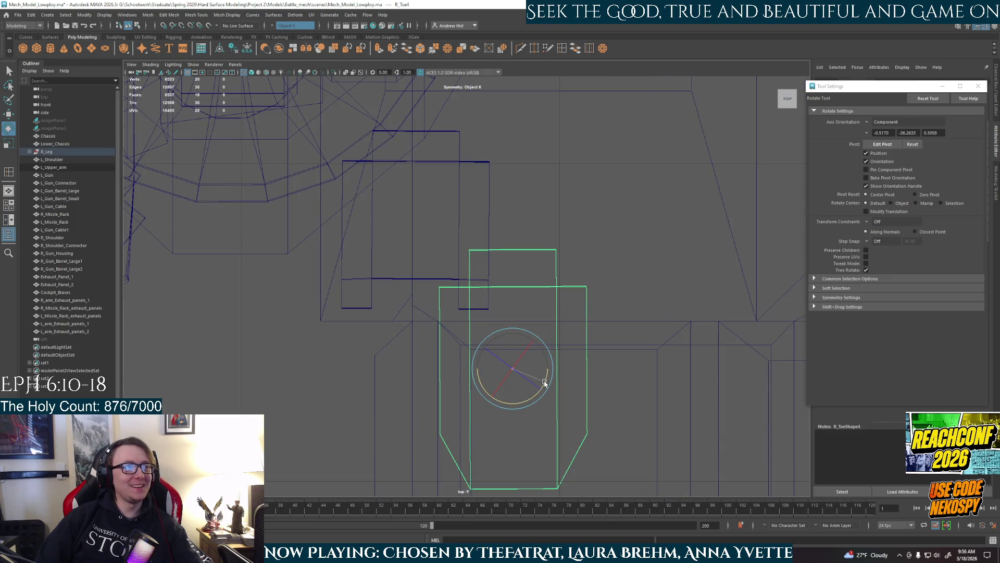
drag(544, 382, 545, 384)
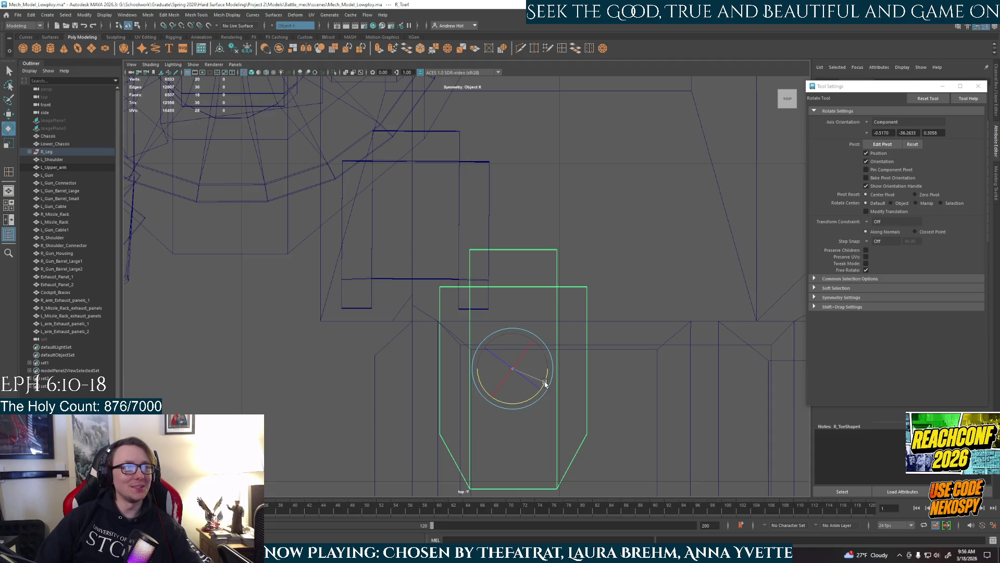
Rotate R_Toe3 to line up, then isolate it and return to perspective
click(425, 279)
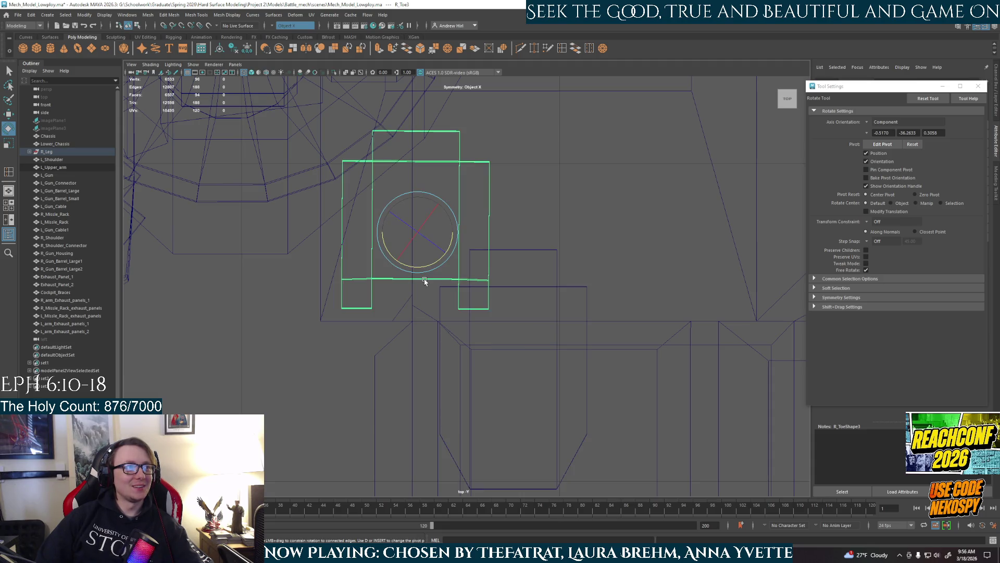
drag(449, 238, 454, 240)
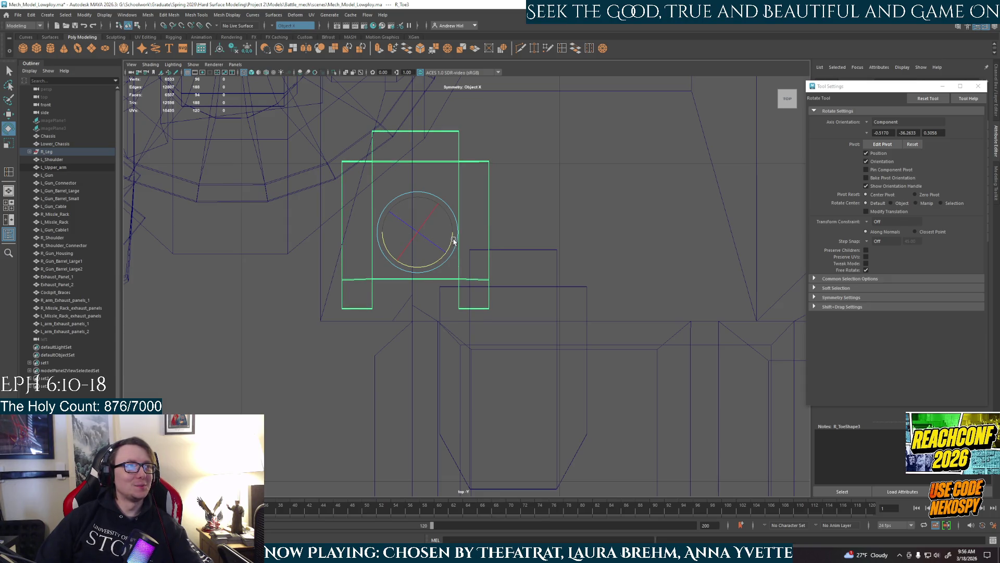
click(545, 286)
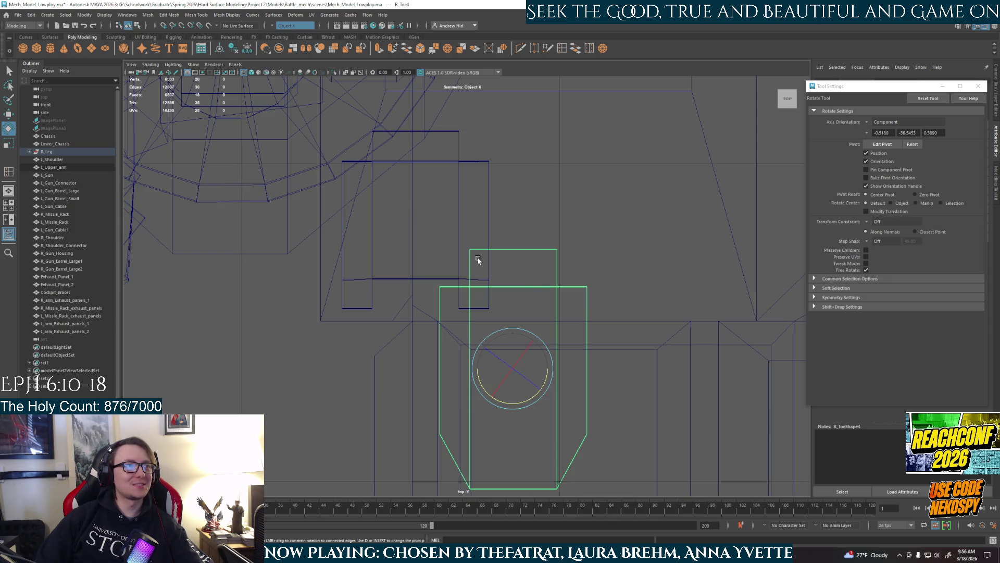
click(450, 279)
key(ctrl+1)
key(space)
key(space)
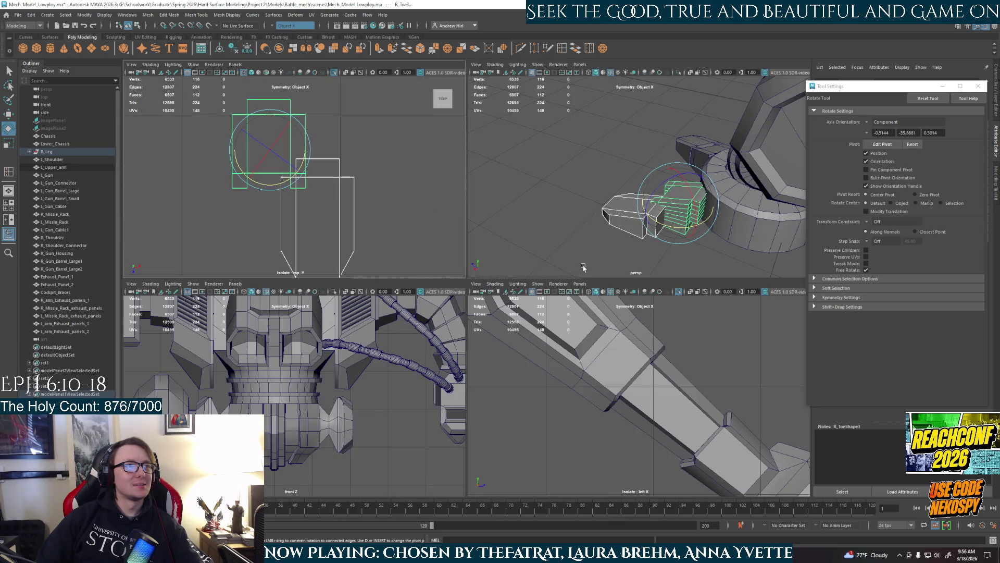
mouse_move(573, 235)
alt+mouse_down()
mouse_move(489, 326)
mouse_move(401, 188)
alt+mouse_up()
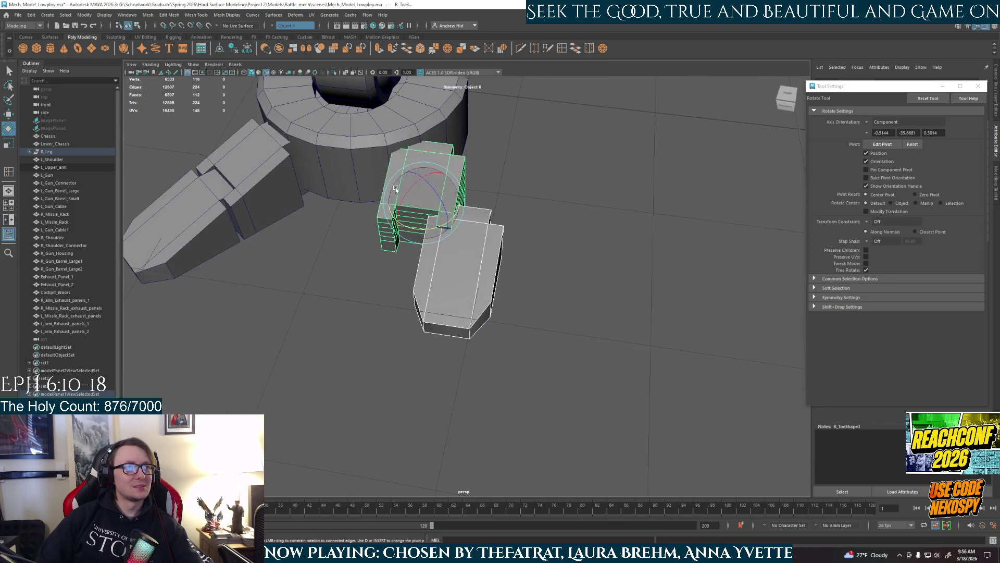
Slide the toe piece along X and push its front face outward
key(w)
mouse_move(484, 215)
mouse_down()
mouse_move(521, 229)
mouse_move(552, 271)
mouse_move(542, 284)
mouse_move(554, 283)
mouse_up()
alt+drag(575, 245, 453, 257)
right_click(447, 256)
right_drag(447, 257, 447, 276)
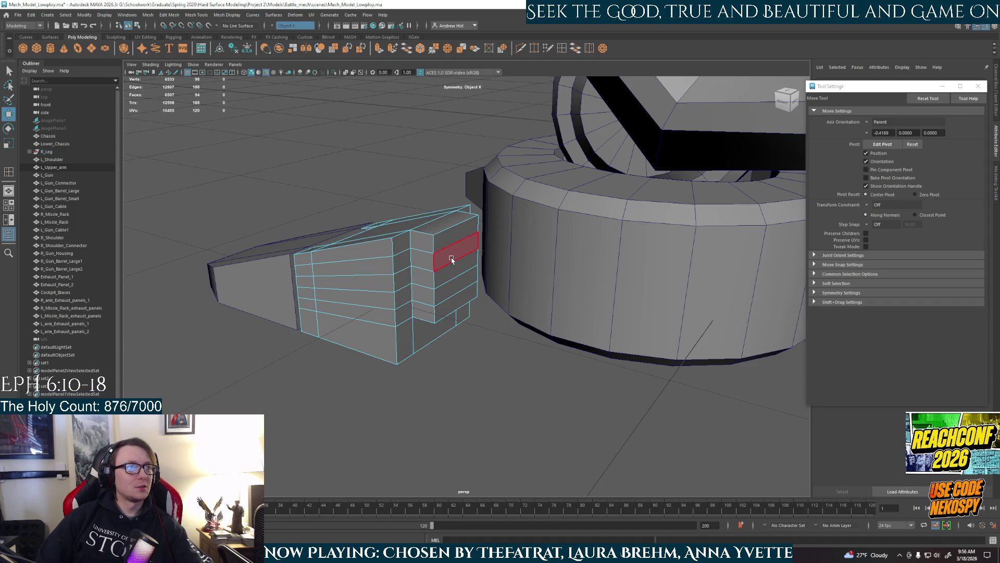
click(454, 269)
mouse_move(438, 265)
mouse_down()
mouse_move(447, 270)
mouse_move(468, 229)
mouse_up()
Bevel the selected front edges of the toe with Ctrl+B
key(q)
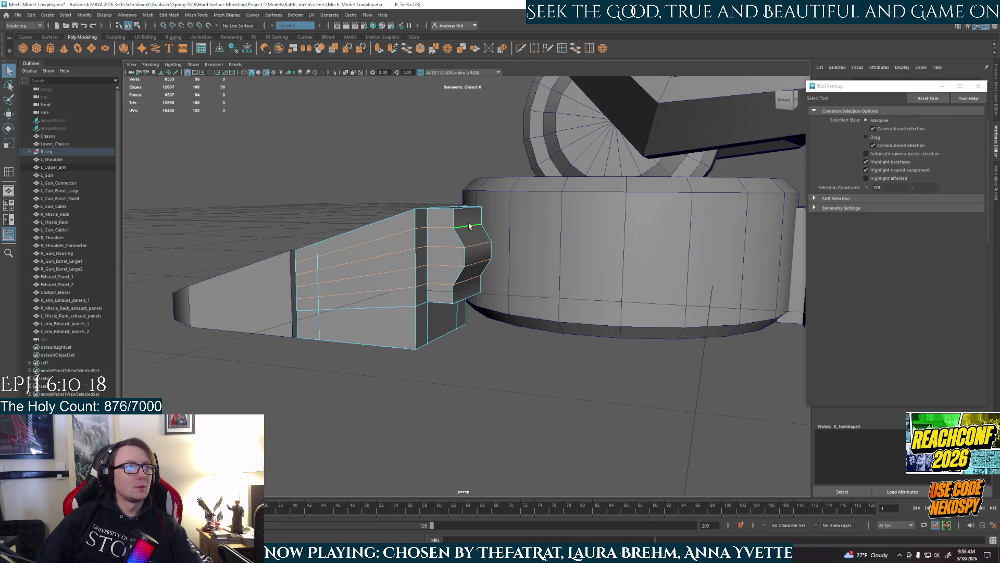
click(464, 282)
mouse_move(465, 282)
alt+mouse_down()
mouse_move(483, 284)
mouse_move(499, 267)
mouse_move(477, 254)
mouse_move(483, 260)
mouse_move(441, 286)
mouse_move(494, 281)
alt+mouse_up()
key(w)
key(ctrl+b)
Move an R_Toe3 edge upward to reshape the toe's angled corner
click(518, 249)
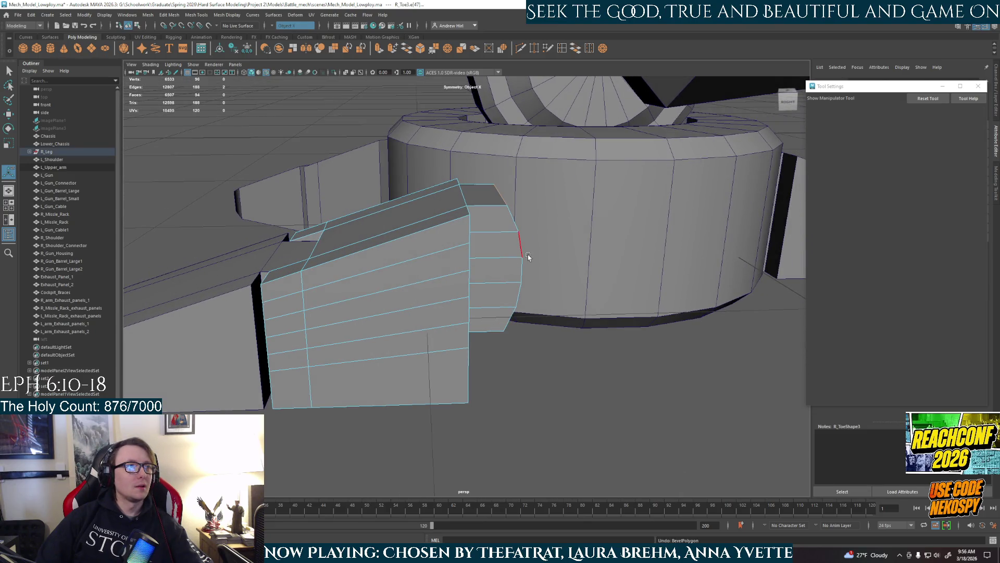
alt+drag(529, 252, 506, 250)
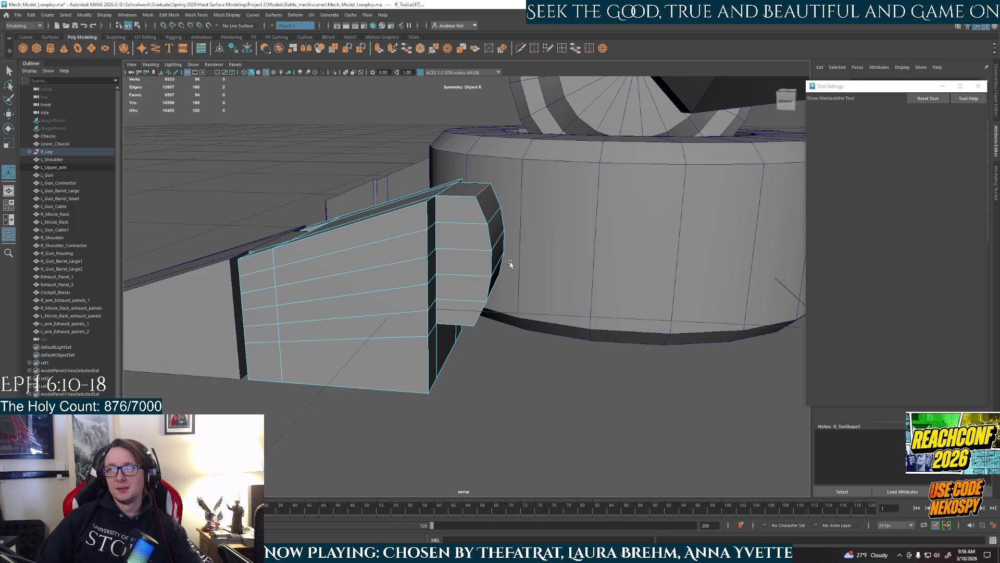
key(w)
mouse_move(467, 251)
mouse_down()
mouse_move(459, 251)
mouse_move(489, 198)
mouse_up()
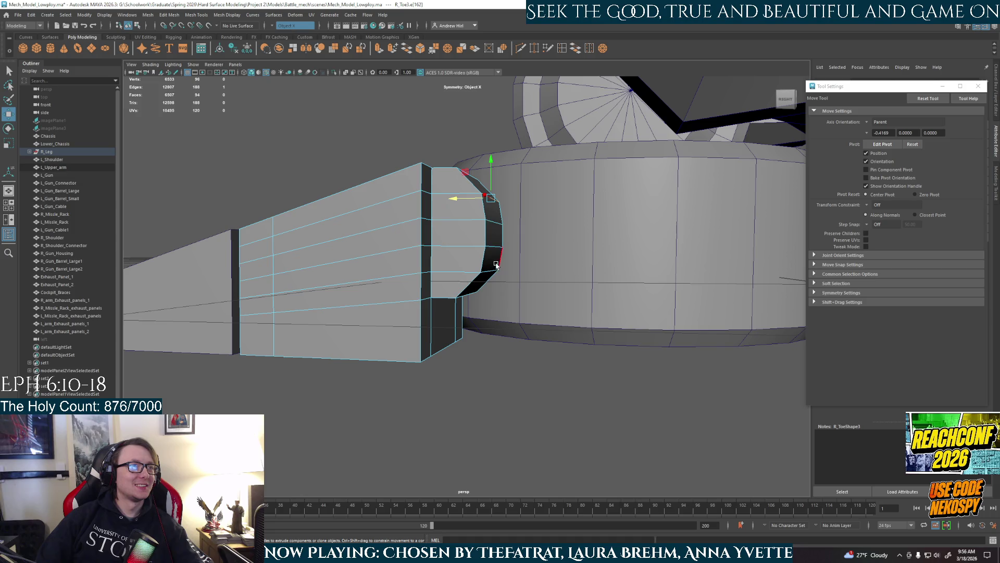
alt+drag(494, 269, 502, 217)
key(r)
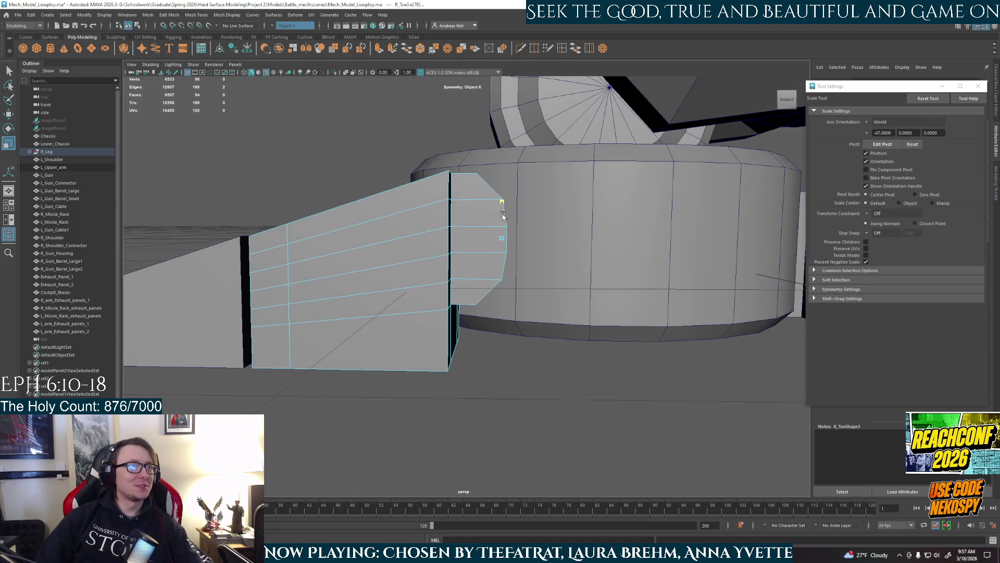
key(w)
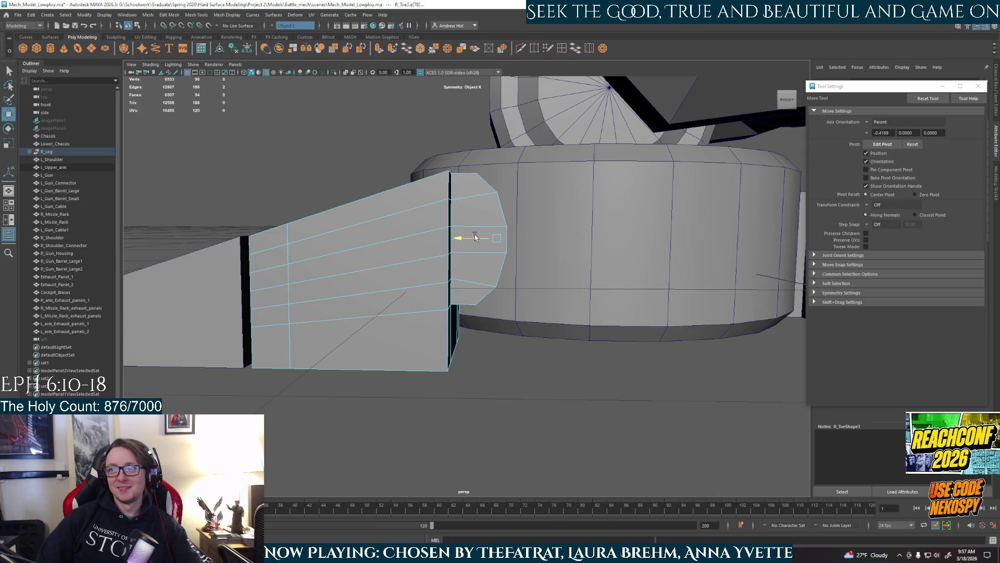
Select the banded toe block and isolate it for a front three-quarter view
mouse_move(474, 236)
alt+mouse_down()
mouse_move(473, 290)
mouse_move(448, 274)
mouse_move(478, 280)
mouse_move(458, 223)
mouse_move(493, 245)
alt+mouse_up()
click(551, 376)
mouse_move(551, 376)
alt+mouse_down()
mouse_move(466, 401)
mouse_move(517, 411)
mouse_move(509, 383)
mouse_move(548, 398)
mouse_move(517, 314)
mouse_move(469, 283)
mouse_move(503, 316)
mouse_move(411, 299)
mouse_move(453, 334)
mouse_move(488, 315)
mouse_move(428, 311)
alt+mouse_up()
scroll(480, 390, up, 3)
click(470, 287)
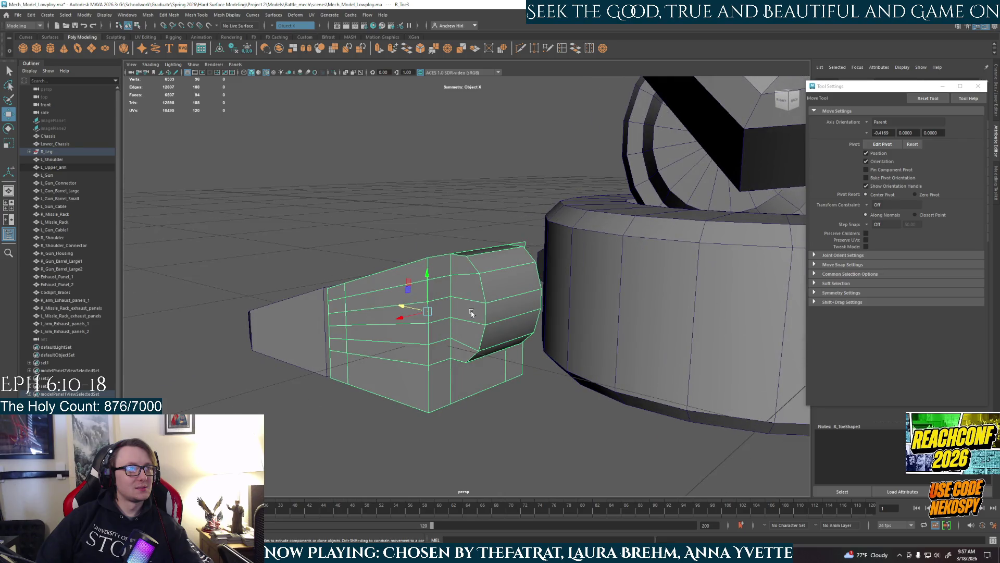
key(ctrl+1)
mouse_move(447, 346)
alt+mouse_down()
mouse_move(512, 335)
mouse_move(416, 272)
mouse_move(436, 292)
mouse_move(426, 358)
mouse_move(271, 323)
alt+mouse_up()
Bring back the other parts and select the top and bottom edges of R_Toe3
key(ctrl+1)
click(255, 320)
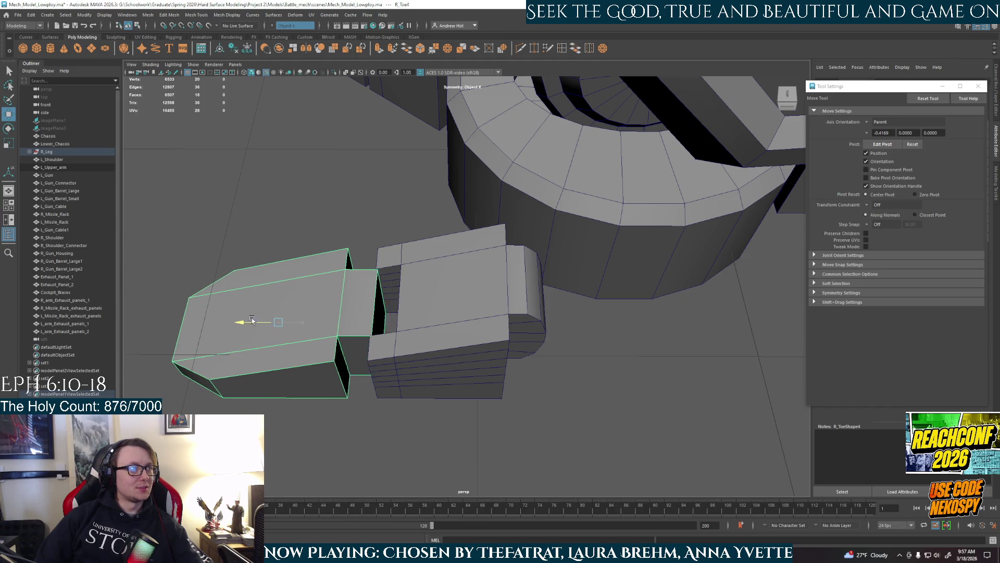
click(430, 332)
alt+drag(430, 331, 491, 301)
right_drag(491, 301, 494, 260)
key(q)
click(489, 293)
alt+drag(416, 345, 449, 326)
mouse_move(509, 374)
alt+mouse_down()
mouse_move(514, 413)
mouse_move(424, 392)
mouse_move(493, 430)
mouse_move(428, 420)
mouse_move(495, 441)
alt+mouse_up()
shift+click(403, 405)
Bevel the selected edges with a 0.5 fraction and 1 segment
key(ctrl+b)
alt+drag(471, 409, 541, 416)
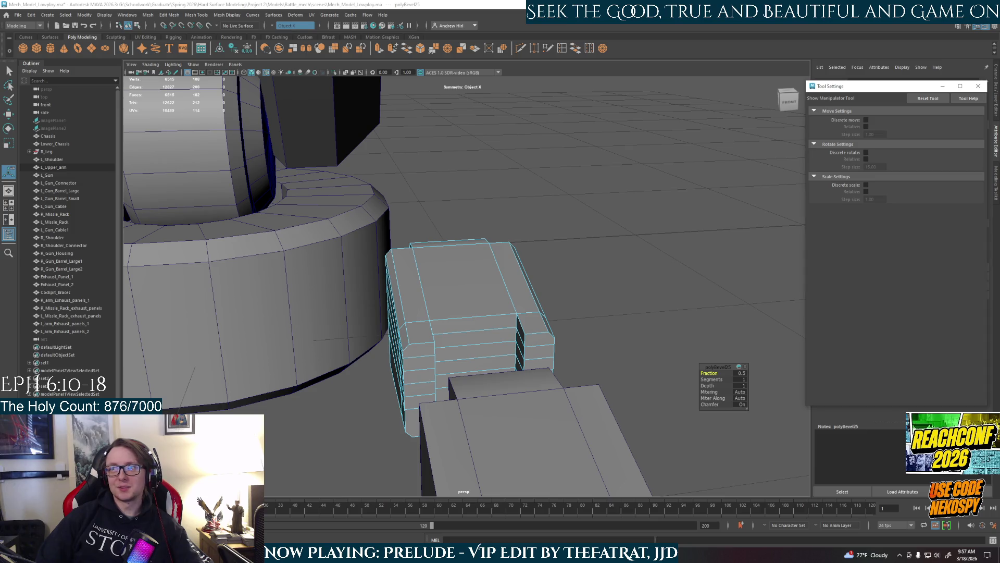
alt+drag(493, 293, 549, 292)
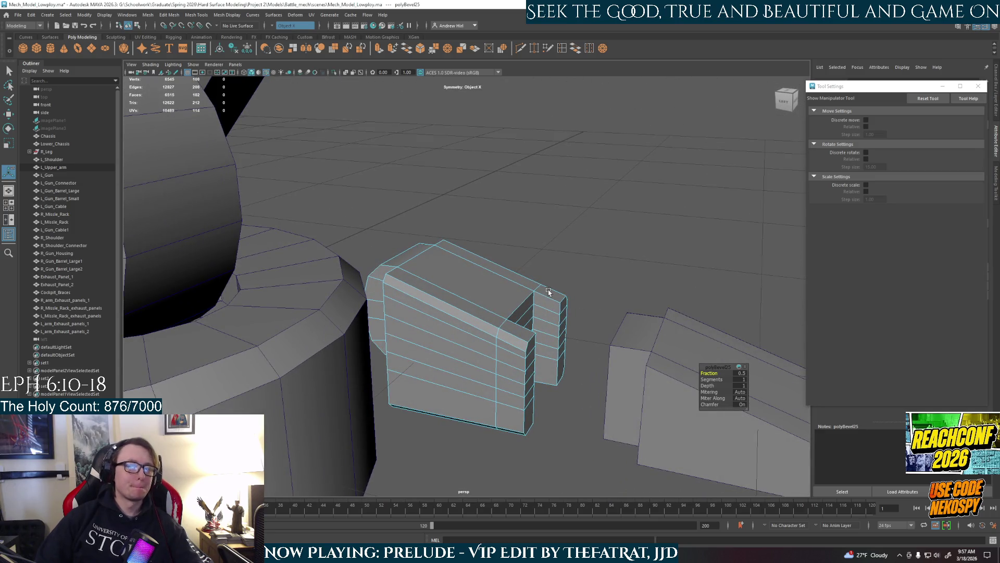
alt+drag(453, 284, 358, 296)
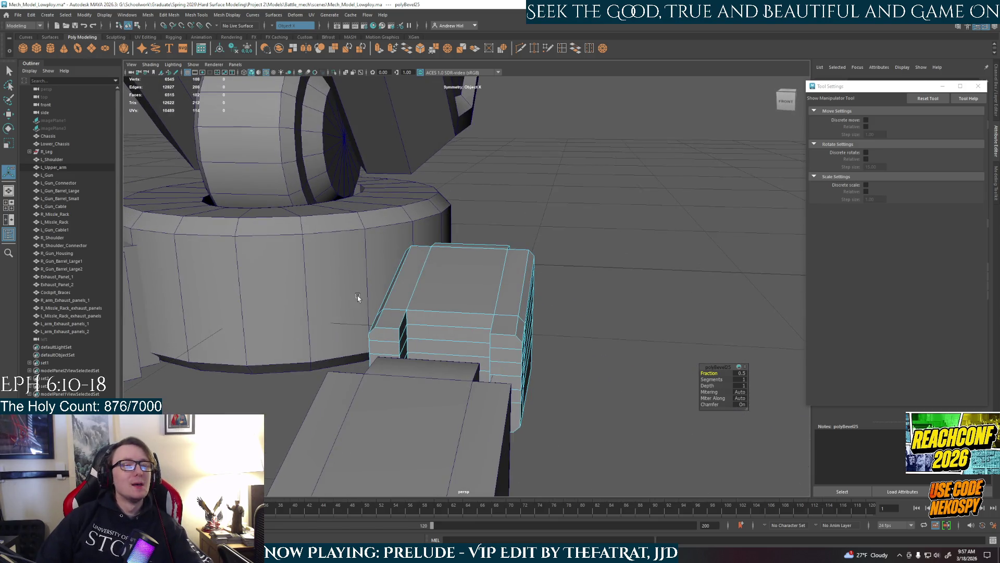
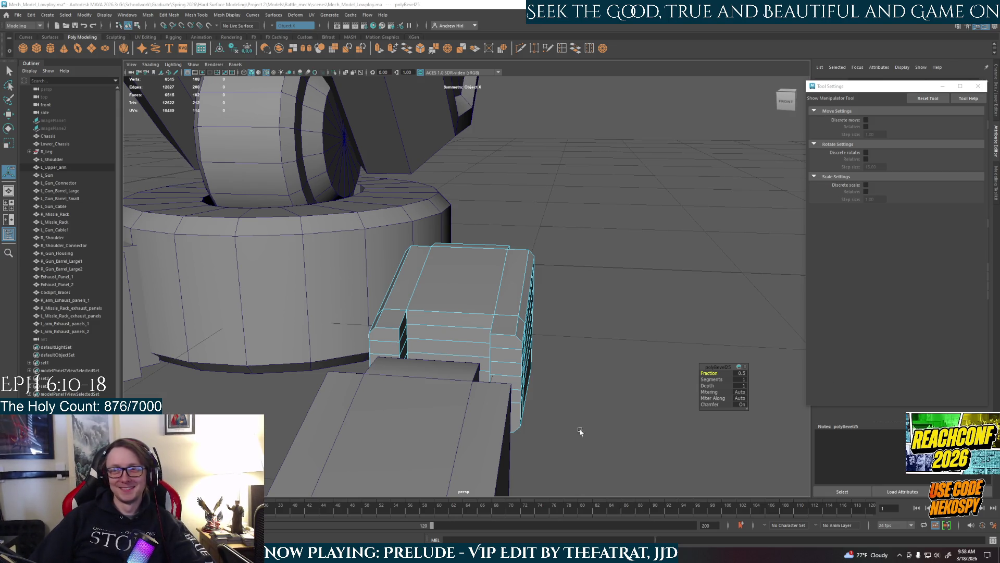
Undo the toe block's bevel and begin selecting its front-top and bottom outer edges
mouse_move(478, 382)
alt+mouse_down()
mouse_move(435, 369)
mouse_move(496, 411)
mouse_move(496, 378)
mouse_move(599, 439)
alt+mouse_up()
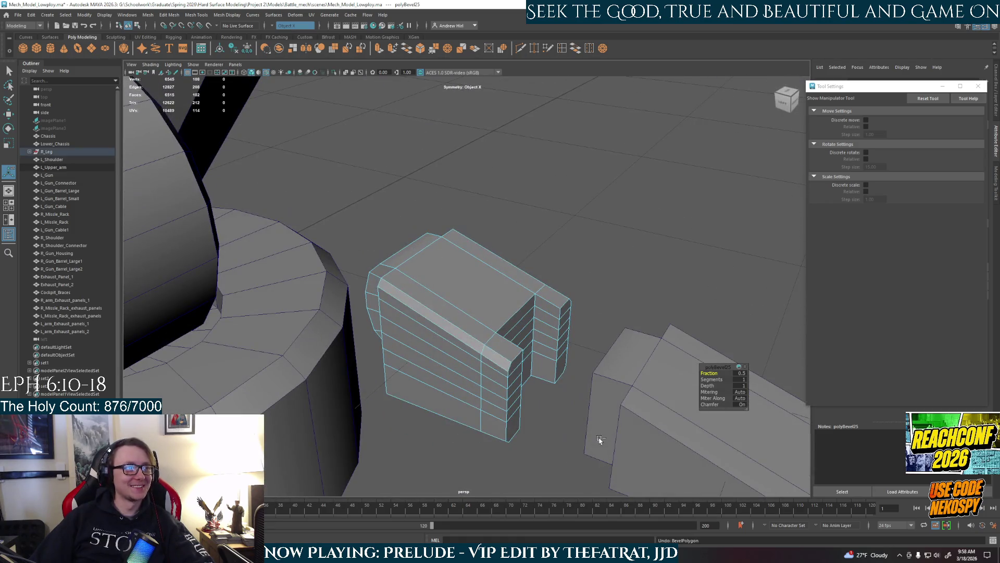
key(ctrl+z)
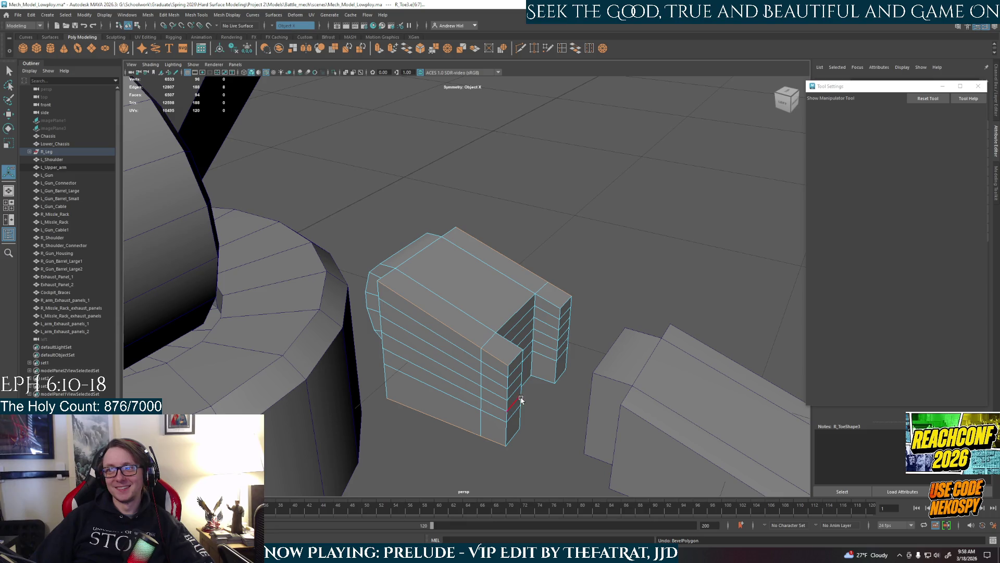
alt+drag(518, 402, 492, 396)
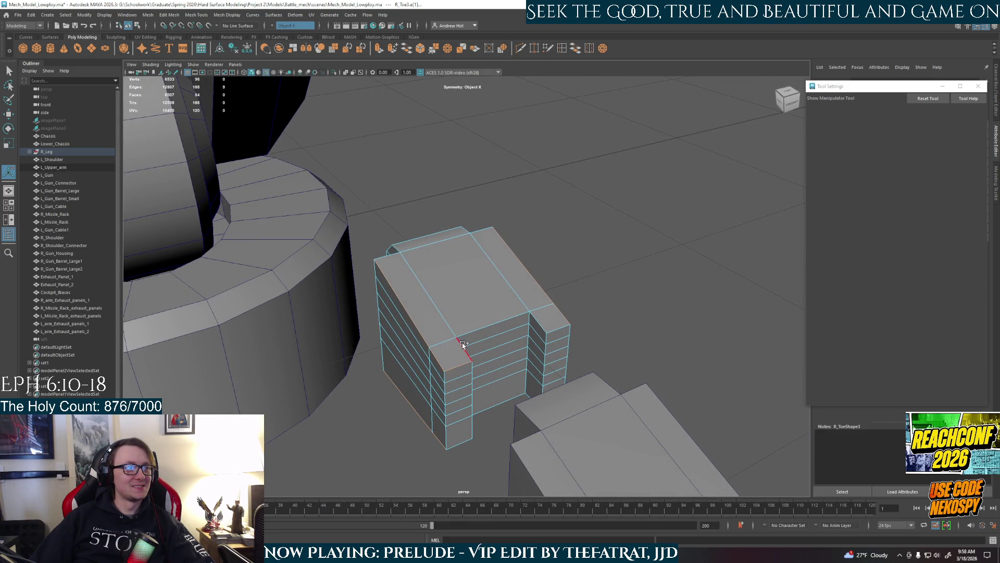
shift+click(500, 327)
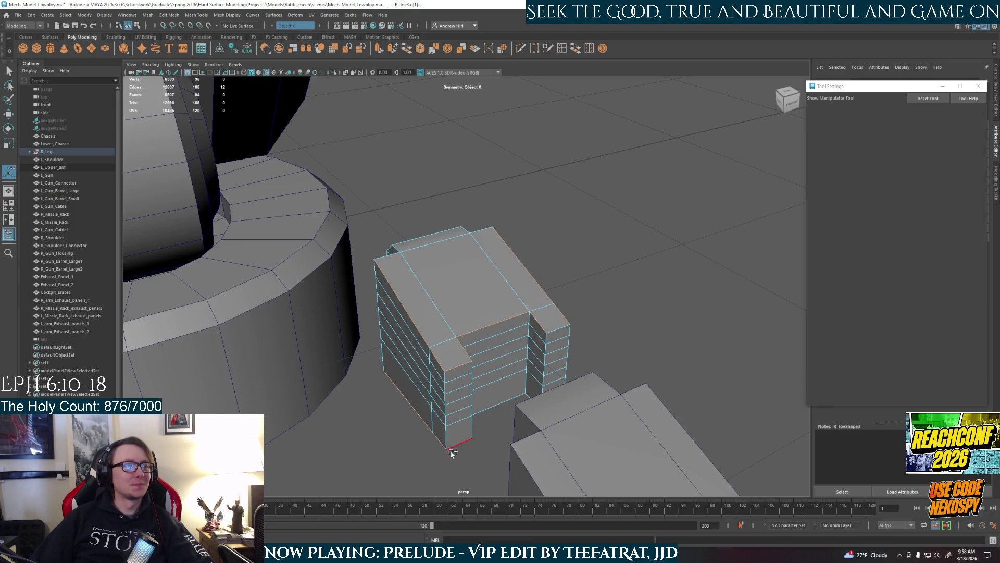
shift+click(487, 413)
alt+drag(468, 424, 395, 423)
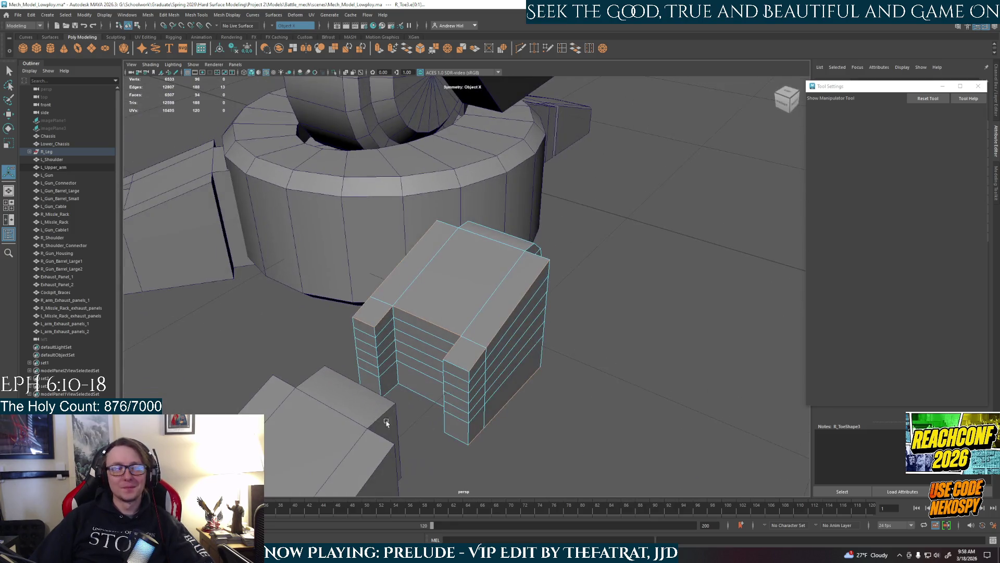
shift+click(416, 396)
shift+click(442, 419)
shift+click(458, 440)
mouse_move(458, 440)
alt+mouse_down()
mouse_move(512, 458)
mouse_move(524, 400)
mouse_move(484, 416)
alt+mouse_up()
shift+click(521, 411)
shift+click(521, 394)
shift+click(475, 404)
Add the vertical corner edge, a mirrored edge pair, the end-face edges and the side edge
mouse_move(483, 423)
alt+mouse_down()
mouse_move(514, 390)
mouse_move(599, 448)
alt+mouse_up()
alt+drag(542, 373, 492, 329)
shift+click(491, 329)
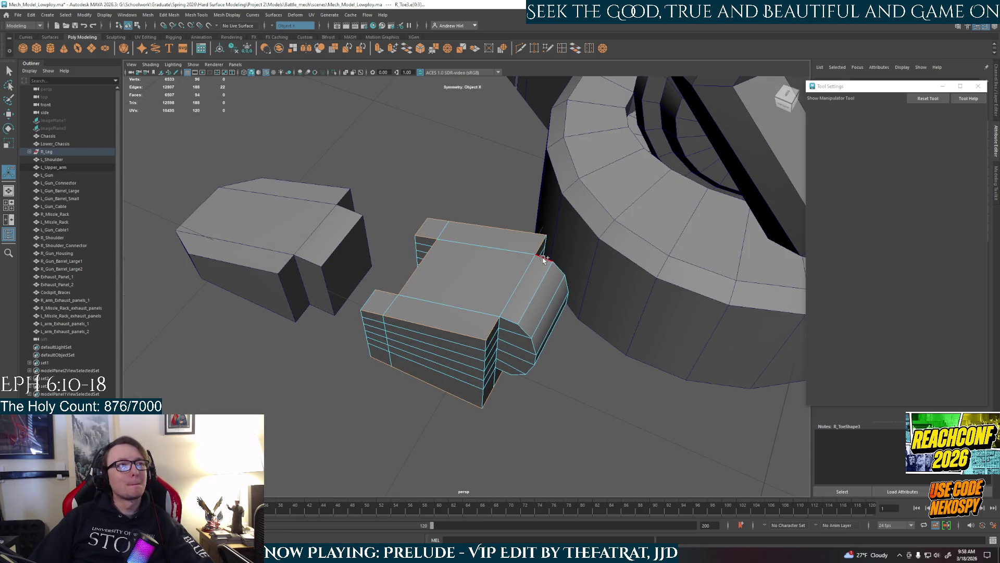
alt+drag(554, 267, 533, 312)
shift+click(453, 301)
mouse_move(459, 318)
alt+mouse_down()
mouse_move(508, 350)
mouse_move(514, 286)
alt+mouse_up()
shift+double_click(513, 286)
alt+drag(568, 368, 518, 351)
ctrl+click(539, 315)
shift+click(539, 315)
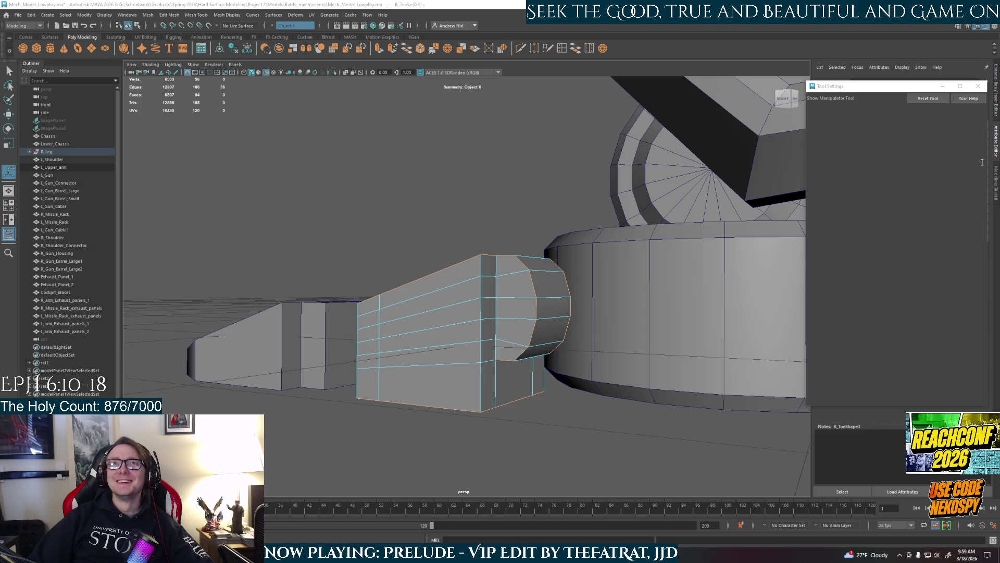
Browse the Google Images results for fluffy paradise in Chrome, then return to Maya
key(alt+Tab)
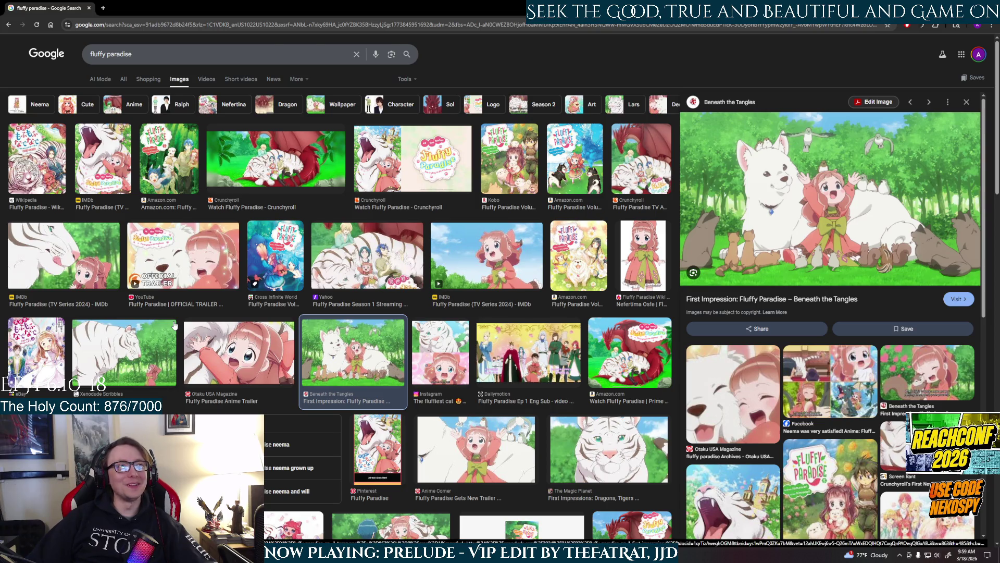
click(127, 16)
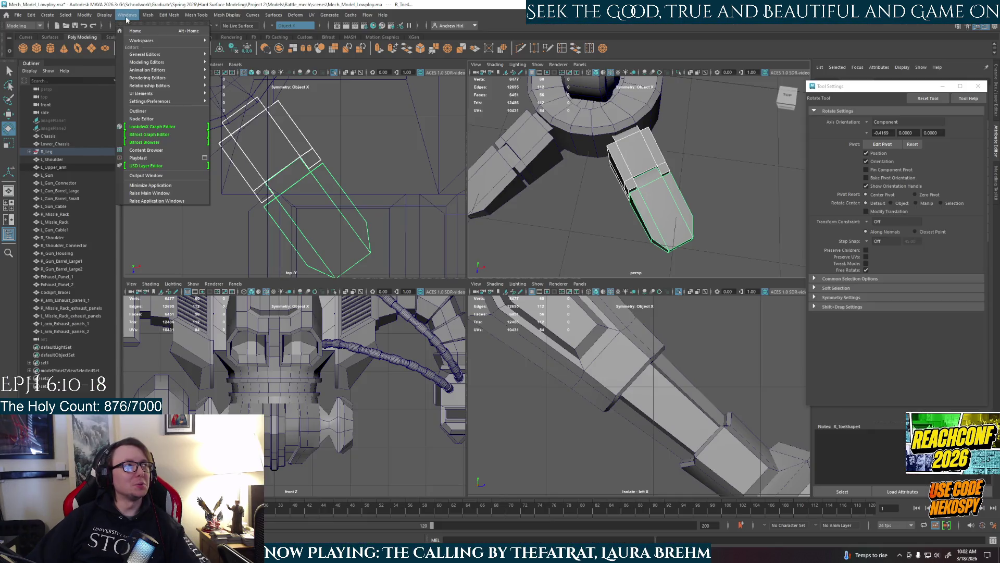
Look through Maya's object modification menu options without applying any of them
mouse_move(148, 14)
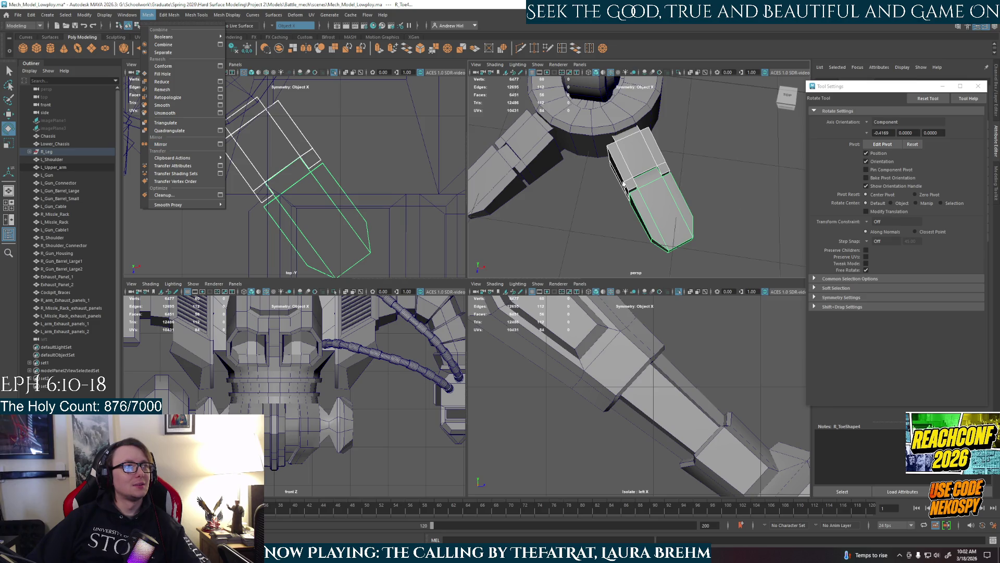
click(363, 153)
scroll(359, 156, down, 3)
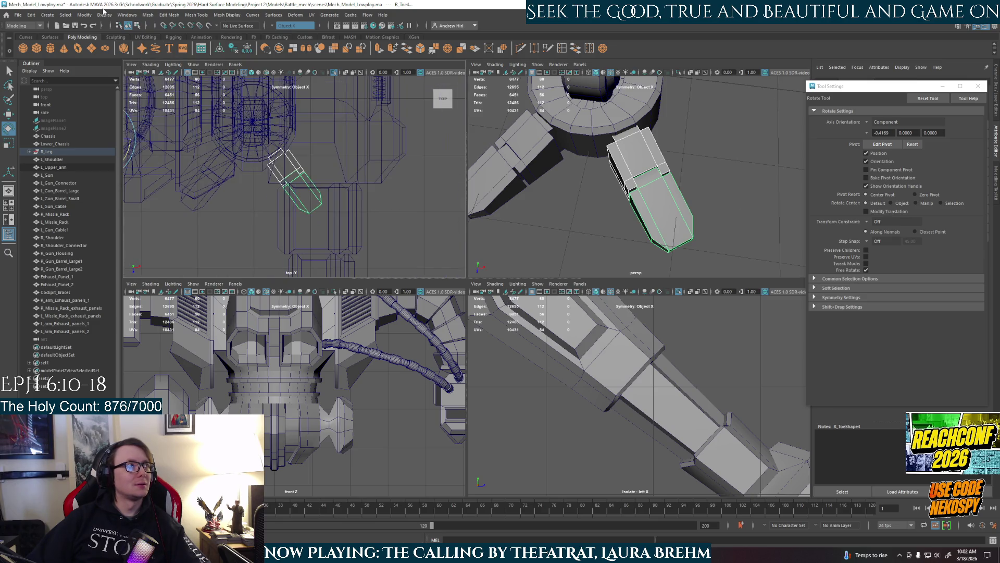
click(86, 15)
key(Escape)
scroll(711, 255, up, 5)
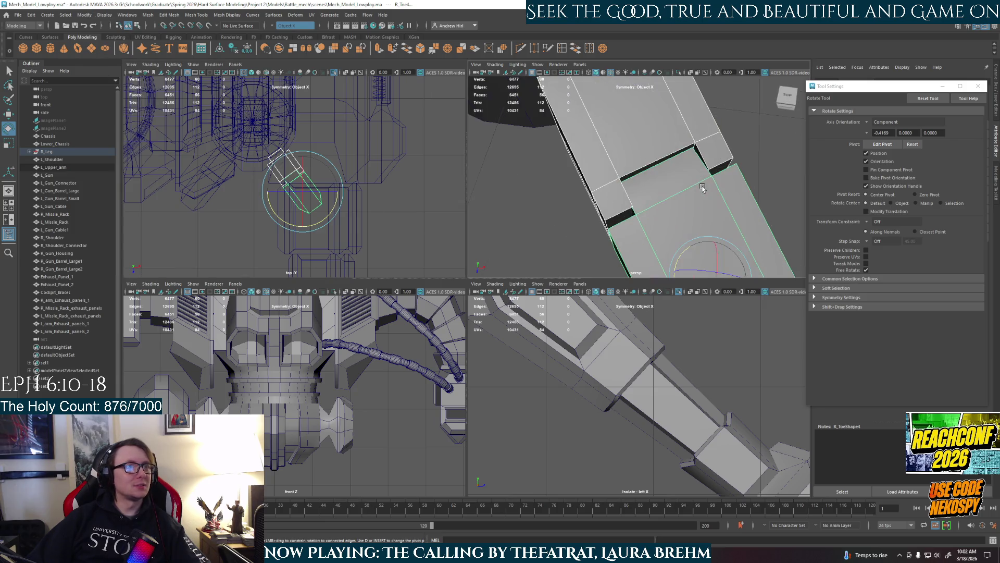
scroll(712, 256, down, 5)
scroll(334, 233, up, 4)
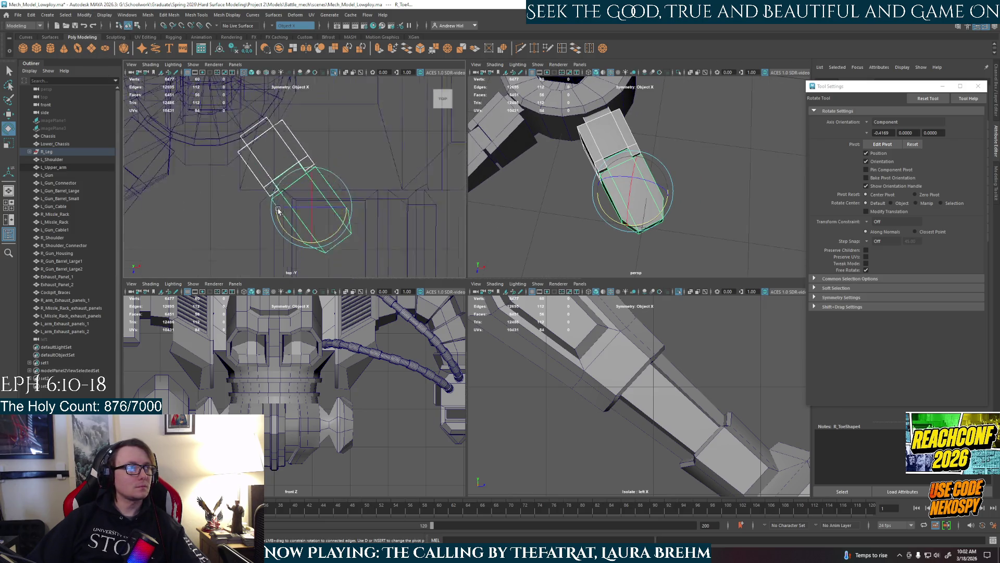
Rotate R_Toe3 about Y in the top view until it sits square to the grid
click(306, 145)
drag(305, 164, 295, 176)
scroll(341, 235, up, 5)
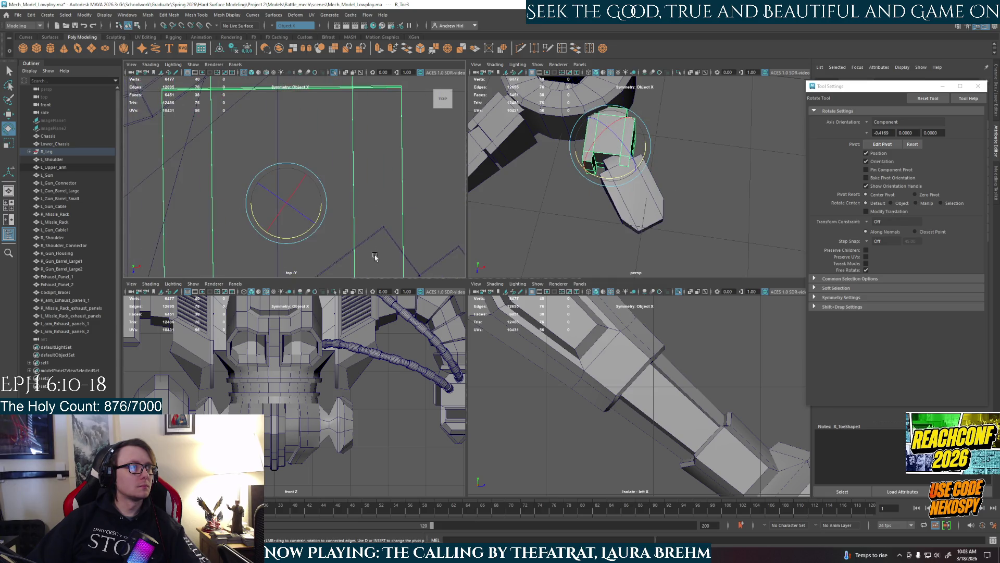
drag(317, 212, 322, 212)
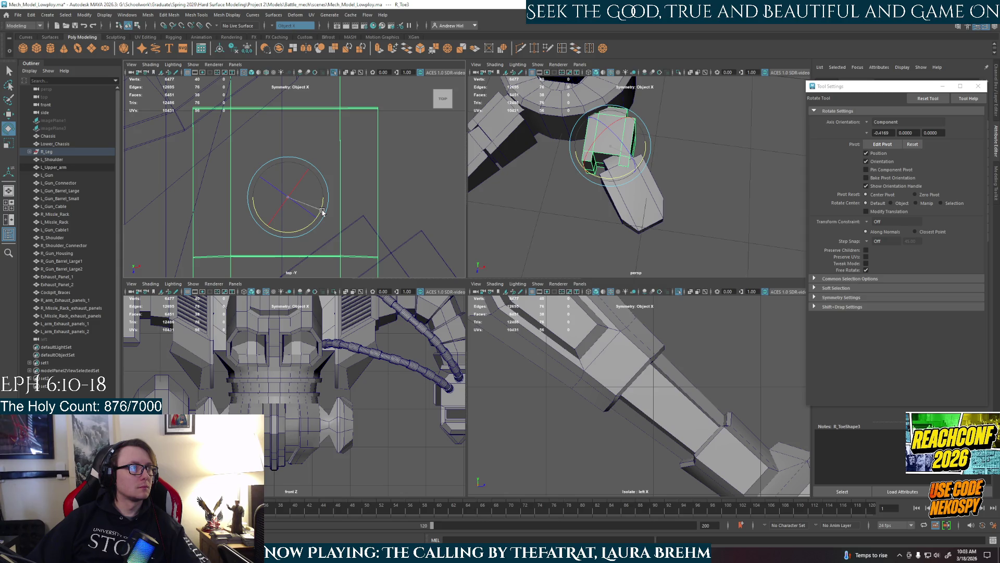
drag(323, 212, 321, 211)
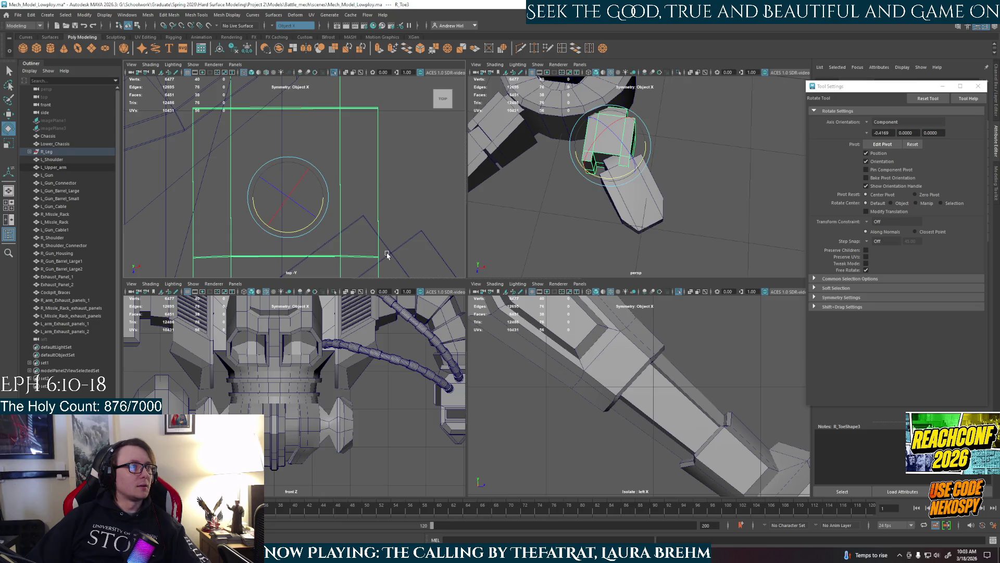
key(space)
drag(485, 348, 482, 347)
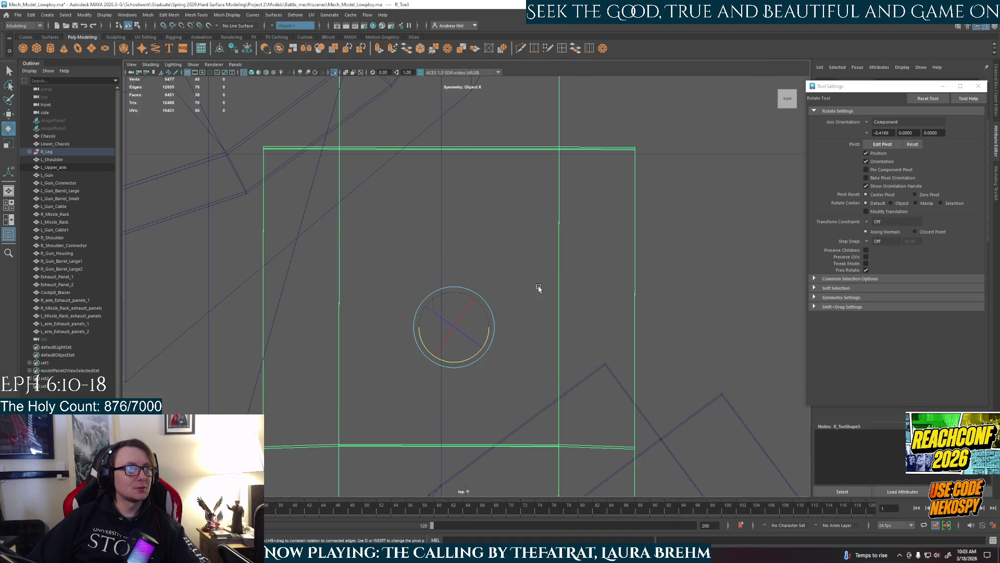
key(space)
Rotate R_Toe4 about Y in the top view until it is vertical and axis-aligned
click(617, 233)
key(f)
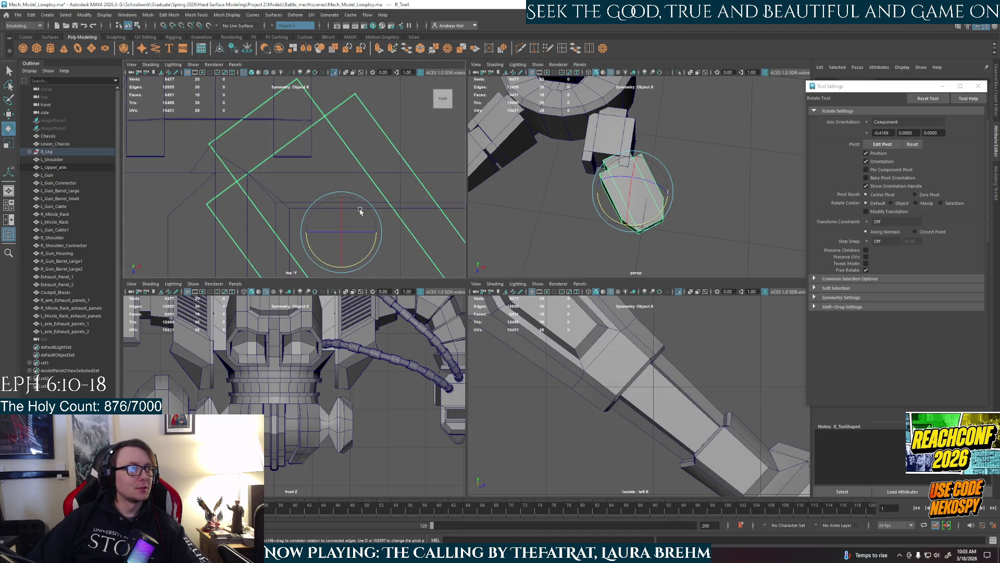
drag(363, 222, 344, 232)
key(space)
key(f)
drag(506, 304, 505, 303)
key(space)
key(space)
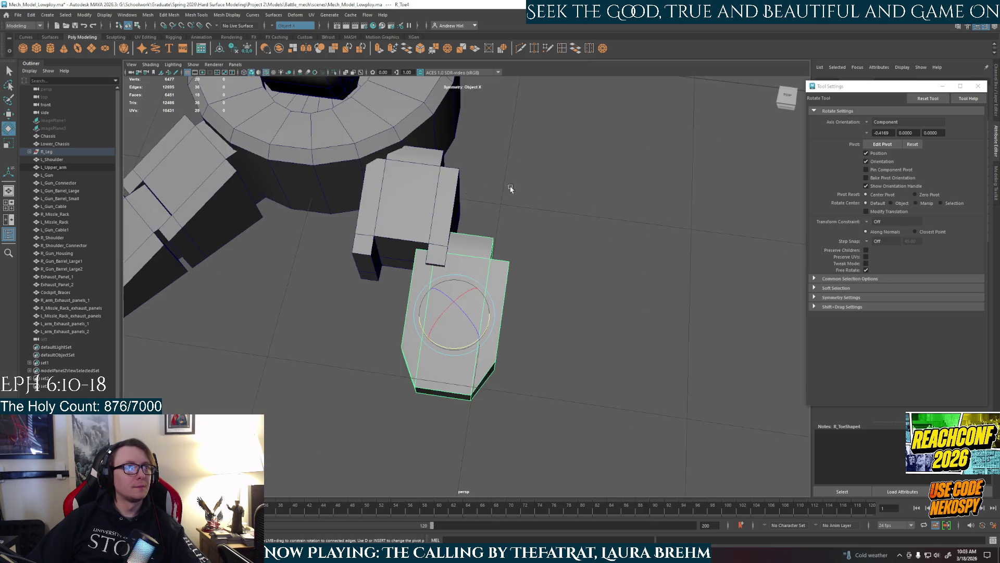
Slide R_Toe4 left so it sits beside R_Toe3
key(w)
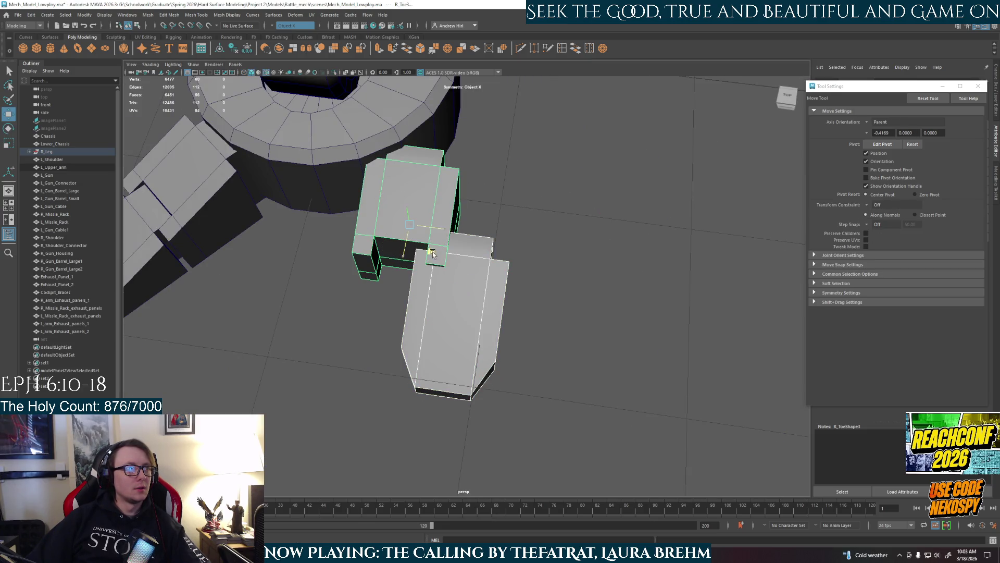
key(ctrl+z)
key(ctrl+z)
click(532, 381)
mouse_move(533, 380)
mouse_down()
mouse_move(314, 336)
mouse_move(318, 353)
mouse_up()
alt+drag(614, 332, 468, 291)
Select R_Toe3 and pick its top face
click(458, 328)
alt+drag(459, 328, 448, 292)
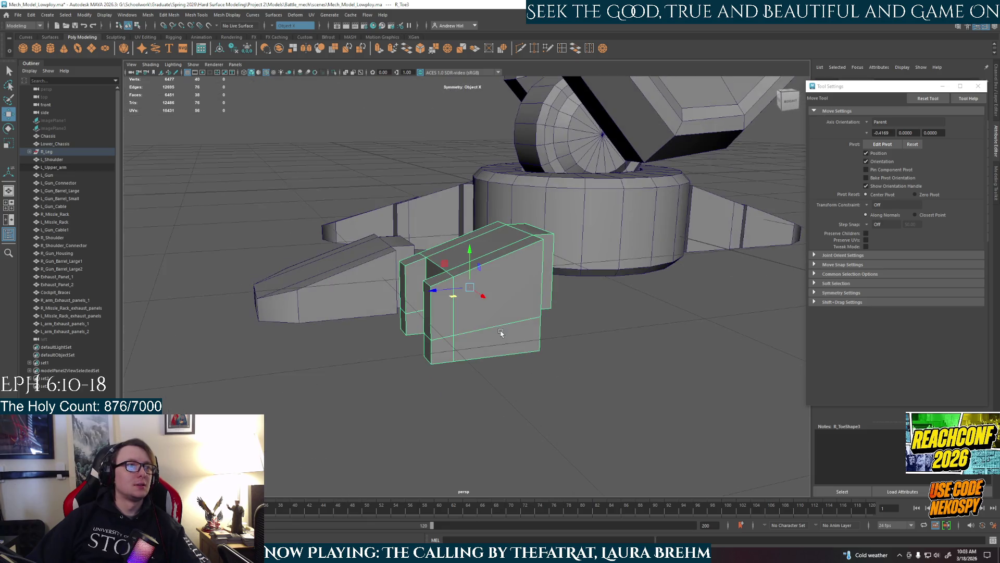
right_drag(477, 283, 472, 305)
click(492, 242)
mouse_move(493, 242)
alt+mouse_down()
mouse_move(511, 295)
mouse_move(493, 301)
mouse_move(464, 349)
alt+mouse_up()
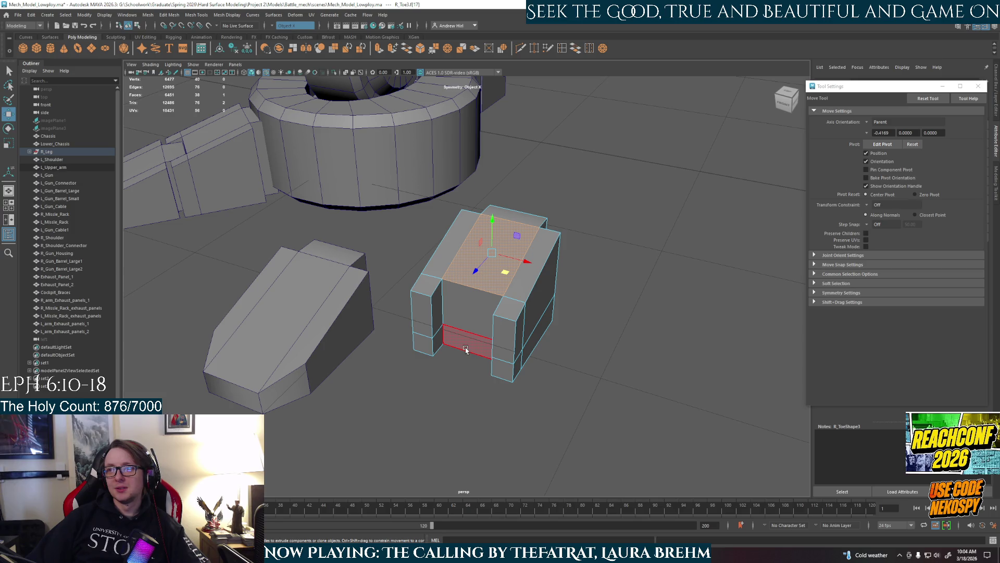
Reshape R_Toe3's front by moving its bottom and upper front edges, then undo the moves
click(466, 349)
right_drag(466, 352, 465, 329)
click(465, 358)
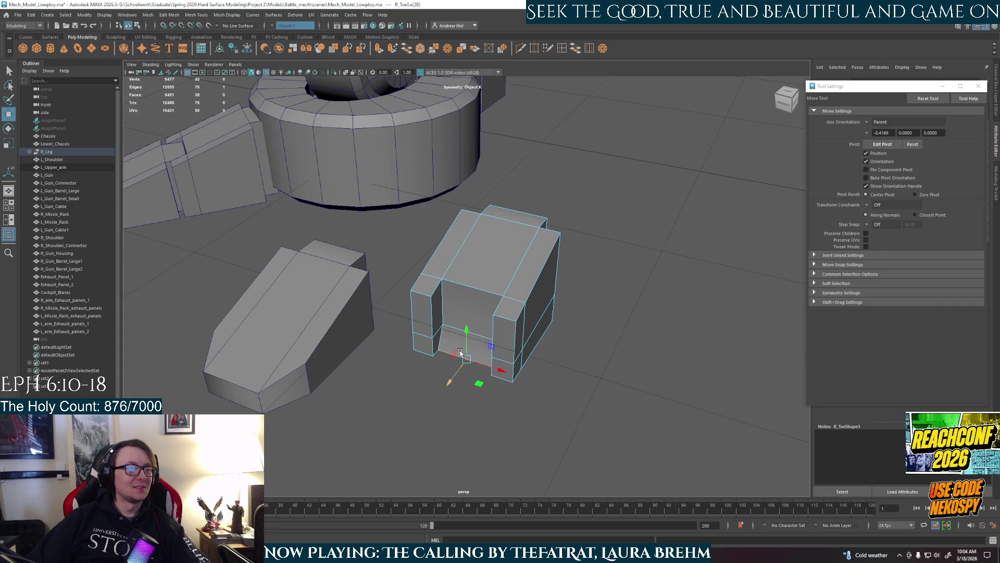
click(466, 334)
drag(469, 347, 456, 360)
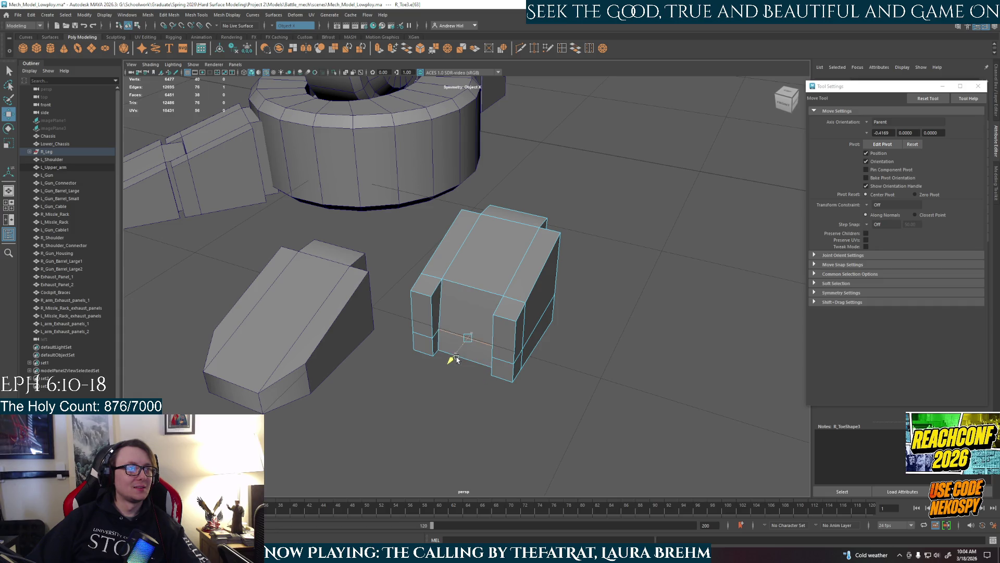
mouse_move(469, 301)
mouse_down()
mouse_move(460, 299)
mouse_move(471, 294)
mouse_up()
mouse_move(471, 294)
alt+mouse_down()
mouse_move(451, 302)
mouse_move(529, 313)
mouse_move(530, 279)
alt+mouse_up()
click(528, 313)
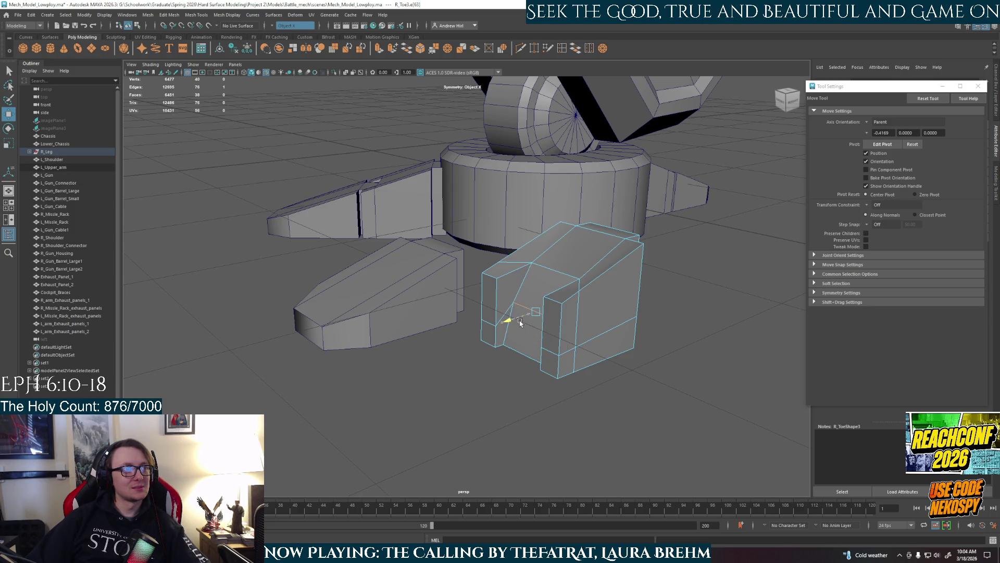
key(ctrl+z)
key(ctrl+z)
key(ctrl+z)
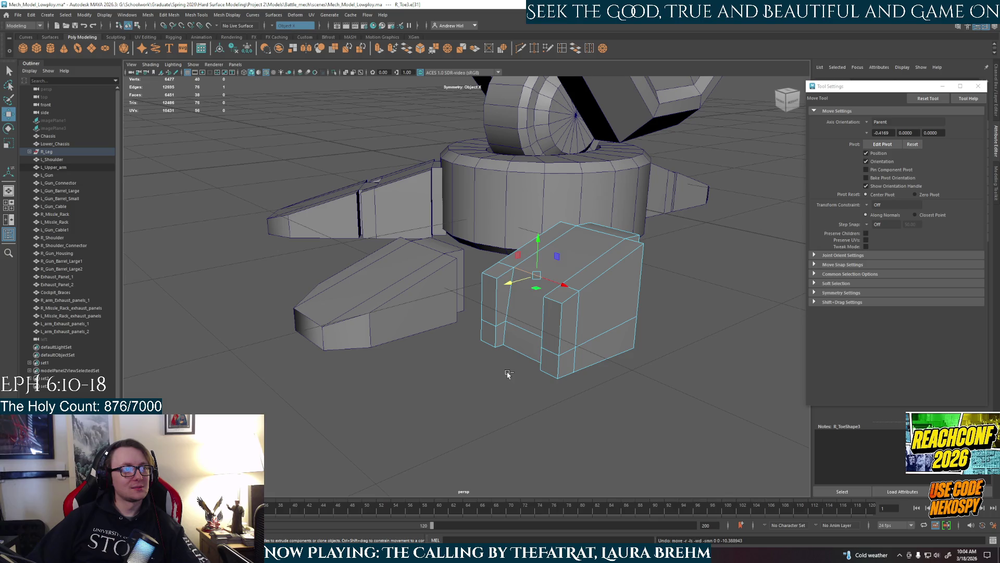
Reselect R_Toe3's bottom front edge, then switch to faces and select its top face
click(508, 367)
mouse_move(515, 364)
alt+mouse_down()
mouse_move(529, 350)
mouse_move(549, 359)
mouse_move(487, 339)
mouse_move(498, 334)
mouse_move(467, 336)
mouse_move(521, 351)
mouse_move(554, 339)
mouse_move(466, 329)
mouse_move(506, 269)
mouse_move(542, 339)
mouse_move(446, 280)
alt+mouse_up()
key(F11)
click(440, 218)
mouse_move(440, 219)
alt+mouse_down()
mouse_move(589, 391)
mouse_move(528, 363)
alt+mouse_up()
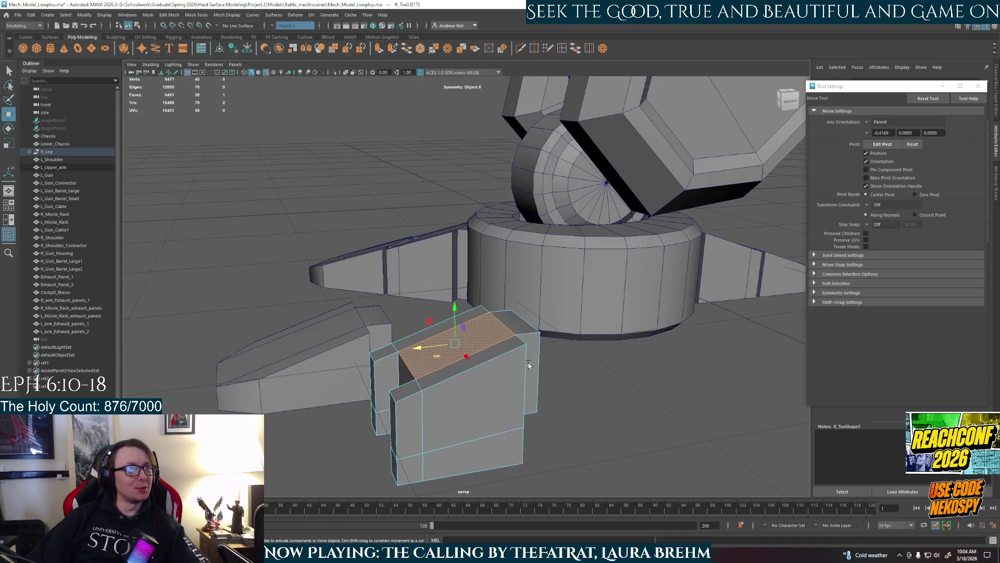
scroll(528, 363, down, 5)
scroll(529, 363, up, 6)
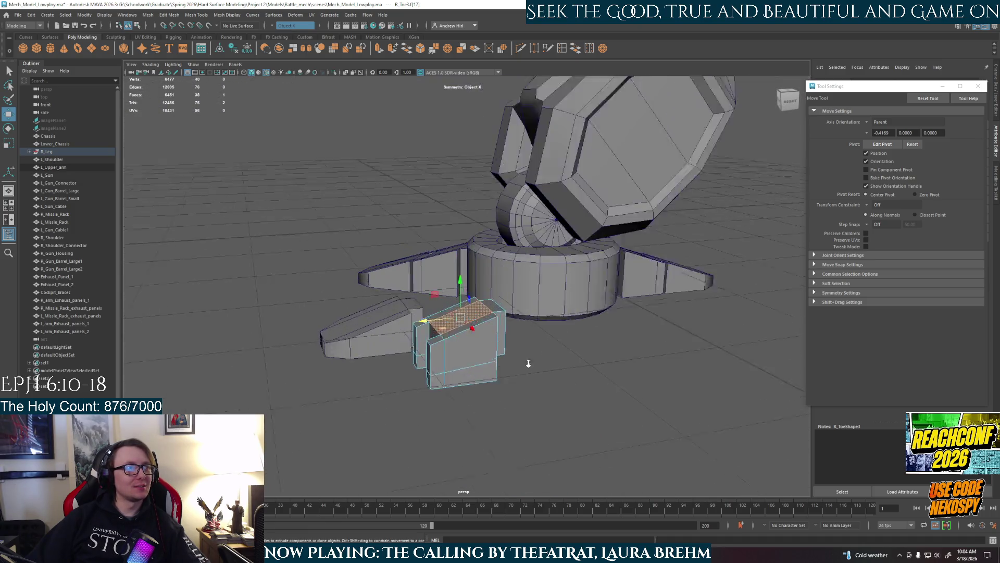
scroll(529, 367, up, 4)
alt+middle_drag(529, 373, 520, 257)
alt+drag(560, 285, 531, 290)
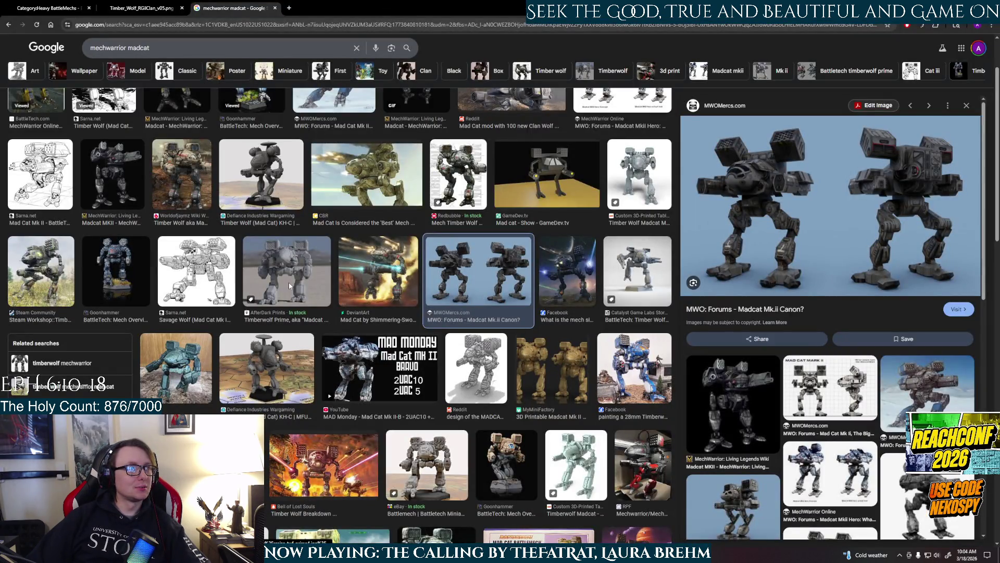
Preview the Timberwolf, Madcat Mk.II forum and Timber Wolf Madcat MKII images, then return to Maya
click(290, 286)
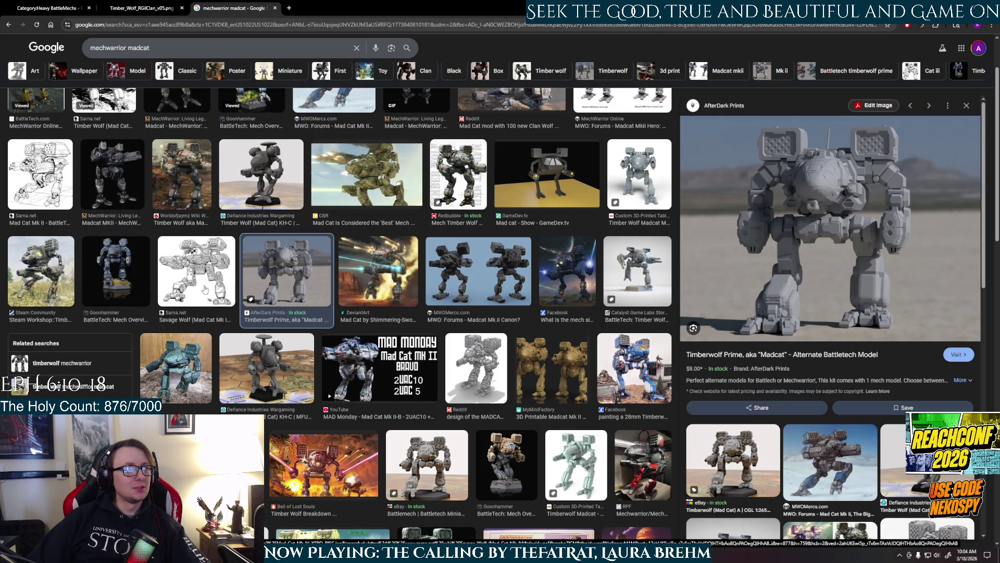
click(493, 290)
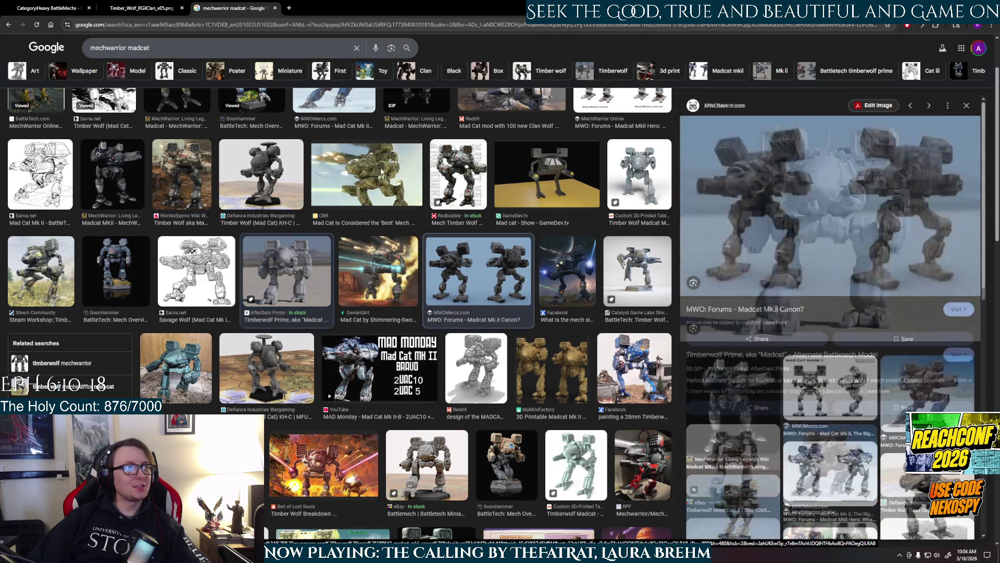
click(484, 173)
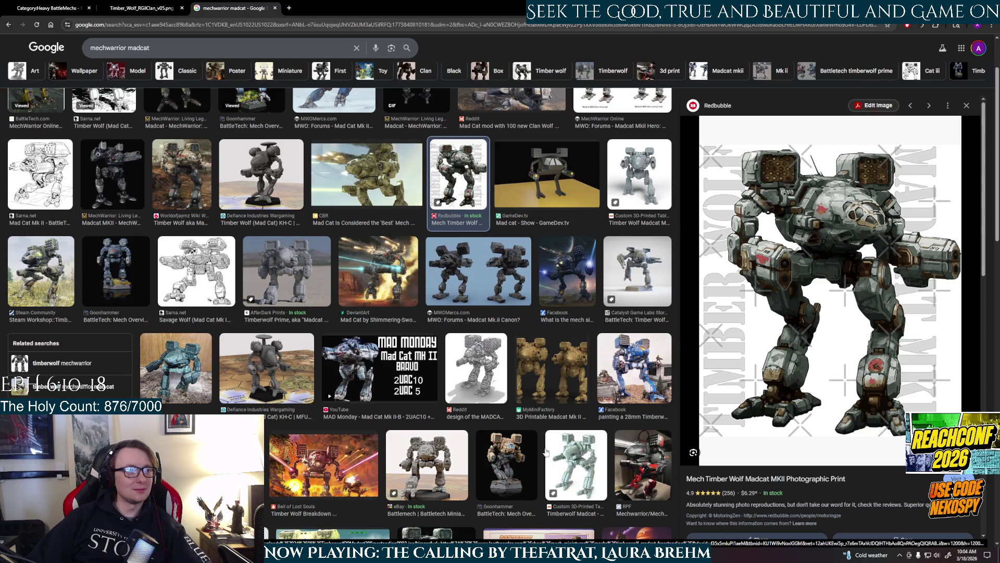
key(alt+Tab)
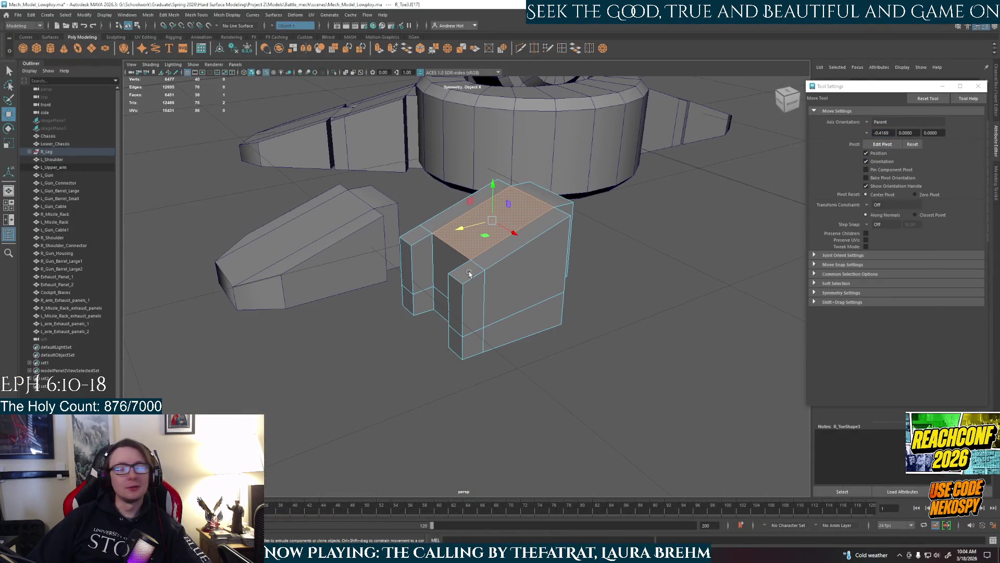
mouse_move(477, 285)
alt+mouse_down()
mouse_move(567, 286)
mouse_move(460, 291)
alt+mouse_up()
alt+right_drag(460, 290, 515, 296)
mouse_move(515, 297)
alt+mouse_down()
mouse_move(444, 286)
mouse_move(495, 287)
mouse_move(481, 328)
alt+mouse_up()
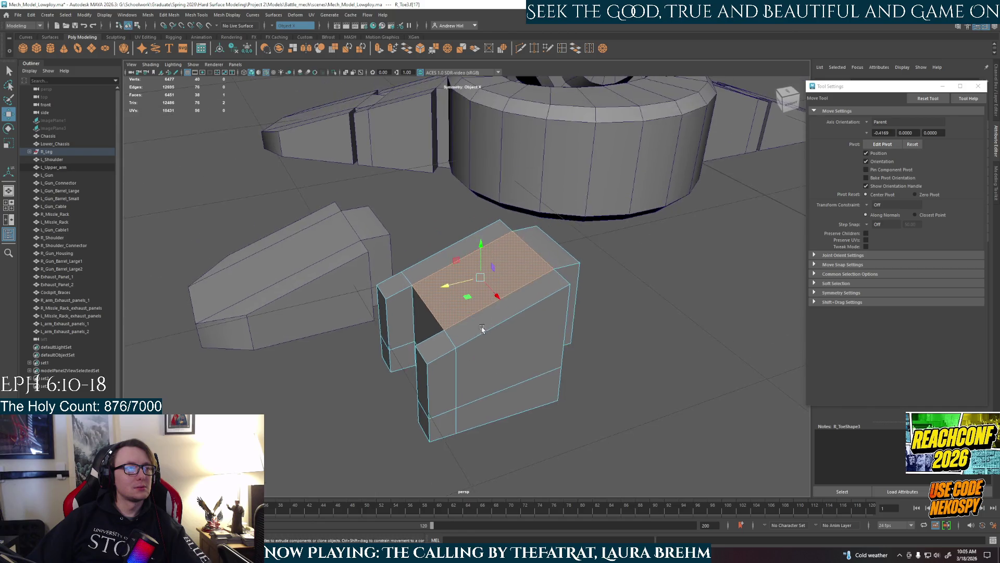
scroll(481, 329, down, 10)
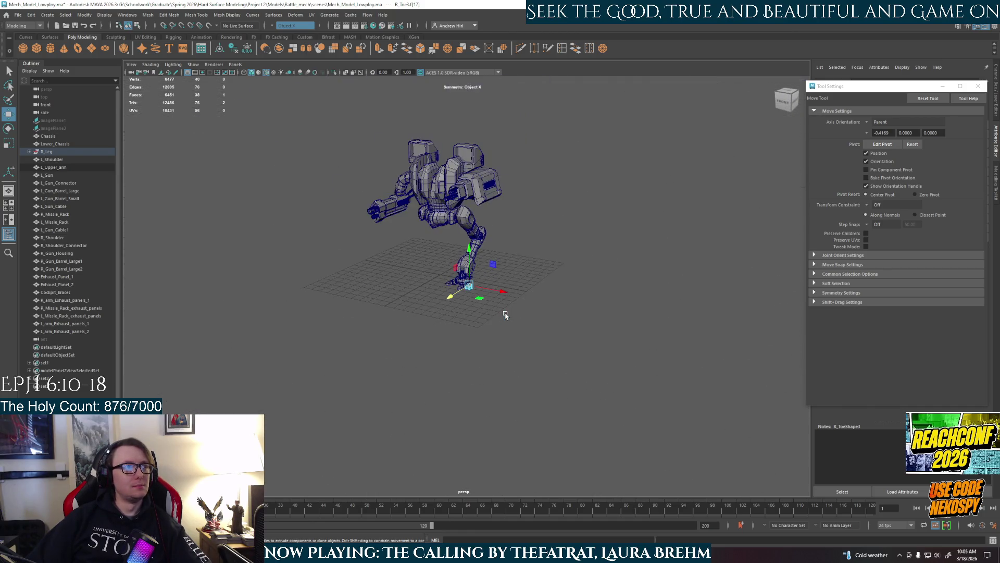
scroll(505, 315, up, 6)
mouse_move(505, 314)
alt+mouse_down()
mouse_move(562, 375)
mouse_move(609, 362)
mouse_move(522, 370)
alt+mouse_up()
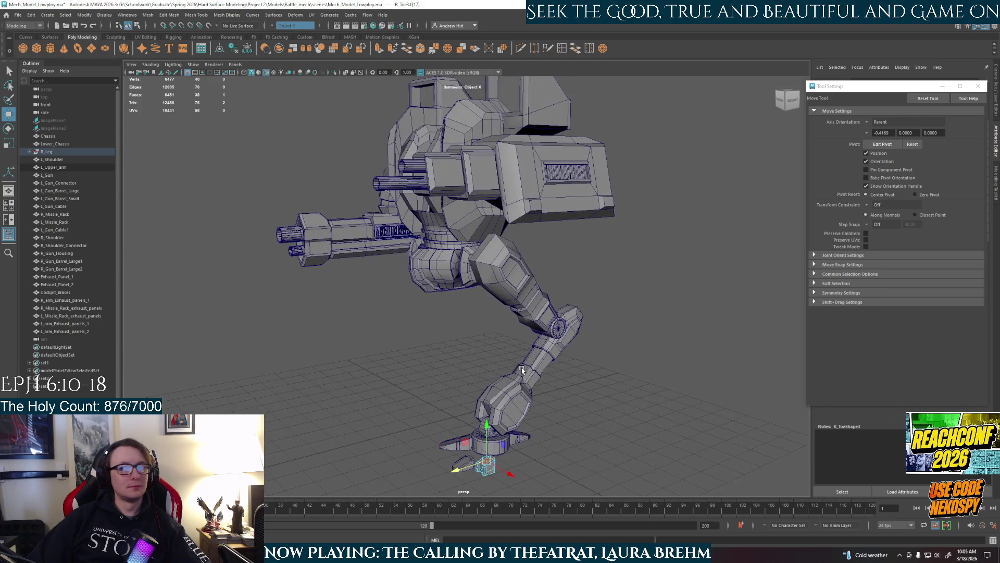
key(f)
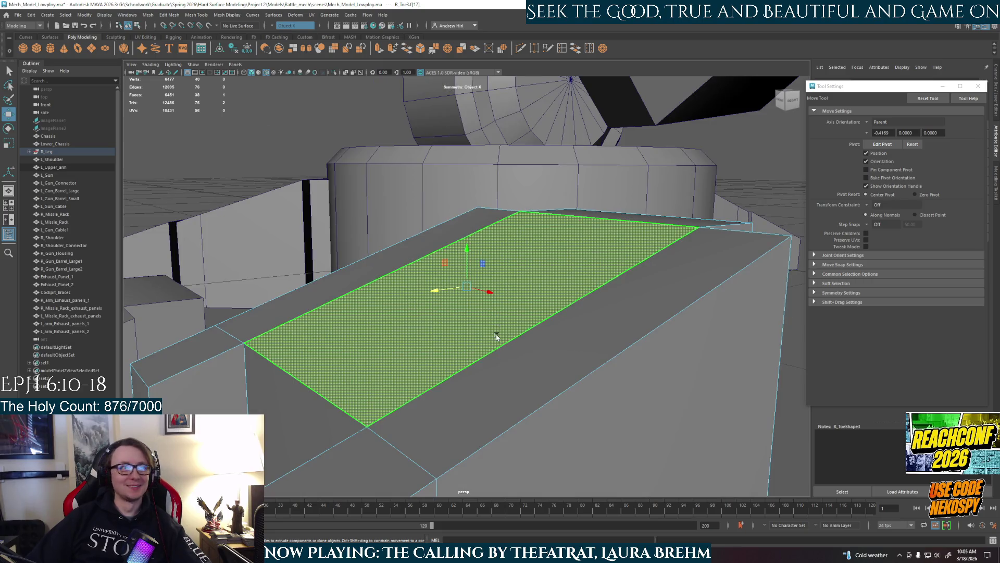
mouse_move(497, 337)
alt+mouse_down()
mouse_move(509, 368)
mouse_move(543, 307)
alt+mouse_up()
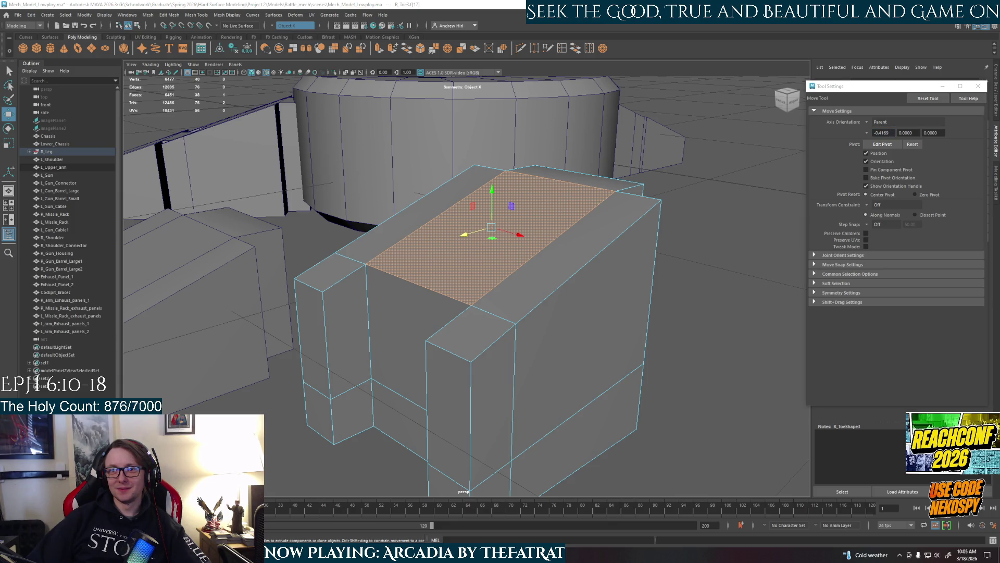
click(882, 132)
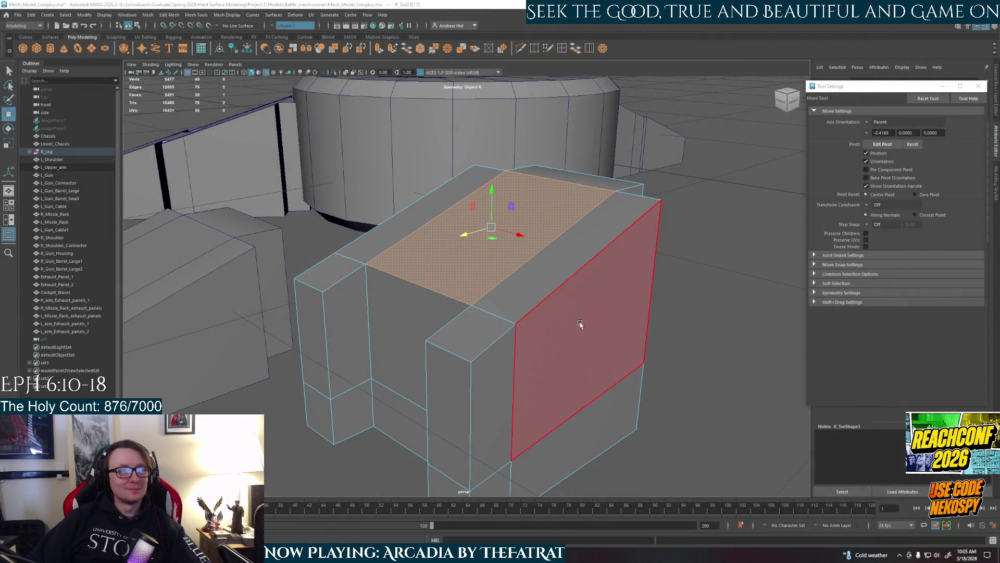
scroll(573, 320, down, 3)
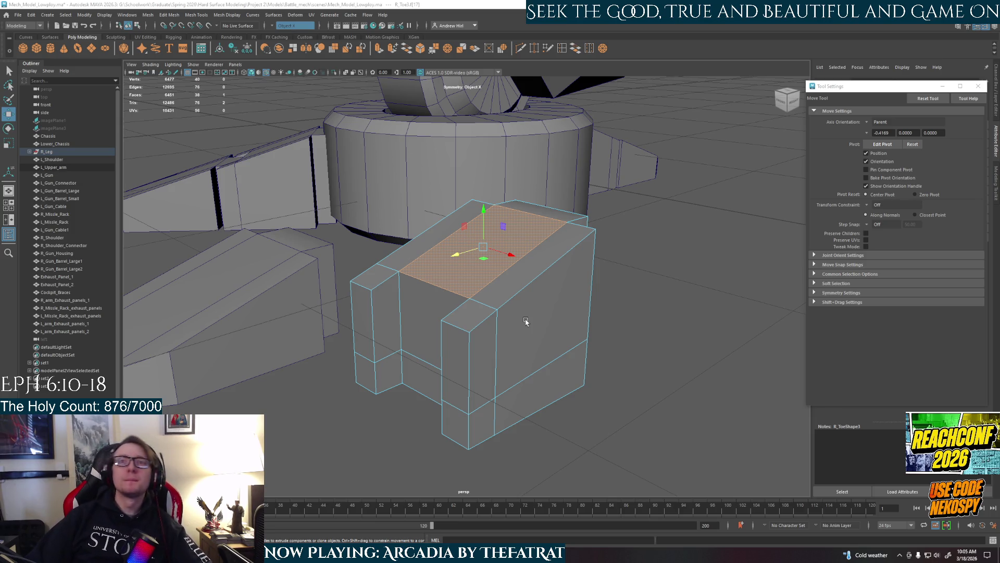
mouse_move(477, 315)
alt+mouse_down()
mouse_move(538, 335)
mouse_move(483, 319)
mouse_move(489, 343)
mouse_move(453, 357)
mouse_move(469, 323)
alt+mouse_up()
click(296, 25)
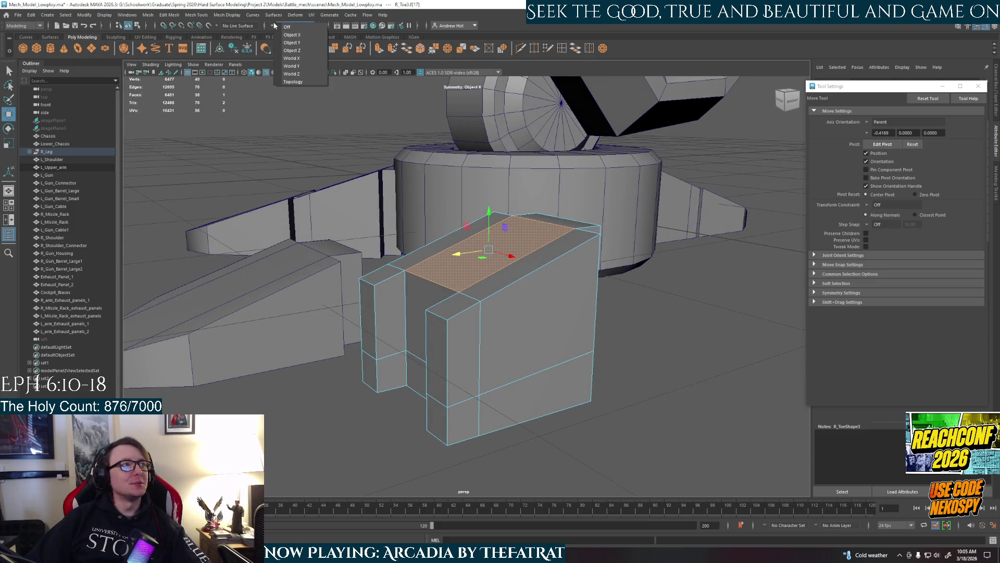
Turn modelling symmetry off, accept the AutoSave prompt, and inspect the toe block
click(292, 33)
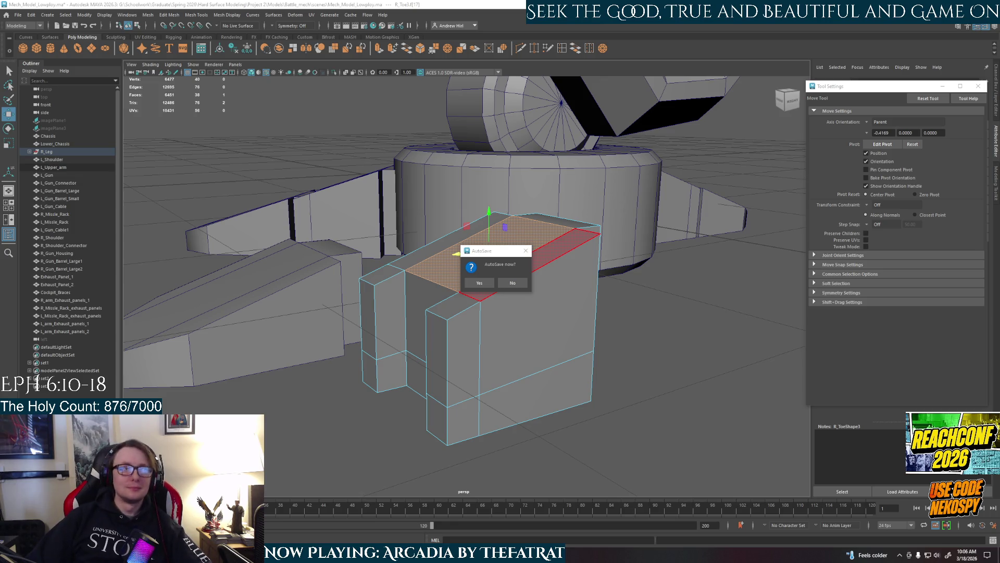
click(479, 282)
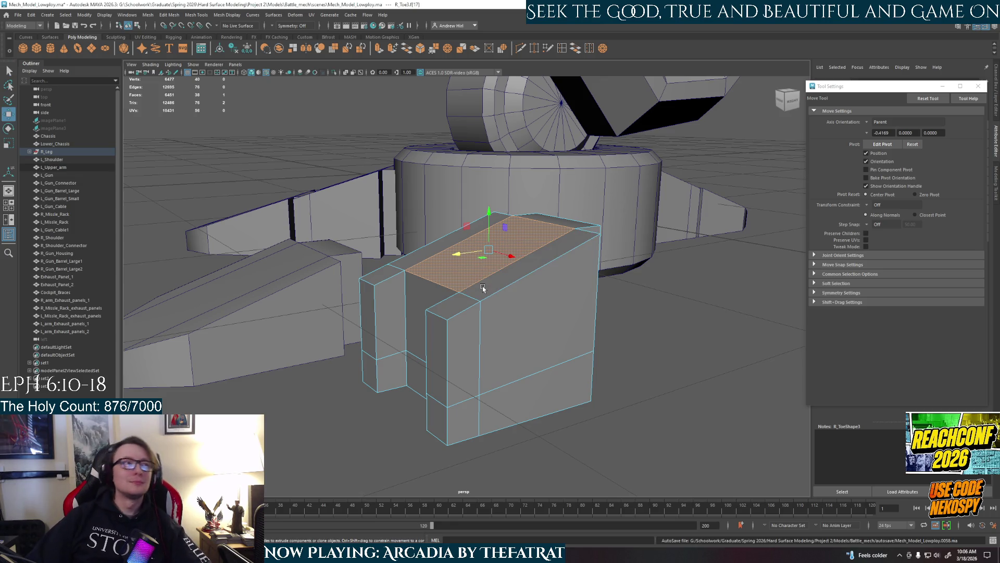
mouse_move(483, 290)
alt+mouse_down()
mouse_move(520, 286)
mouse_move(454, 301)
alt+mouse_up()
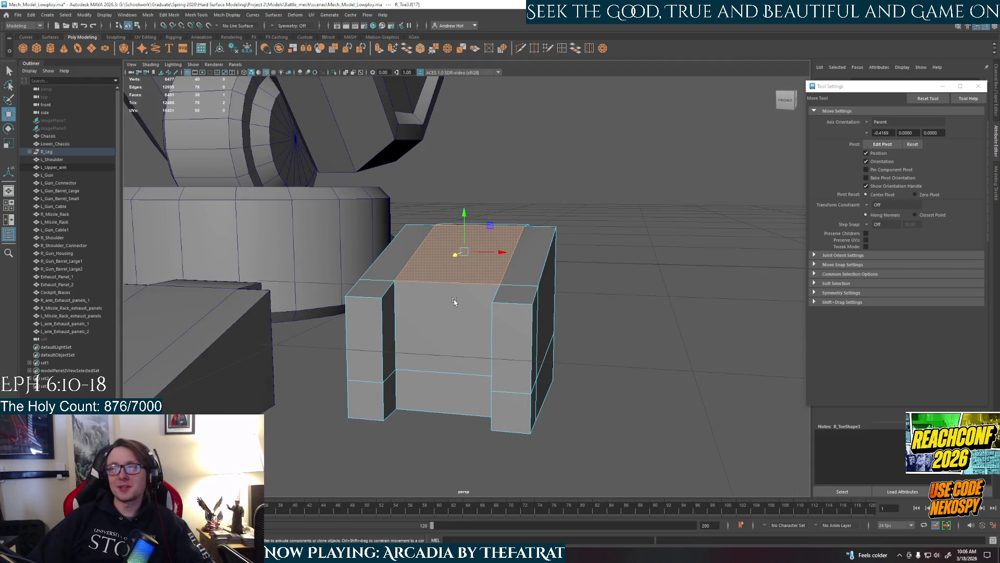
alt+drag(454, 301, 451, 267)
mouse_move(465, 312)
alt+mouse_down()
mouse_move(496, 275)
mouse_move(516, 290)
mouse_move(526, 284)
alt+mouse_up()
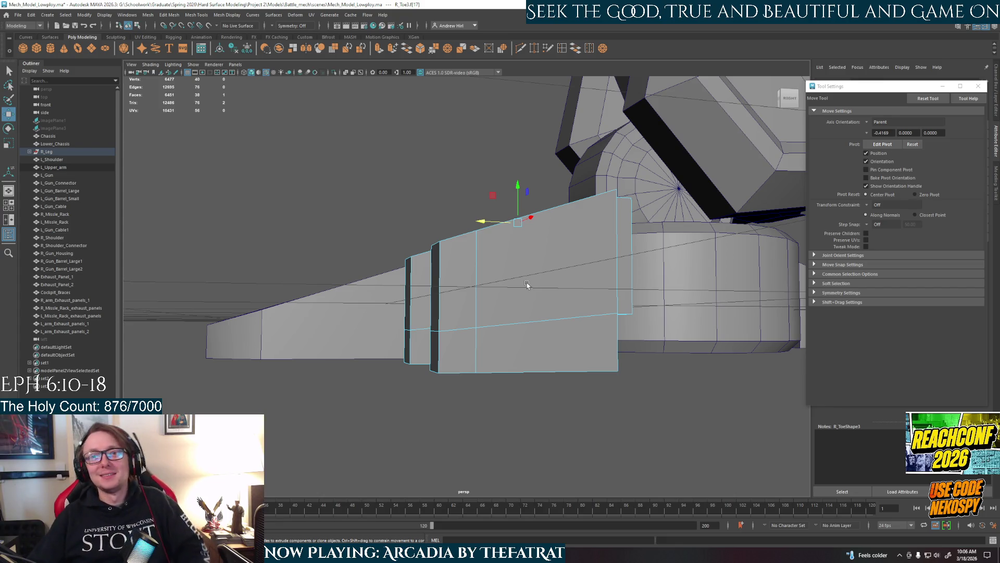
mouse_move(527, 284)
alt+mouse_down()
mouse_move(597, 251)
mouse_move(577, 240)
mouse_move(522, 241)
alt+mouse_up()
Select the toe block's outer edges: front-top corner, top-left run, right vertical run, bottom and right prong
right_drag(492, 274, 503, 252)
key(q)
click(526, 242)
shift+click(475, 278)
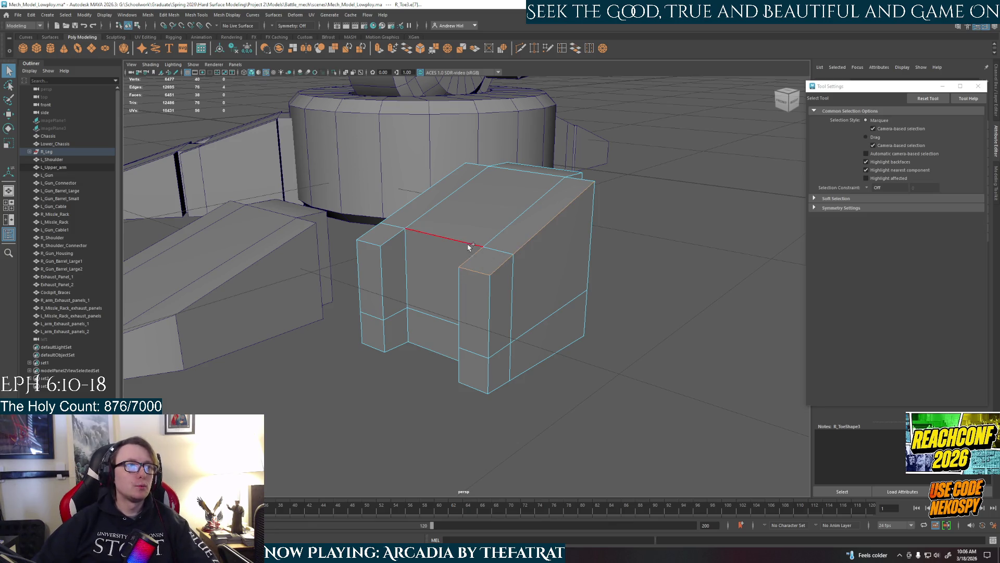
shift+double_click(368, 225)
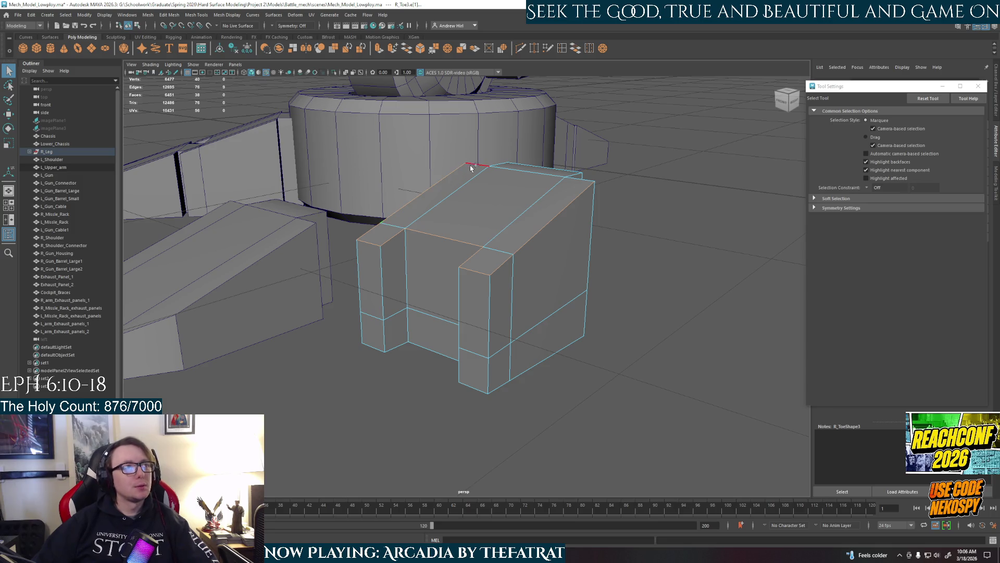
alt+drag(677, 254, 634, 258)
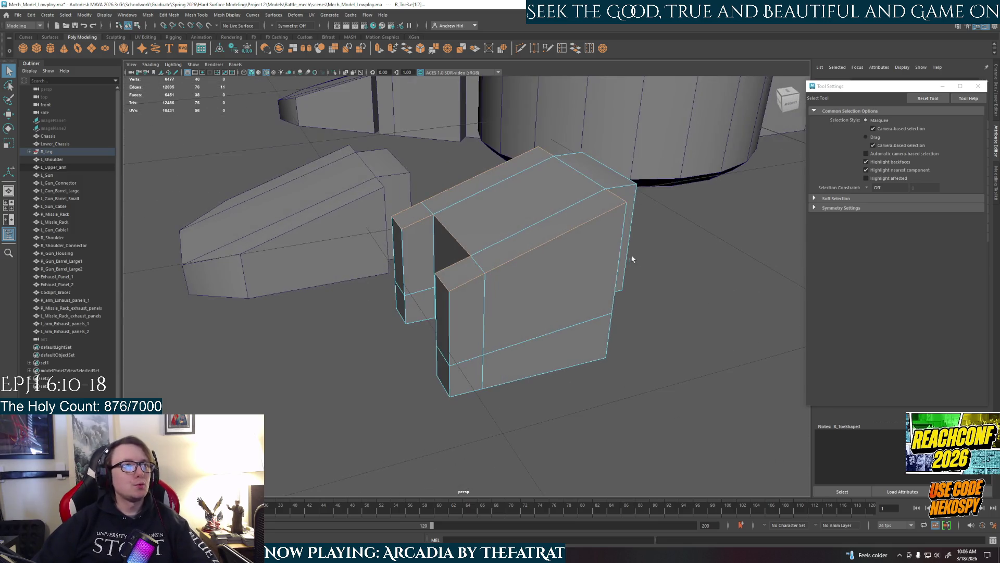
shift+double_click(602, 272)
shift+click(580, 363)
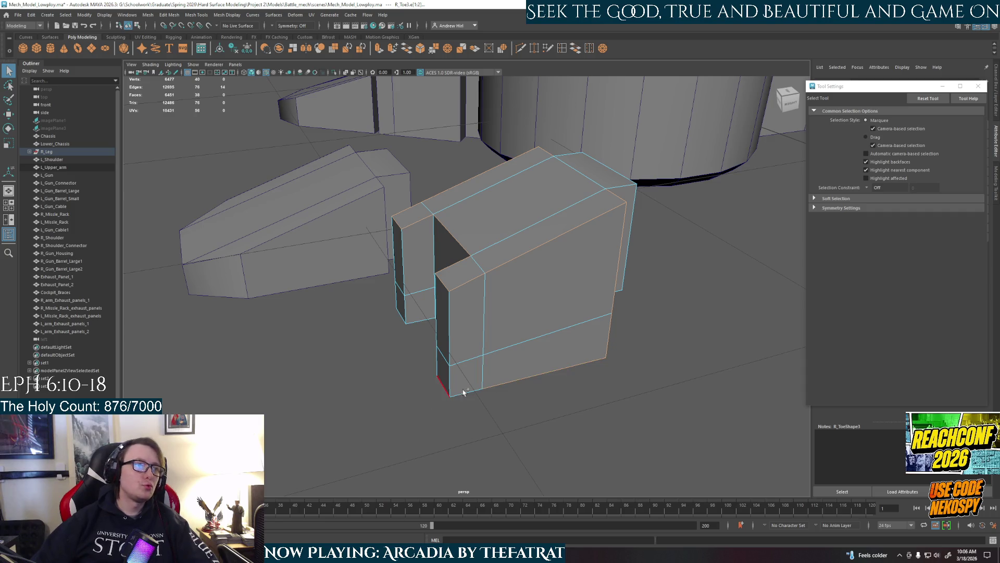
mouse_move(453, 349)
alt+mouse_down()
mouse_move(500, 392)
mouse_move(540, 333)
alt+mouse_up()
shift+double_click(540, 333)
right_drag(477, 289, 521, 282)
alt+drag(641, 293, 589, 287)
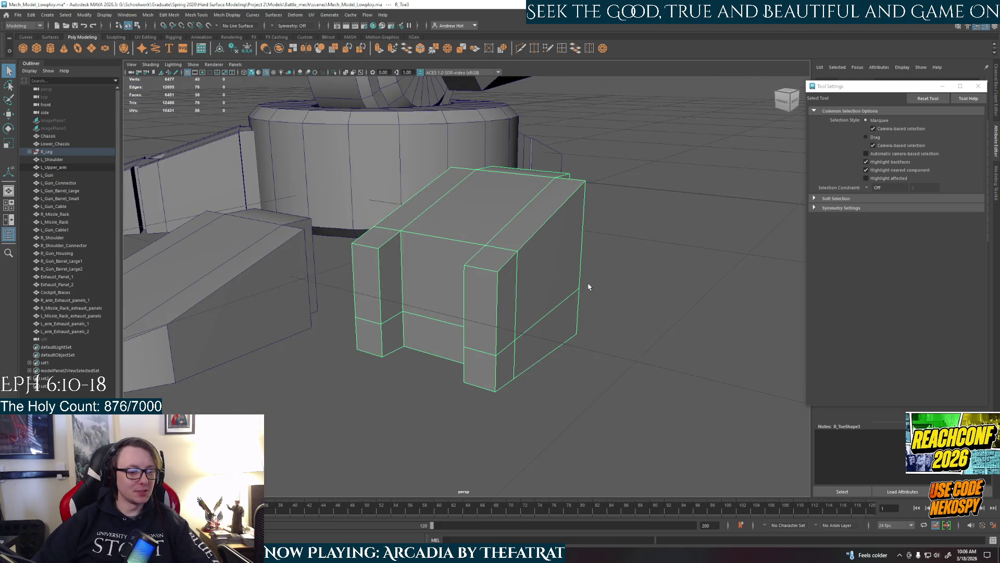
Bevel the selected edges with Ctrl+B, inspect the result, then undo the bevel
key(ctrl+b)
click(587, 284)
key(t)
mouse_move(453, 323)
alt+mouse_down()
mouse_move(484, 332)
mouse_move(514, 324)
alt+mouse_up()
key(ctrl+z)
key(ctrl+z)
key(ctrl+z)
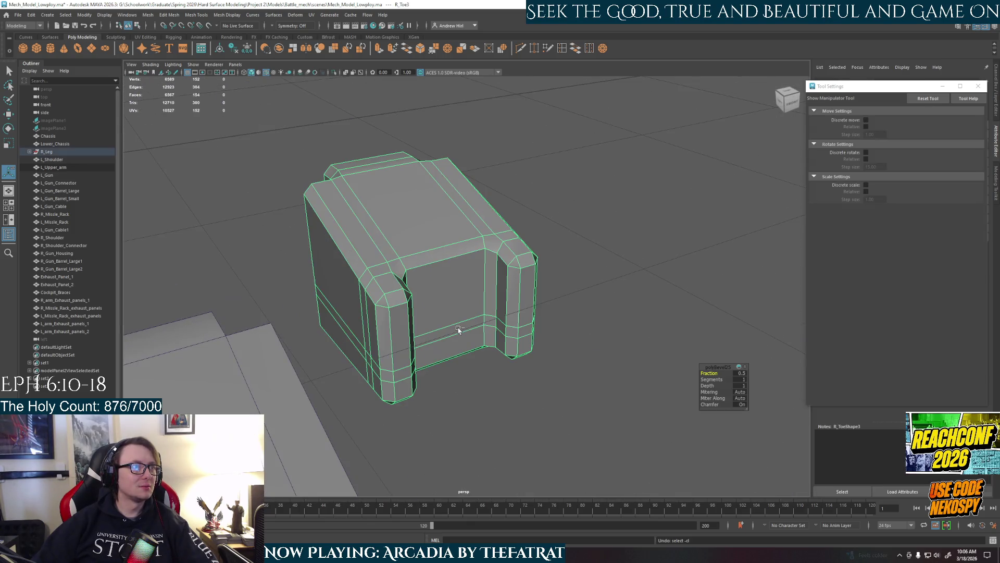
key(ctrl+z)
click(571, 273)
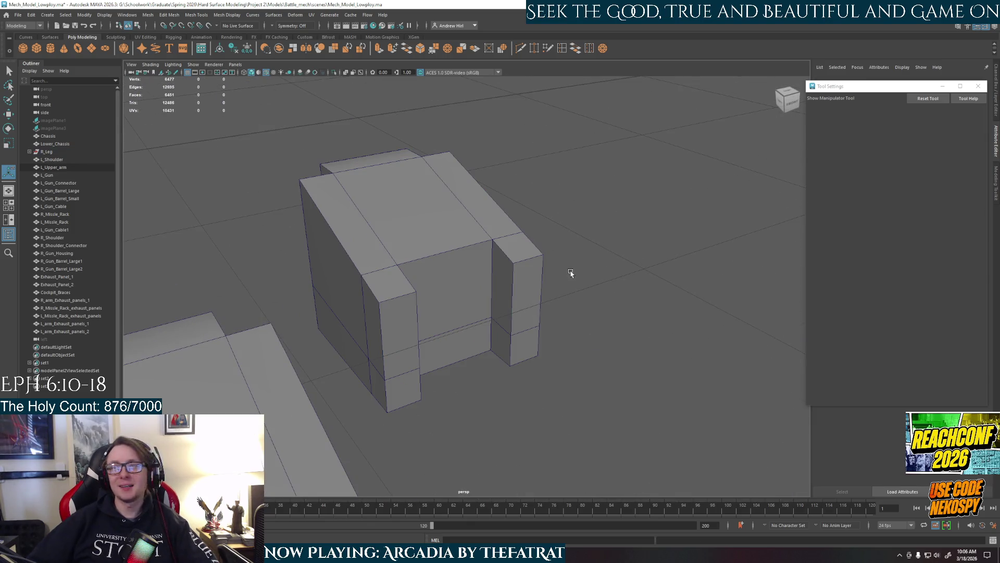
mouse_move(583, 259)
alt+mouse_down()
mouse_move(478, 350)
mouse_move(449, 345)
mouse_move(442, 297)
mouse_move(472, 330)
mouse_move(458, 364)
mouse_move(523, 336)
alt+mouse_up()
alt+middle_drag(523, 336, 544, 275)
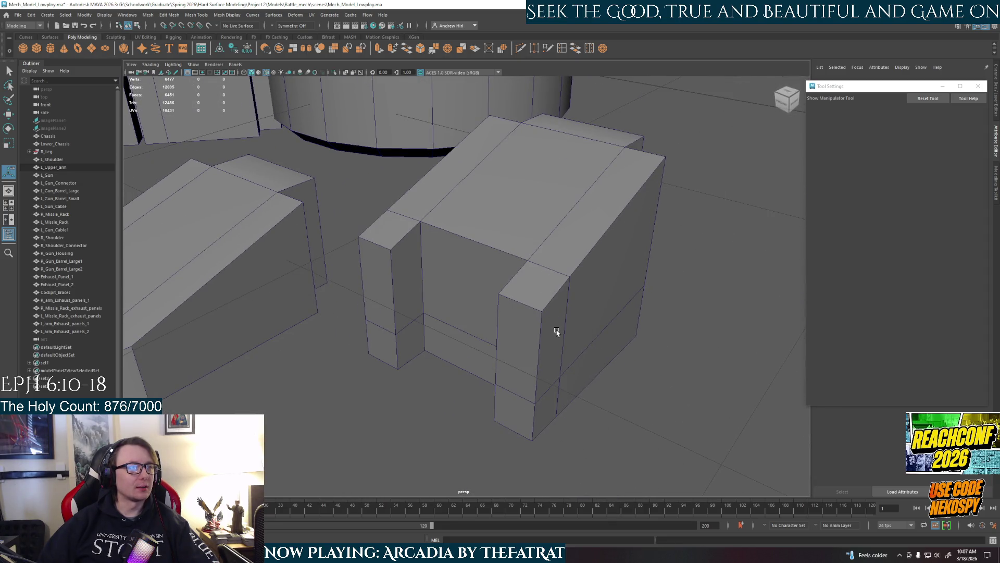
Review the toe blocks against the whole mech, its hand and the base cylinder
scroll(556, 332, down, 10)
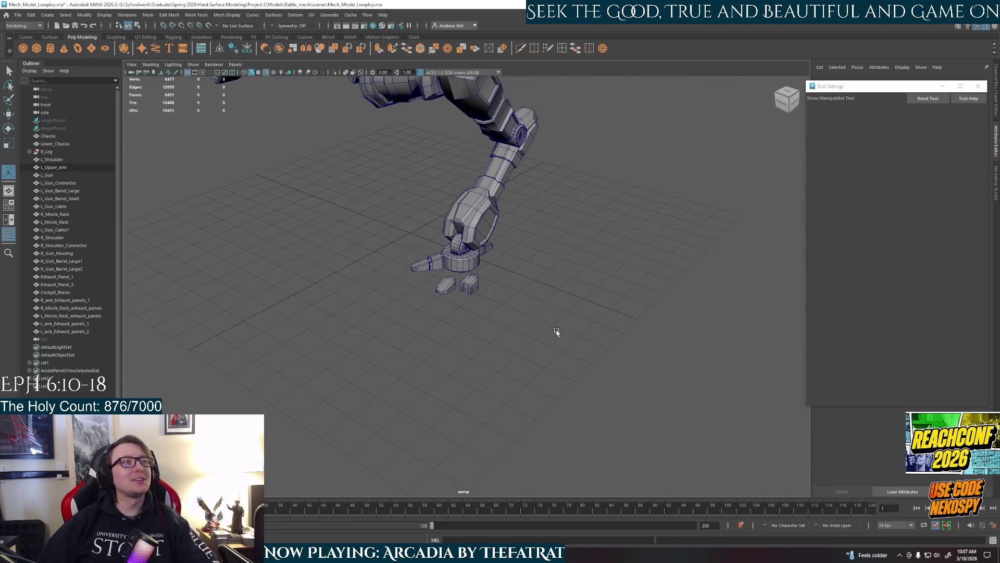
scroll(556, 332, up, 3)
alt+middle_drag(557, 332, 536, 424)
scroll(536, 424, down, 5)
mouse_move(535, 414)
alt+mouse_down()
mouse_move(595, 404)
mouse_move(509, 241)
alt+mouse_up()
scroll(509, 242, up, 5)
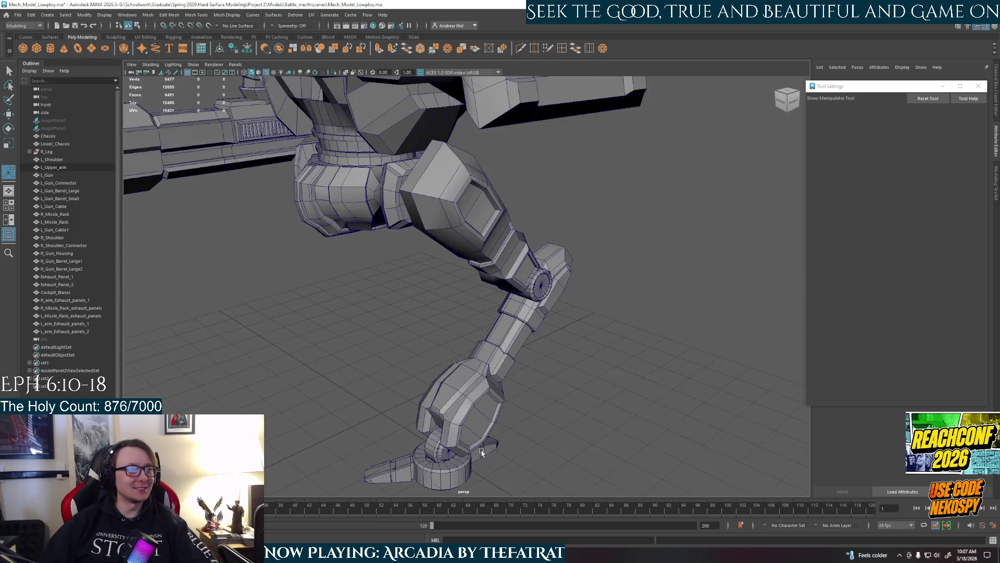
alt+drag(484, 305, 458, 358)
scroll(458, 357, up, 3)
scroll(489, 254, up, 5)
mouse_move(489, 255)
alt+mouse_down()
mouse_move(474, 342)
mouse_move(371, 290)
mouse_move(493, 295)
alt+mouse_up()
scroll(476, 341, down, 3)
alt+middle_drag(493, 295, 467, 286)
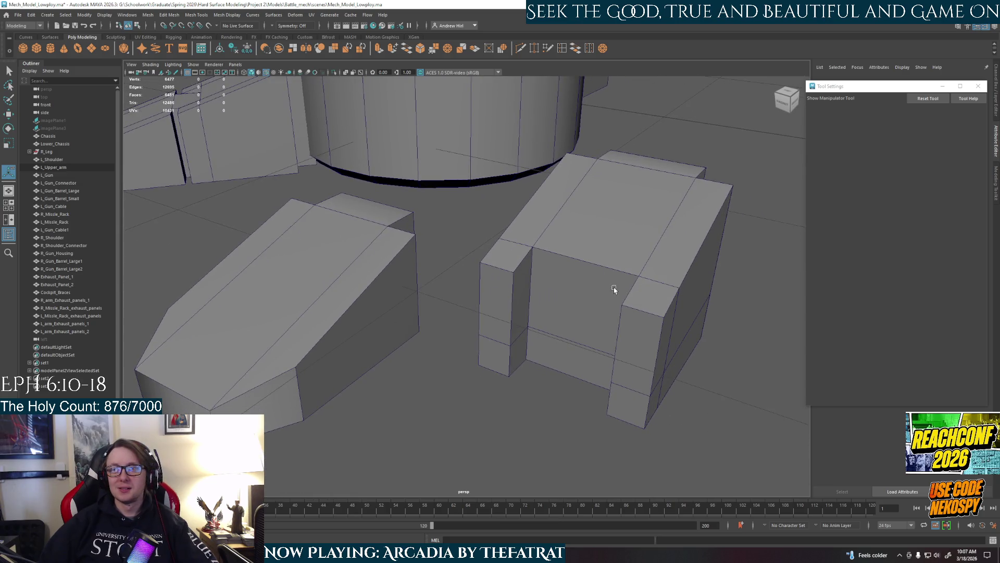
alt+drag(613, 287, 549, 255)
Switch the toe block to face selection and examine it from front, low and top angles
right_drag(510, 230, 532, 252)
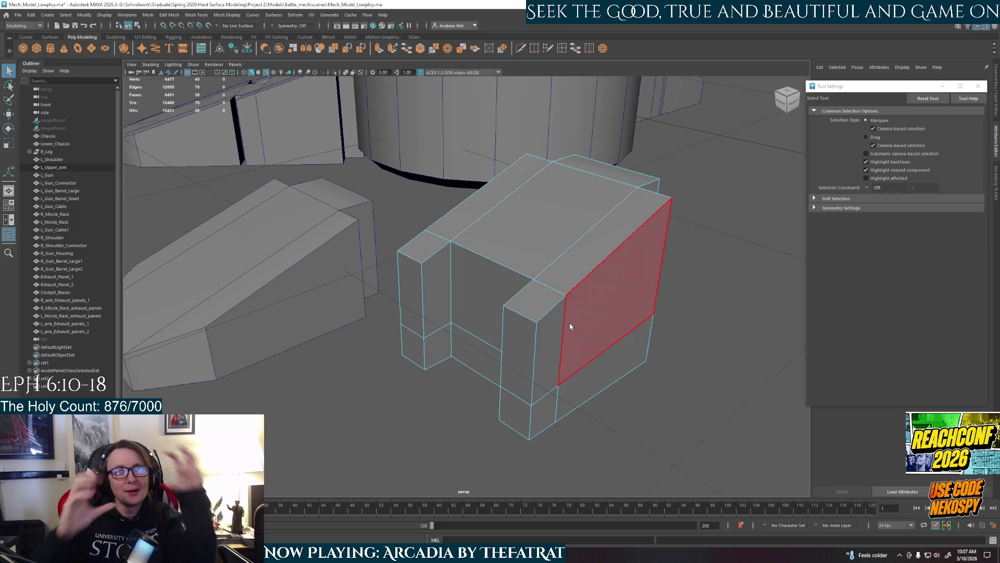
right_drag(567, 249, 681, 281)
mouse_move(707, 301)
alt+mouse_down()
mouse_move(516, 297)
mouse_move(689, 328)
mouse_move(573, 279)
alt+mouse_up()
mouse_move(537, 338)
alt+mouse_down()
mouse_move(567, 339)
mouse_move(521, 281)
mouse_move(565, 259)
mouse_move(611, 303)
mouse_move(557, 310)
mouse_move(550, 330)
mouse_move(530, 324)
alt+mouse_up()
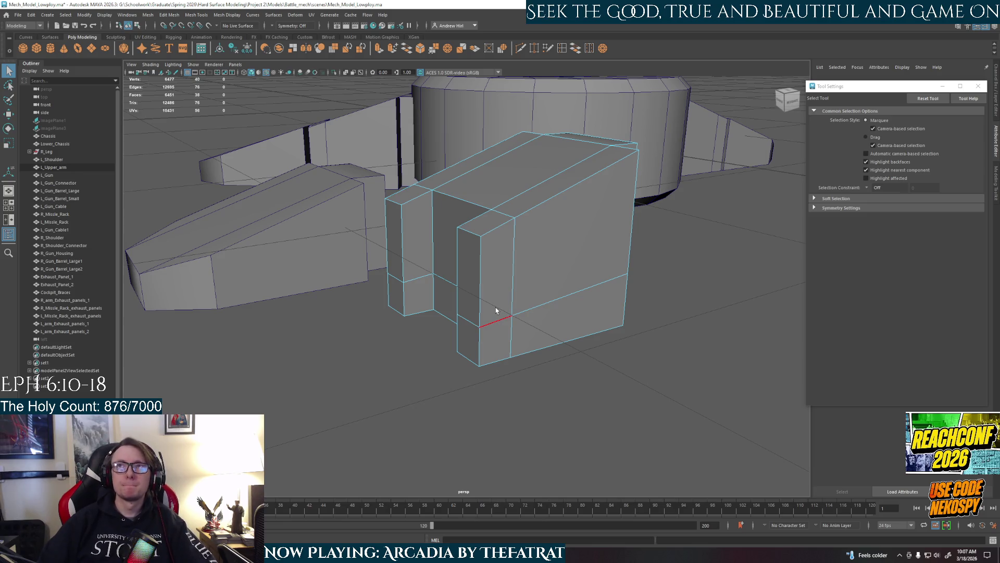
mouse_move(498, 312)
alt+mouse_down()
mouse_move(521, 323)
mouse_move(529, 312)
mouse_move(518, 311)
alt+mouse_up()
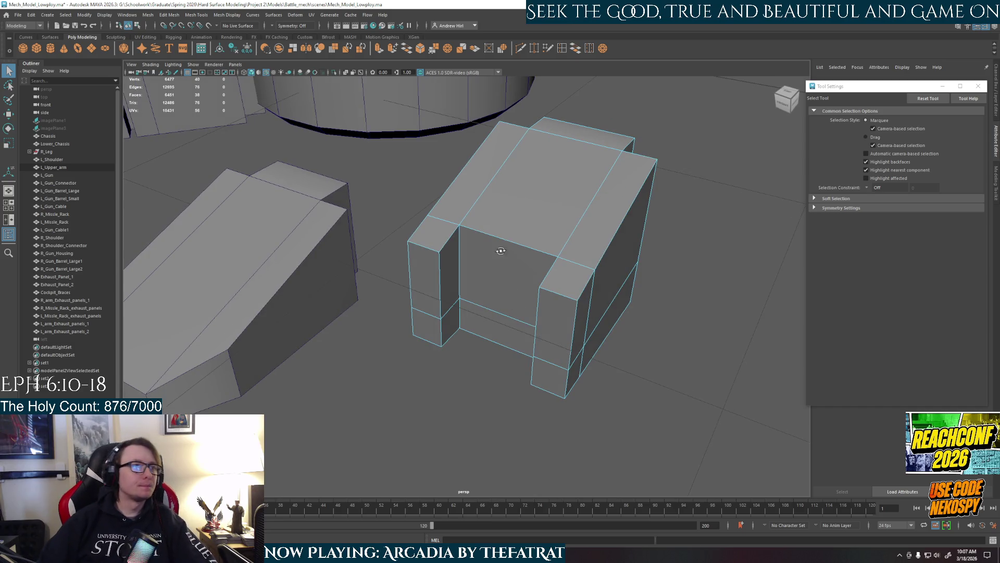
alt+drag(500, 250, 488, 254)
right_drag(488, 255, 487, 256)
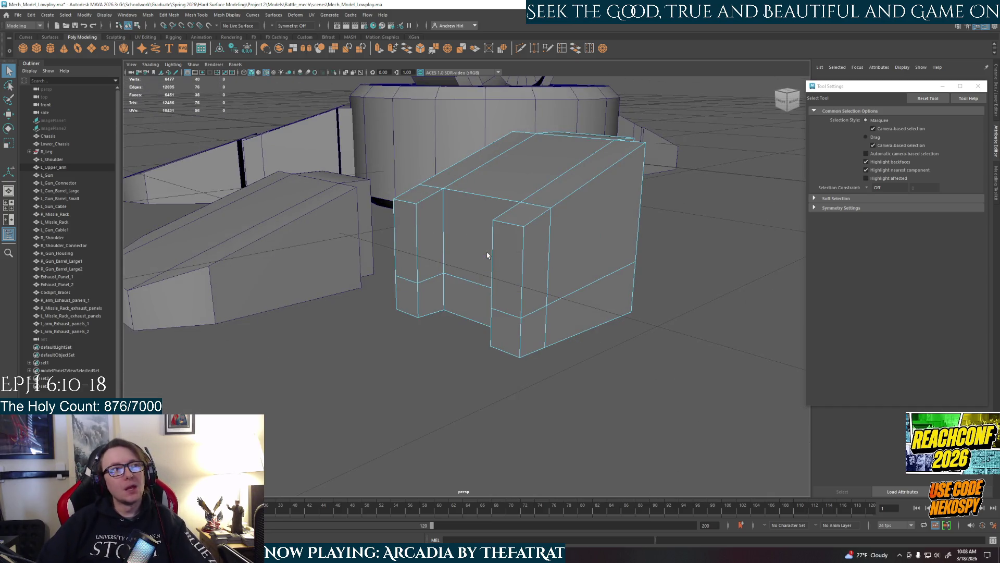
alt+drag(482, 240, 521, 242)
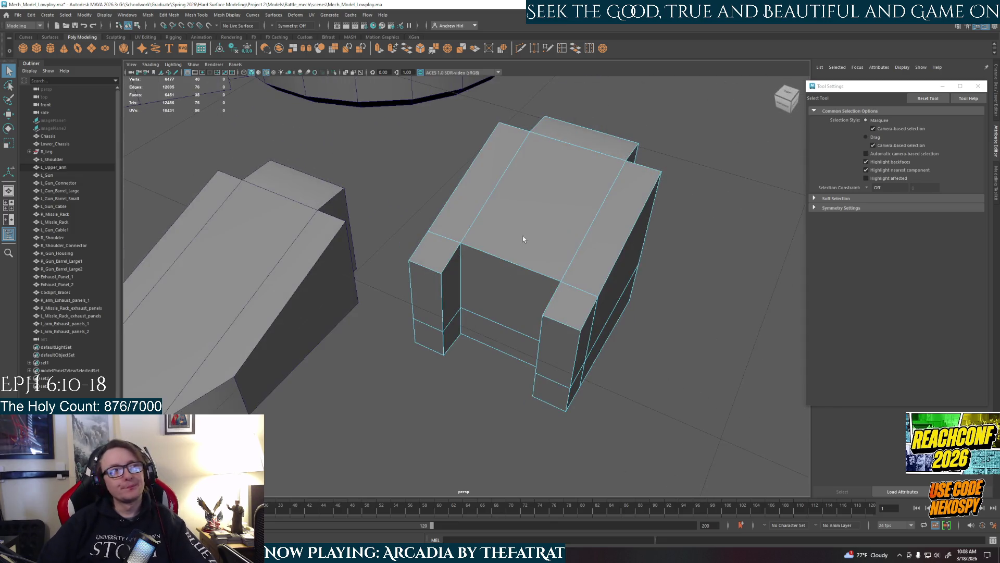
Inspect the toe block from several higher front angles and return to object selection
click(525, 234)
click(531, 254)
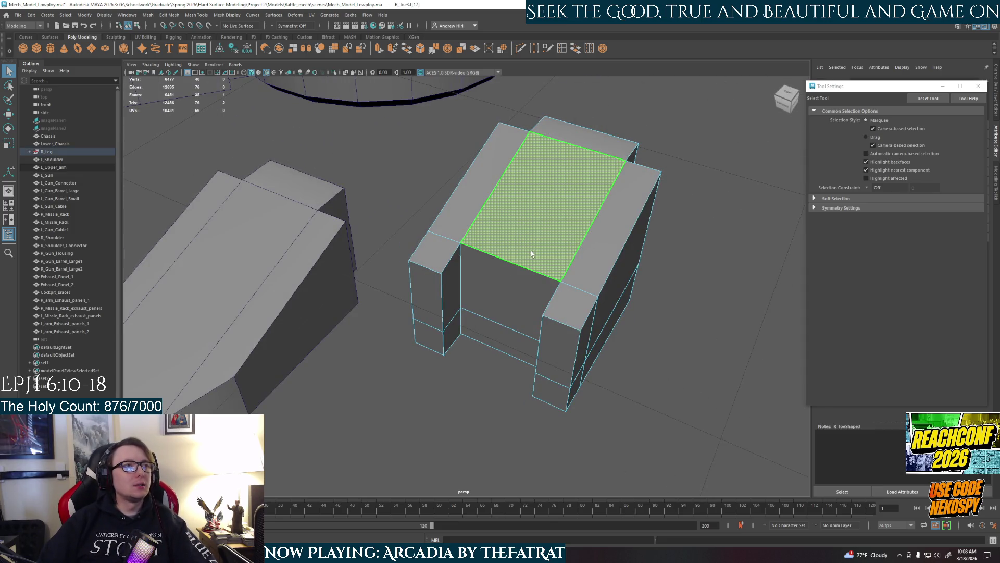
alt+drag(638, 271, 583, 250)
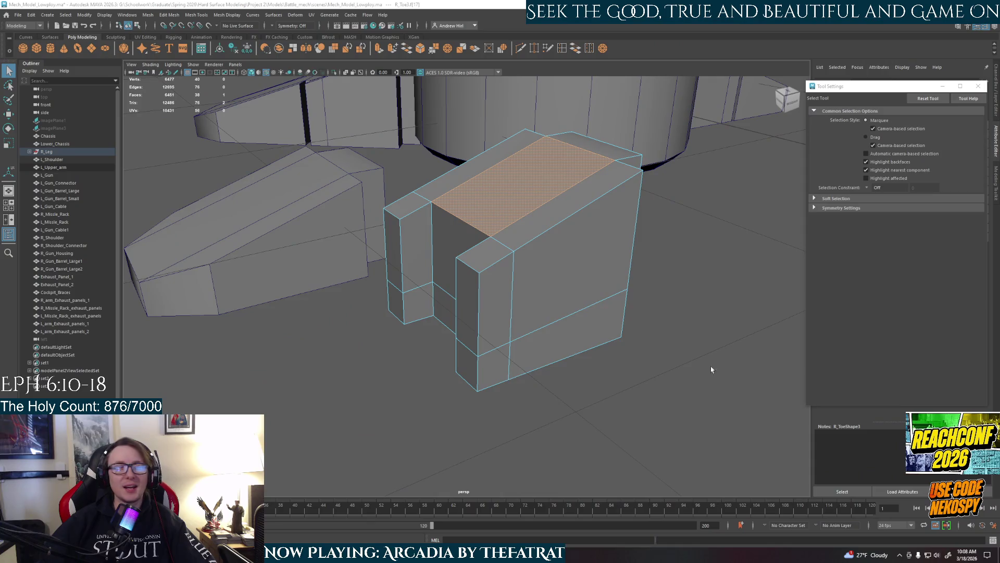
mouse_move(712, 369)
alt+mouse_down()
mouse_move(505, 290)
mouse_move(555, 294)
mouse_move(586, 277)
mouse_move(549, 291)
mouse_move(565, 328)
alt+mouse_up()
mouse_move(564, 283)
alt+mouse_down()
mouse_move(618, 299)
mouse_move(610, 310)
mouse_move(529, 298)
mouse_move(495, 344)
mouse_move(531, 333)
mouse_move(551, 306)
alt+mouse_up()
mouse_move(548, 225)
alt+mouse_down()
mouse_move(593, 229)
mouse_move(573, 230)
alt+mouse_up()
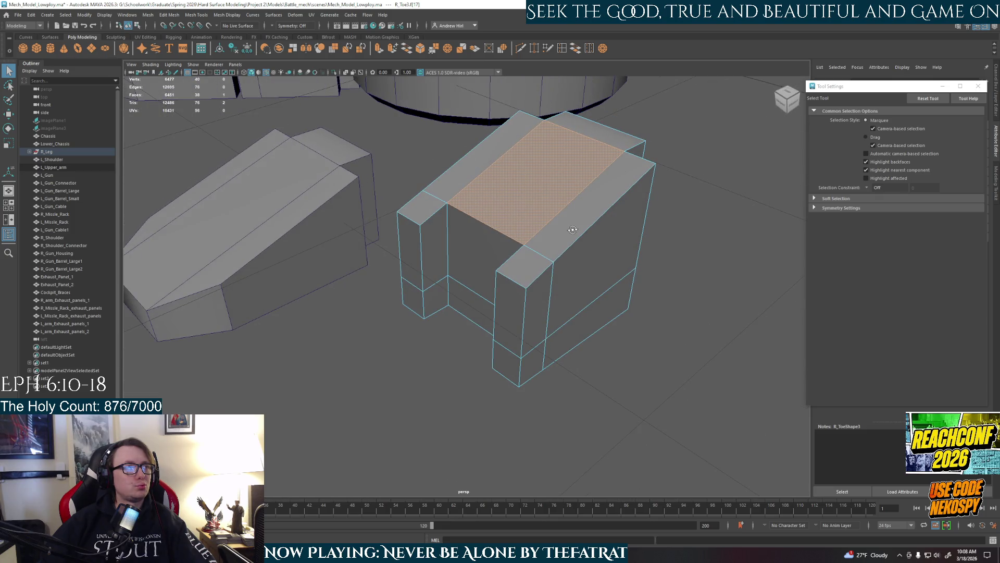
scroll(573, 232, down, 5)
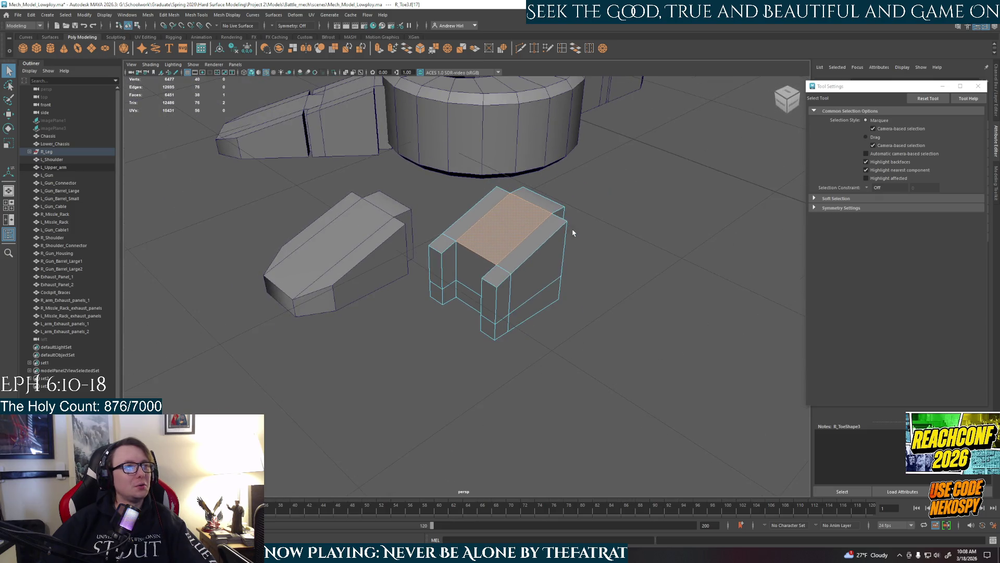
mouse_move(568, 225)
alt+mouse_down()
mouse_move(558, 254)
mouse_move(499, 244)
alt+mouse_up()
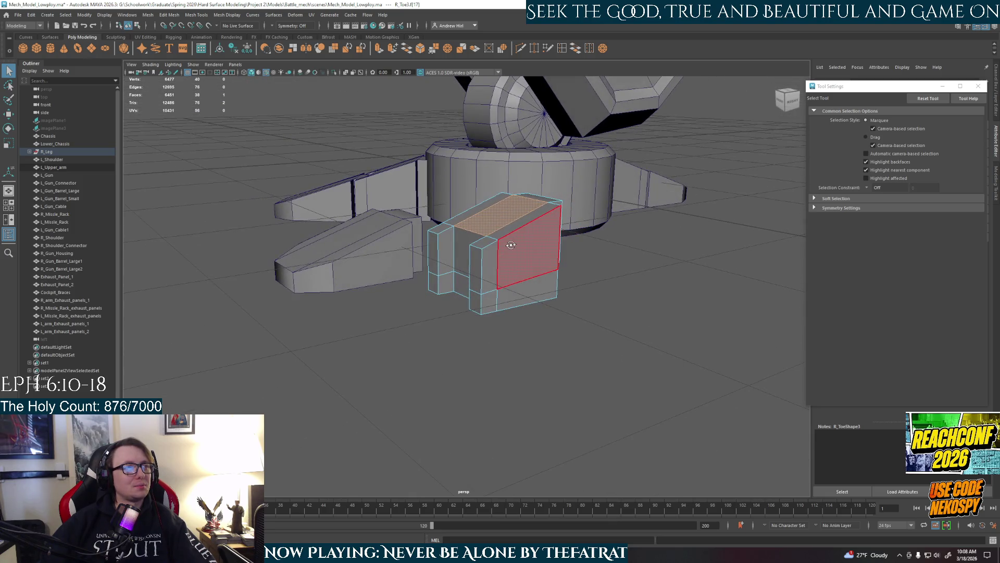
right_drag(499, 244, 539, 218)
alt+drag(539, 219, 547, 277)
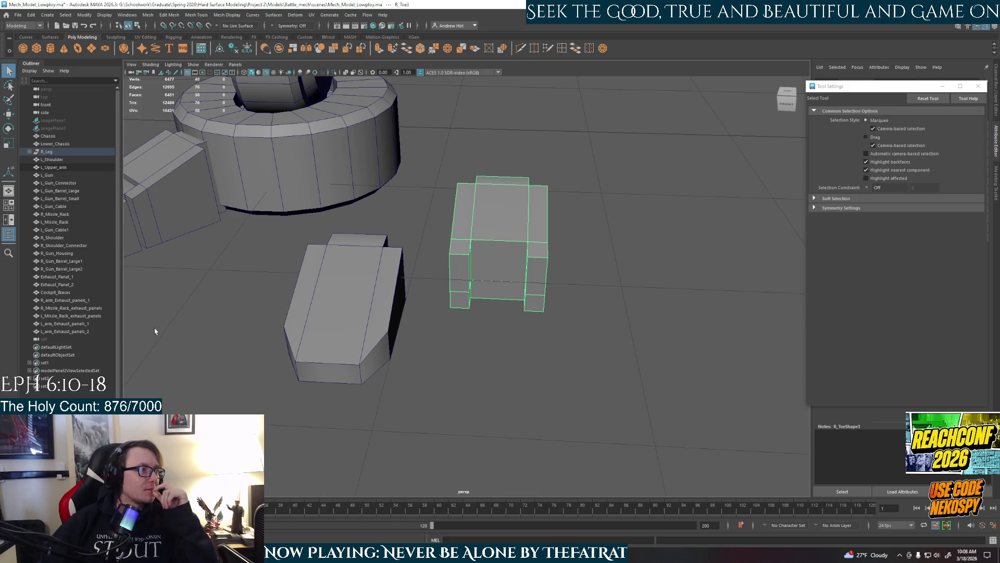
Delete set1, set2 and set3 in the Outliner and frame the whole mech
click(73, 364)
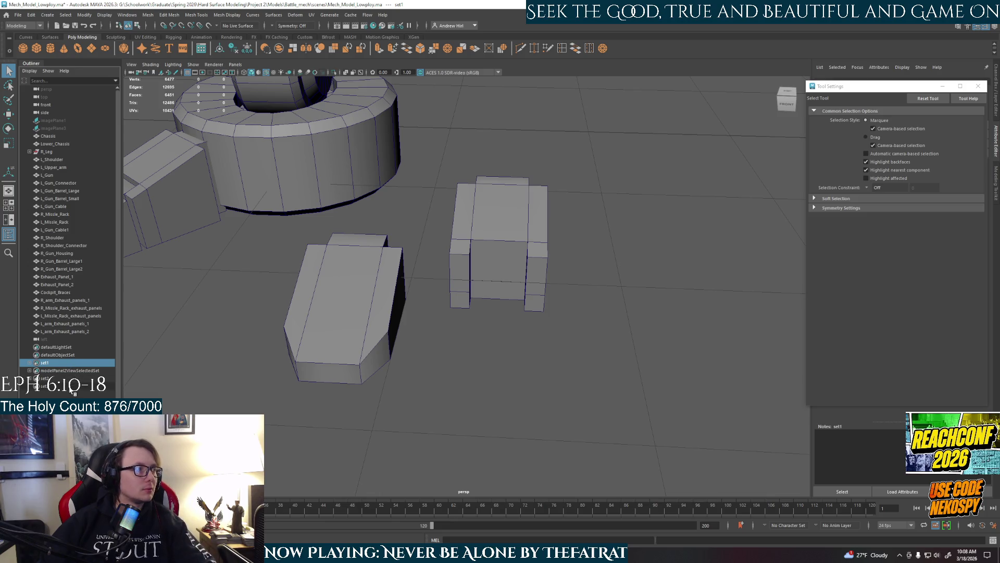
shift+click(72, 390)
key(Delete)
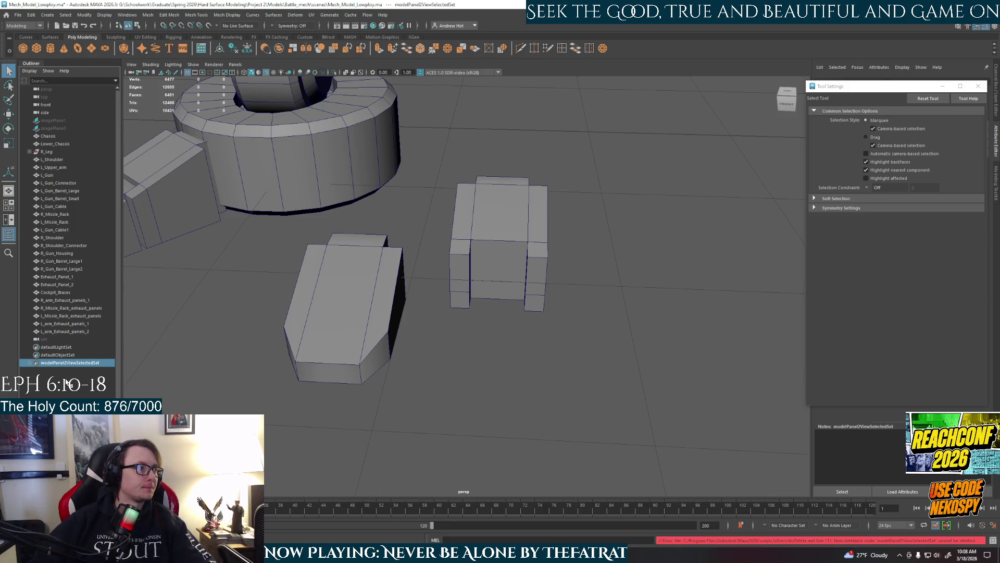
click(448, 418)
key(a)
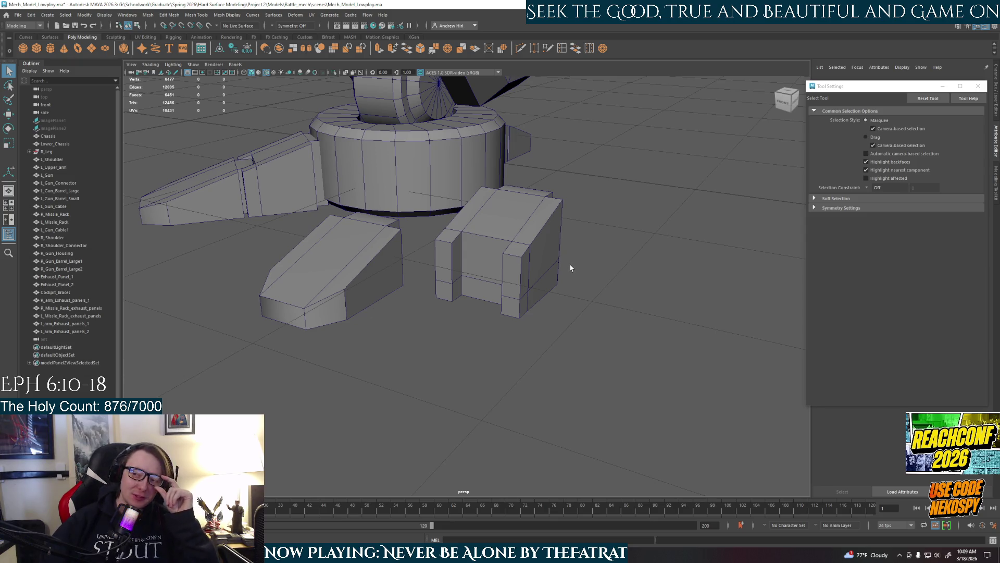
scroll(514, 225, up, 3)
Select the toe block's top face in face mode
right_click(505, 182)
click(505, 161)
mouse_move(518, 168)
alt+mouse_down()
mouse_move(487, 268)
mouse_move(537, 263)
mouse_move(437, 267)
alt+mouse_up()
key(F11)
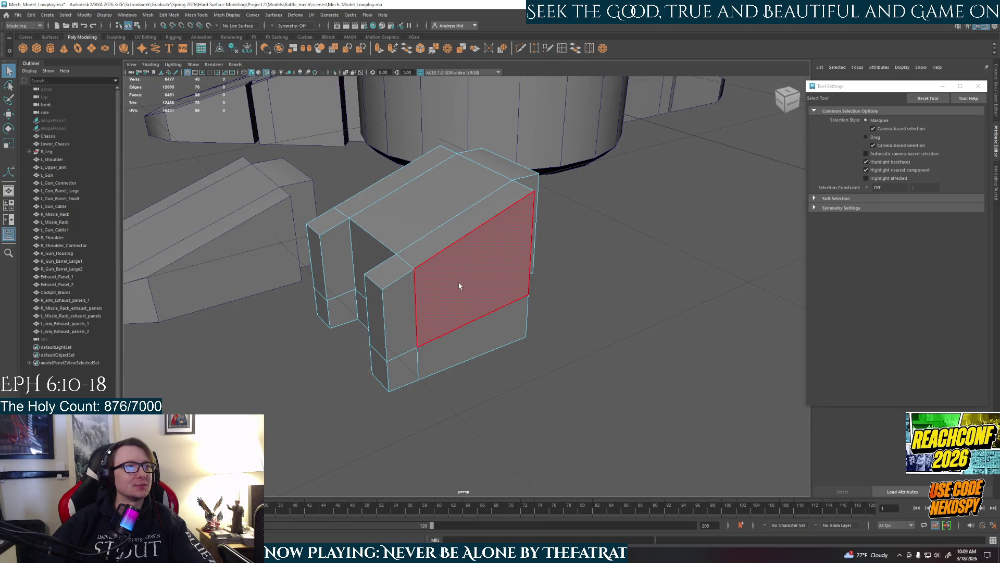
click(458, 284)
click(453, 177)
alt+drag(453, 178, 512, 271)
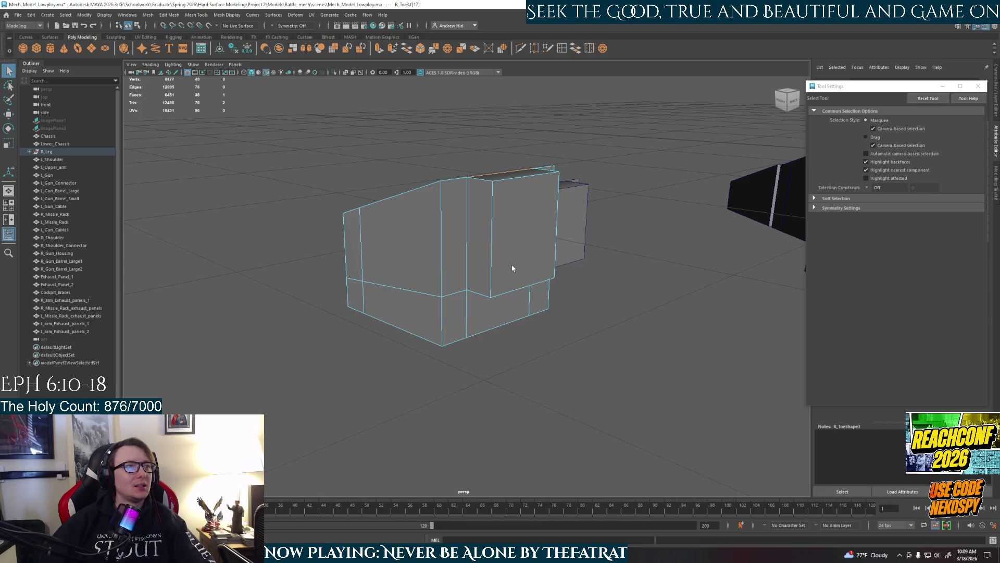
mouse_move(485, 346)
alt+mouse_down()
mouse_move(487, 328)
mouse_move(460, 305)
mouse_move(483, 313)
alt+mouse_up()
mouse_move(443, 239)
alt+mouse_down()
mouse_move(449, 275)
mouse_move(439, 236)
alt+mouse_up()
click(449, 275)
click(440, 236)
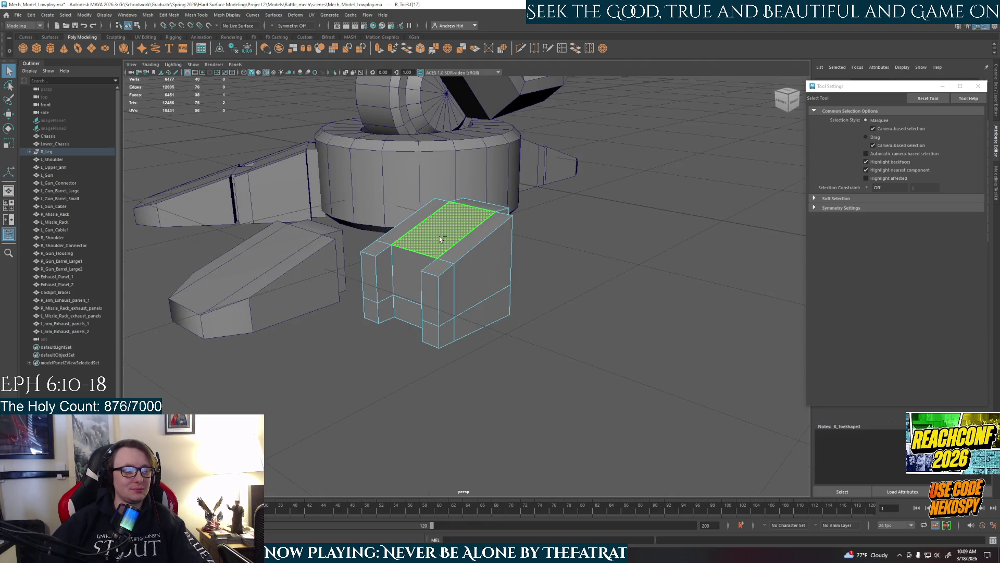
mouse_move(493, 214)
alt+mouse_down()
mouse_move(491, 263)
mouse_move(508, 270)
mouse_move(436, 212)
mouse_move(436, 191)
mouse_move(532, 267)
mouse_move(482, 257)
mouse_move(468, 209)
mouse_move(460, 211)
mouse_move(499, 209)
mouse_move(313, 230)
mouse_move(491, 273)
mouse_move(576, 281)
mouse_move(574, 248)
mouse_move(553, 255)
mouse_move(513, 234)
mouse_move(551, 248)
mouse_move(561, 277)
mouse_move(501, 261)
mouse_move(552, 269)
alt+mouse_up()
Extrude the top face into a tapered ridge, then try an edge bevel and undo it
key(ctrl+e)
right_click(552, 269)
right_drag(552, 270, 551, 246)
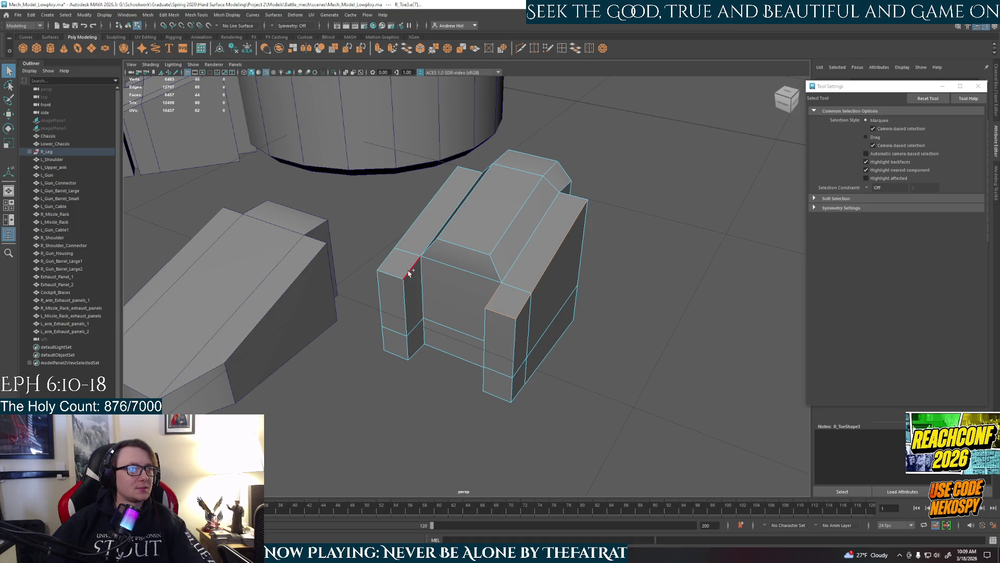
mouse_move(406, 238)
alt+mouse_down()
mouse_move(502, 239)
mouse_move(460, 271)
mouse_move(436, 271)
mouse_move(514, 280)
mouse_move(370, 273)
mouse_move(343, 256)
mouse_move(458, 294)
alt+mouse_up()
mouse_move(547, 290)
alt+mouse_down()
mouse_move(591, 310)
mouse_move(659, 305)
mouse_move(561, 312)
mouse_move(562, 300)
mouse_move(539, 310)
alt+mouse_up()
key(ctrl+b)
key(ctrl+z)
Select the block's front vertical edges, bottom-front edges and lower-left corner edges
shift+click(535, 292)
shift+click(536, 292)
shift+click(553, 268)
shift+click(511, 276)
shift+click(454, 269)
shift+click(435, 277)
shift+click(451, 322)
shift+click(461, 303)
shift+click(558, 320)
mouse_move(558, 321)
alt+mouse_down()
mouse_move(502, 356)
mouse_move(580, 356)
mouse_move(529, 342)
alt+mouse_up()
shift+click(529, 342)
Add the remaining lower edges around the toe block to the selection
shift+click(510, 307)
shift+click(493, 300)
shift+click(485, 339)
shift+click(409, 320)
alt+drag(397, 301, 451, 310)
shift+click(459, 353)
mouse_move(459, 352)
alt+mouse_down()
mouse_move(536, 328)
mouse_move(526, 310)
alt+mouse_up()
shift+click(544, 321)
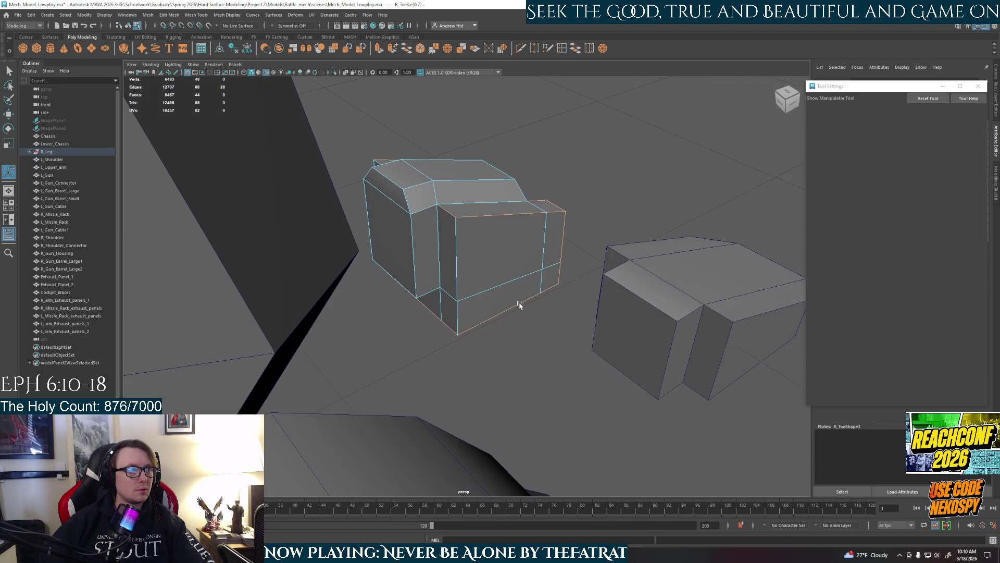
shift+click(455, 305)
mouse_move(458, 307)
alt+mouse_down()
mouse_move(559, 292)
mouse_move(520, 383)
mouse_move(479, 388)
mouse_move(526, 359)
alt+mouse_up()
alt+drag(446, 384, 401, 315)
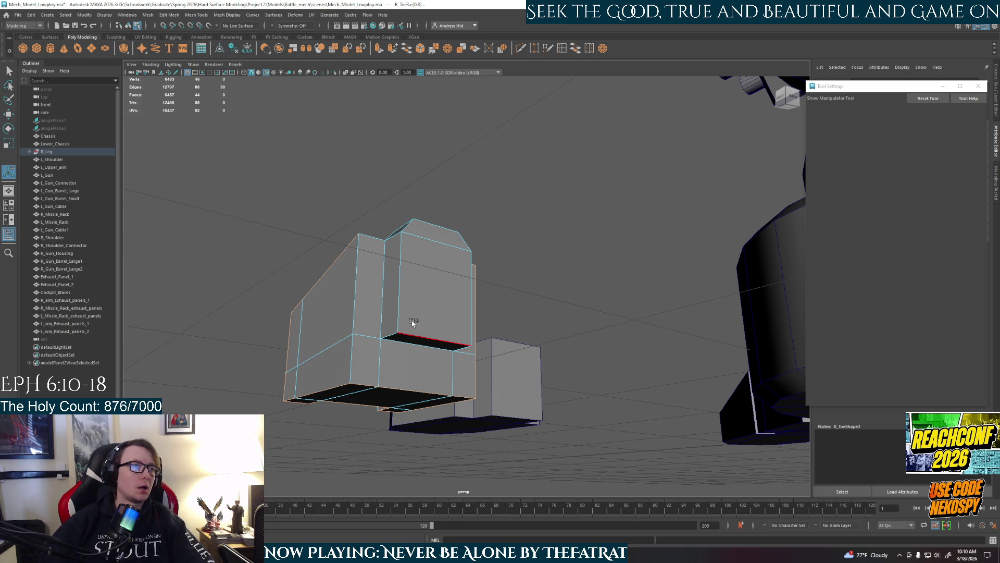
Extrude one face of the toe block and scale it narrower along its length
mouse_move(412, 345)
alt+mouse_down()
mouse_move(419, 368)
mouse_move(495, 386)
mouse_move(508, 366)
mouse_move(417, 364)
mouse_move(419, 304)
alt+mouse_up()
right_drag(424, 303, 425, 324)
key(q)
mouse_move(431, 297)
alt+mouse_down()
mouse_move(458, 357)
mouse_move(453, 346)
mouse_move(427, 358)
alt+mouse_up()
click(454, 345)
key(ctrl+e)
middle_drag(399, 340, 407, 346)
Delete two faces at the back of the toe block to open a hole
alt+drag(410, 348, 461, 364)
right_drag(461, 364, 461, 370)
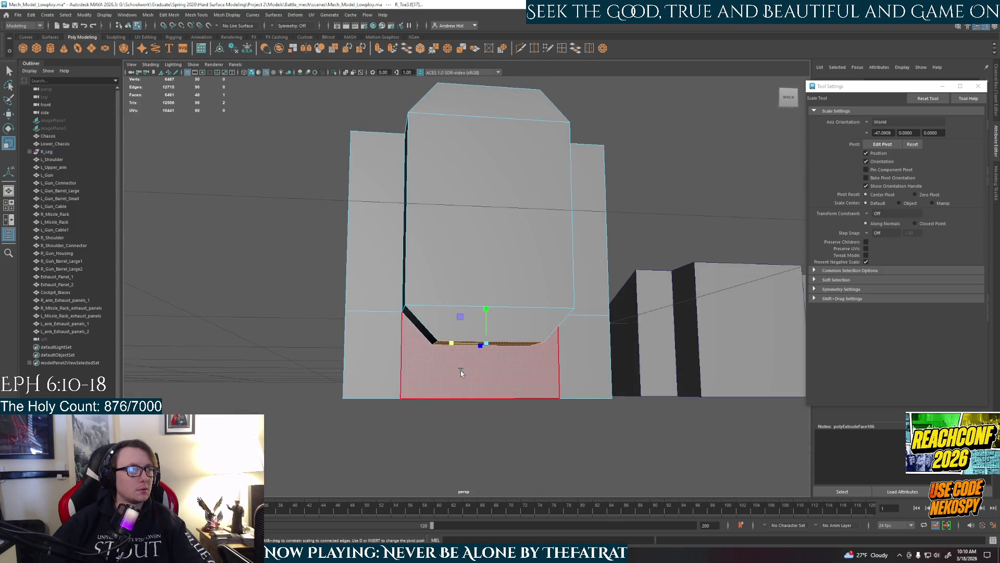
click(460, 370)
key(Delete)
mouse_move(461, 371)
alt+mouse_down()
mouse_move(556, 357)
mouse_move(589, 404)
mouse_move(578, 405)
mouse_move(603, 409)
mouse_move(484, 382)
mouse_move(488, 311)
mouse_move(484, 351)
mouse_move(498, 308)
mouse_move(495, 355)
mouse_move(441, 345)
alt+mouse_up()
click(603, 409)
key(Delete)
scroll(605, 405, up, 3)
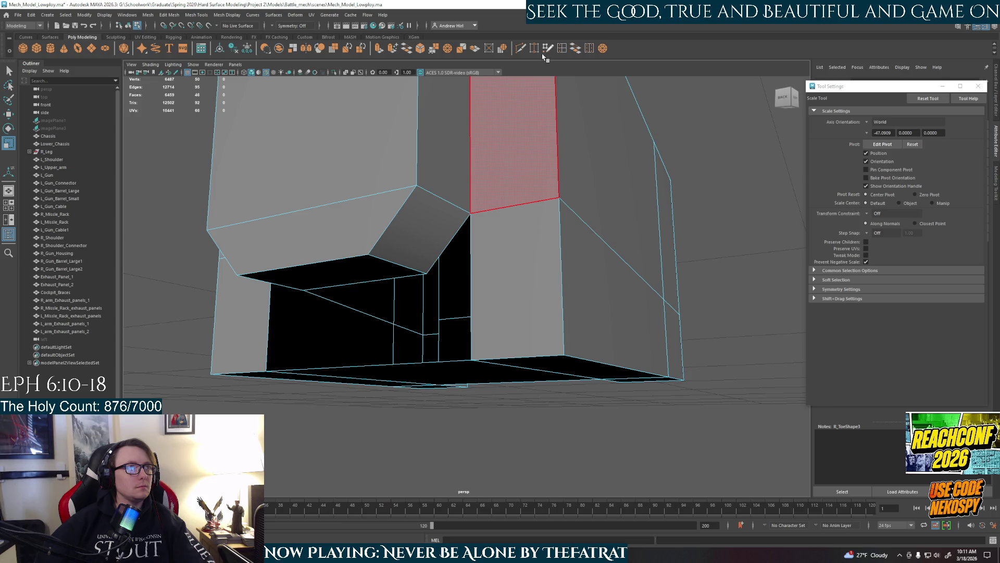
click(521, 49)
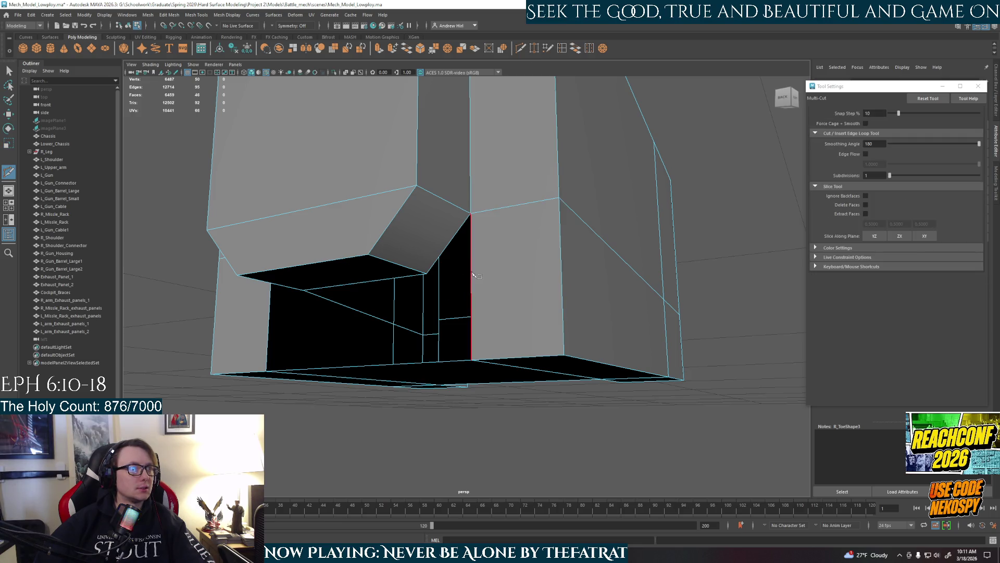
Insert a new edge loop across the toe block, accepting the autosave prompt
key(ctrl)
alt+drag(480, 279, 544, 303)
key(ctrl)
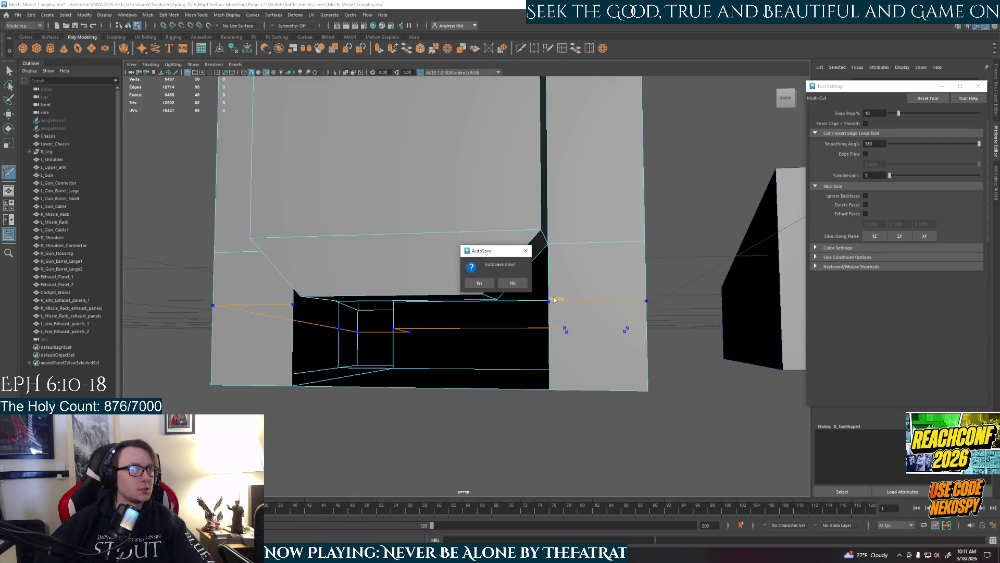
click(479, 283)
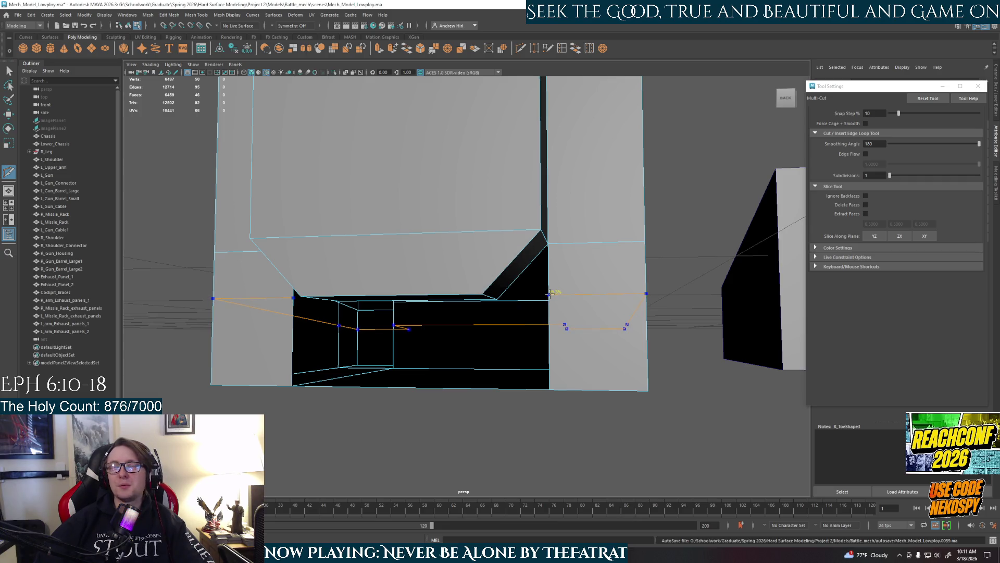
click(549, 293)
alt+drag(500, 344, 539, 346)
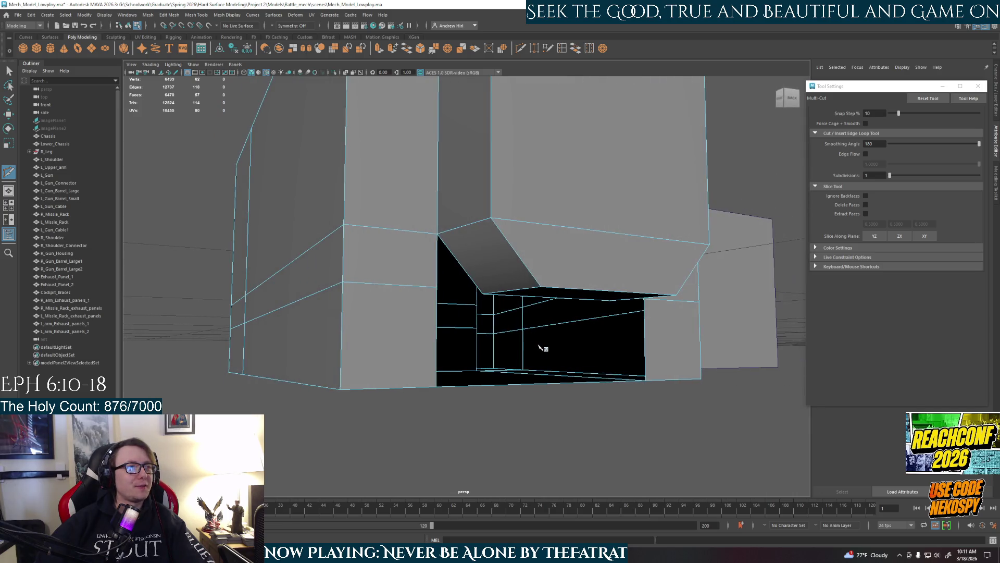
Lower the new edge loop slightly and reselect it
key(w)
mouse_move(325, 301)
right_down()
mouse_move(329, 243)
mouse_move(325, 279)
right_up()
double_click(366, 283)
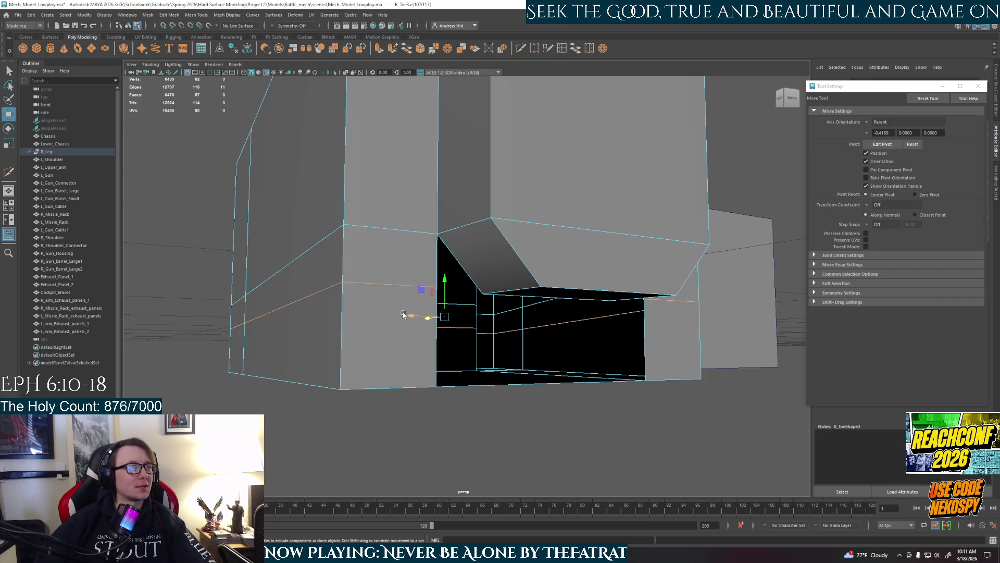
drag(448, 283, 449, 290)
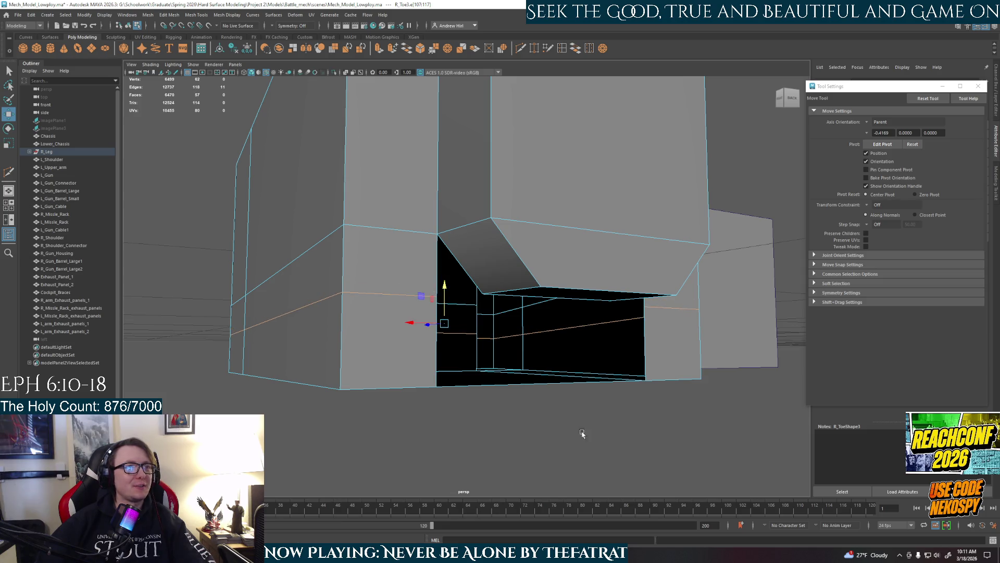
click(561, 413)
alt+drag(651, 391, 617, 393)
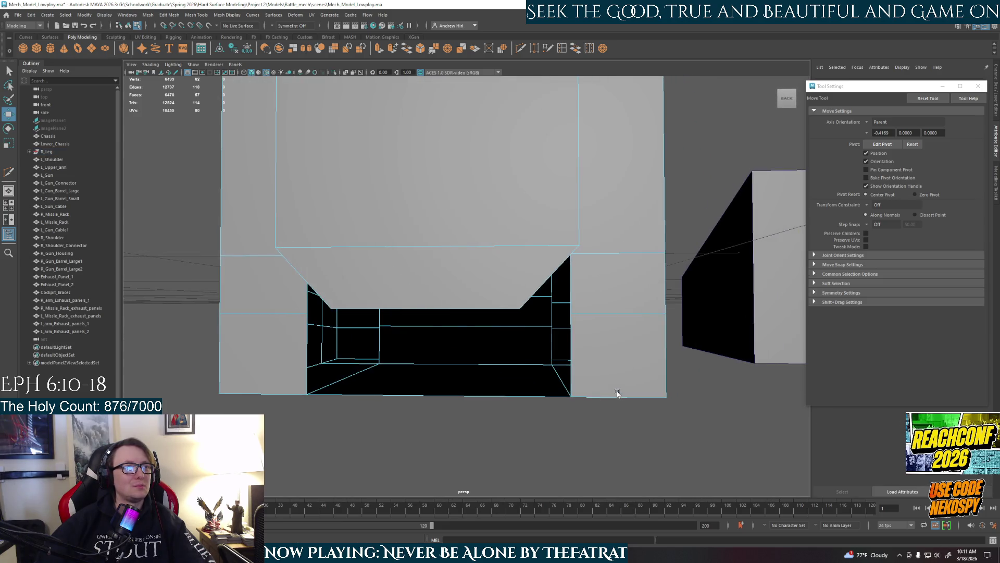
double_click(605, 312)
Bridge two edges across the opening with a new face
alt+drag(336, 375, 381, 372)
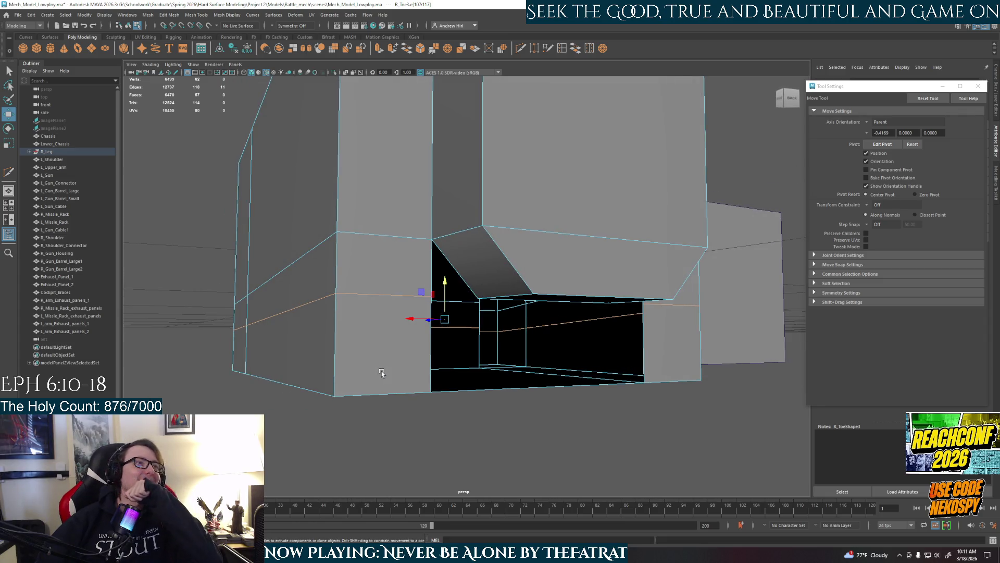
mouse_move(417, 266)
right_down()
mouse_move(431, 244)
mouse_move(437, 253)
mouse_move(424, 263)
mouse_move(430, 245)
right_up()
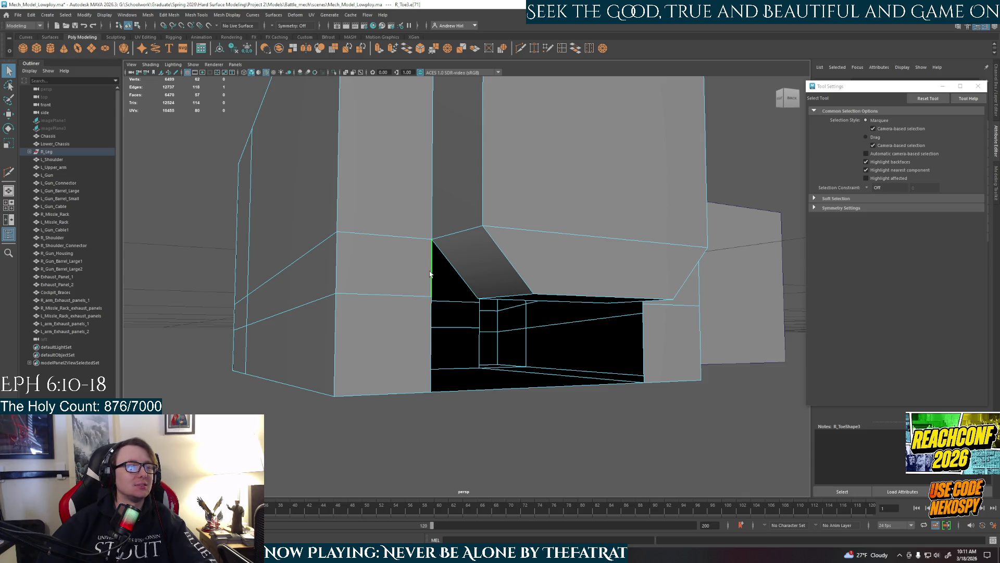
alt+drag(465, 292, 415, 283)
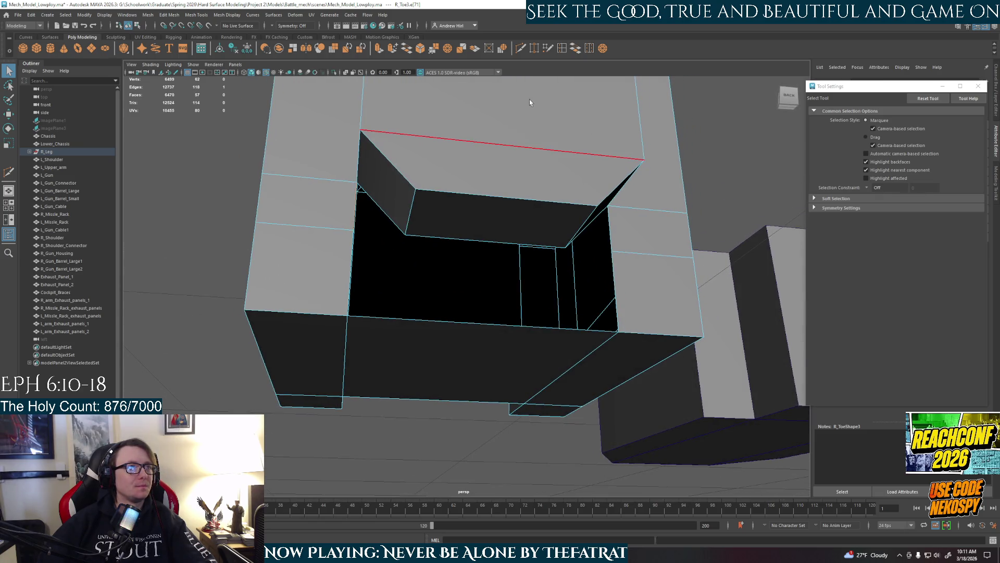
shift+click(612, 232)
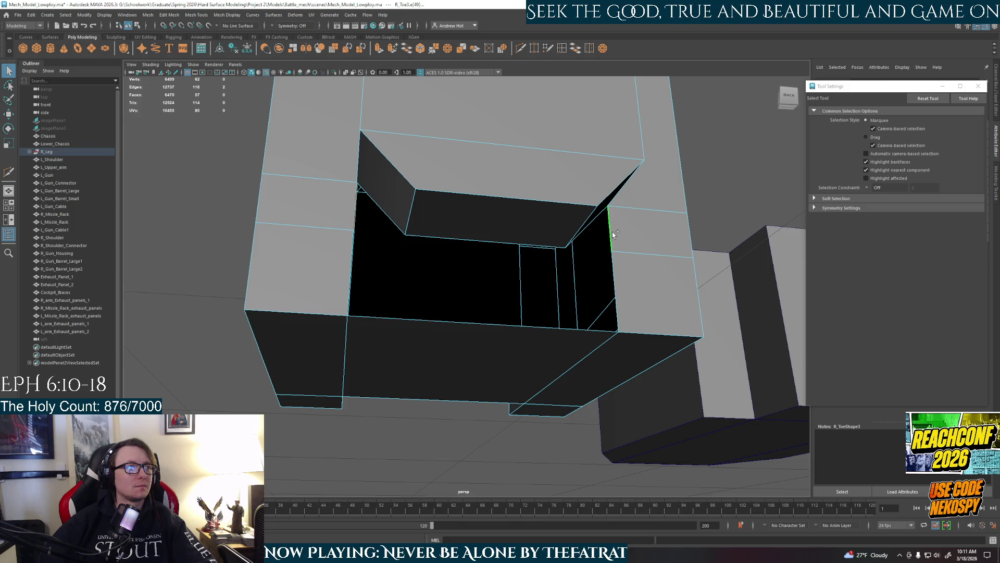
click(576, 48)
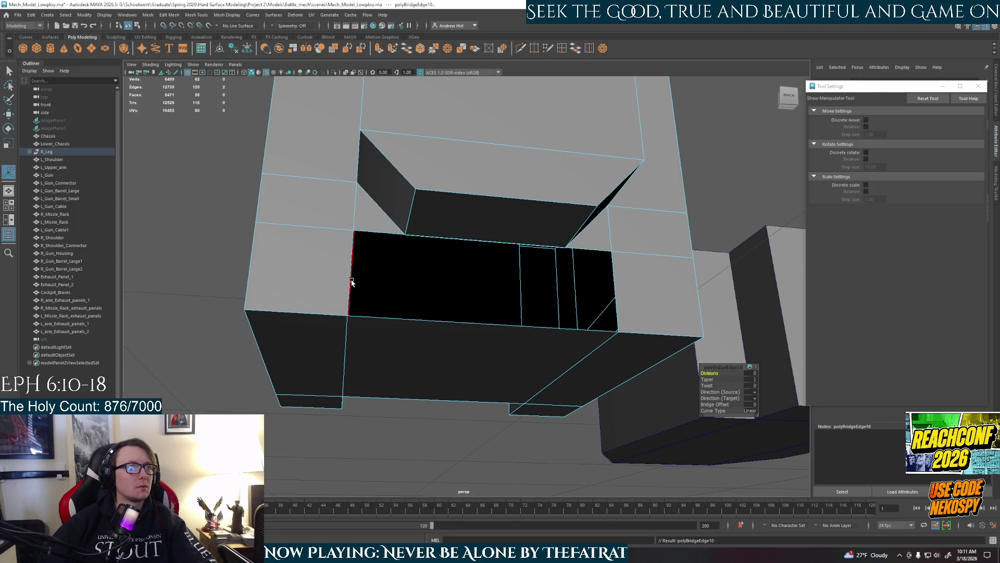
Delete the bridged face, then undo to restore it
mouse_move(349, 282)
alt+mouse_down()
mouse_move(451, 306)
mouse_move(310, 315)
alt+mouse_up()
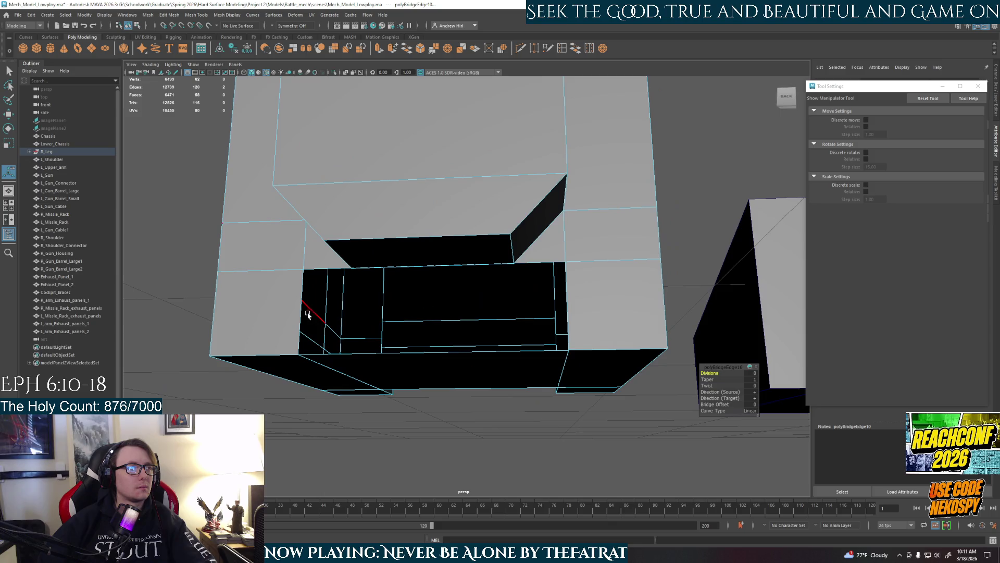
click(298, 311)
right_drag(547, 255, 549, 261)
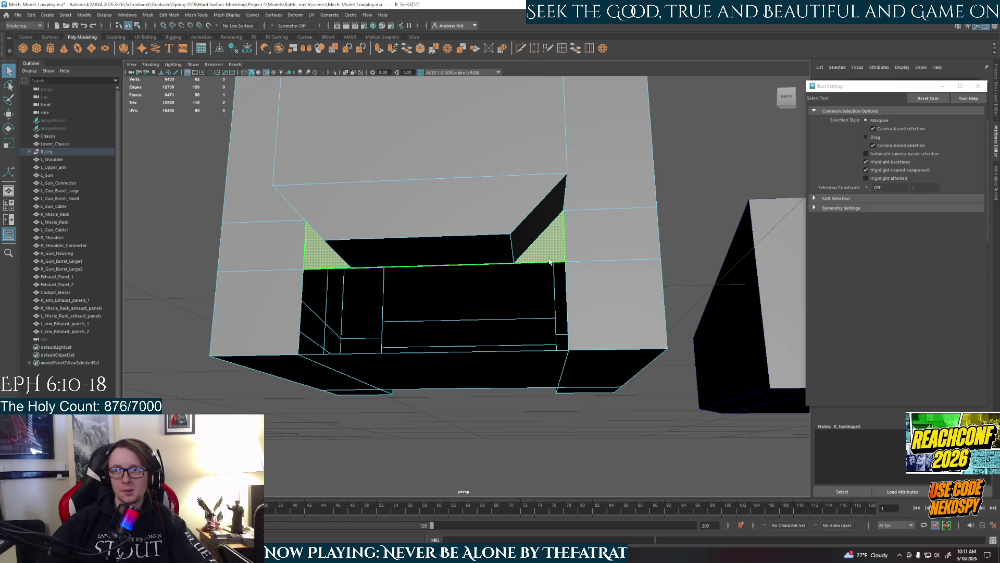
key(Delete)
mouse_move(534, 292)
alt+mouse_down()
mouse_move(538, 247)
mouse_move(512, 298)
alt+mouse_up()
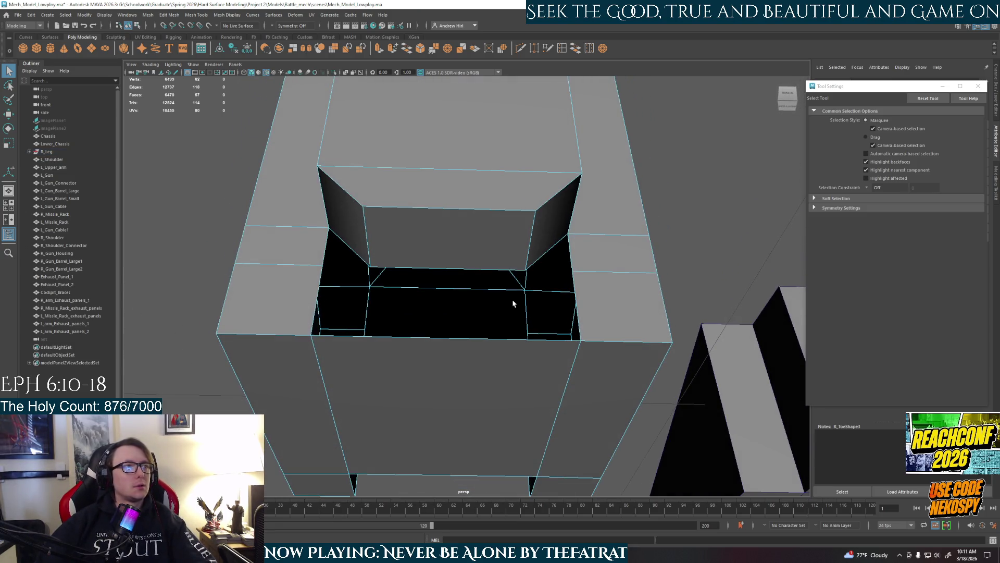
key(ctrl+z)
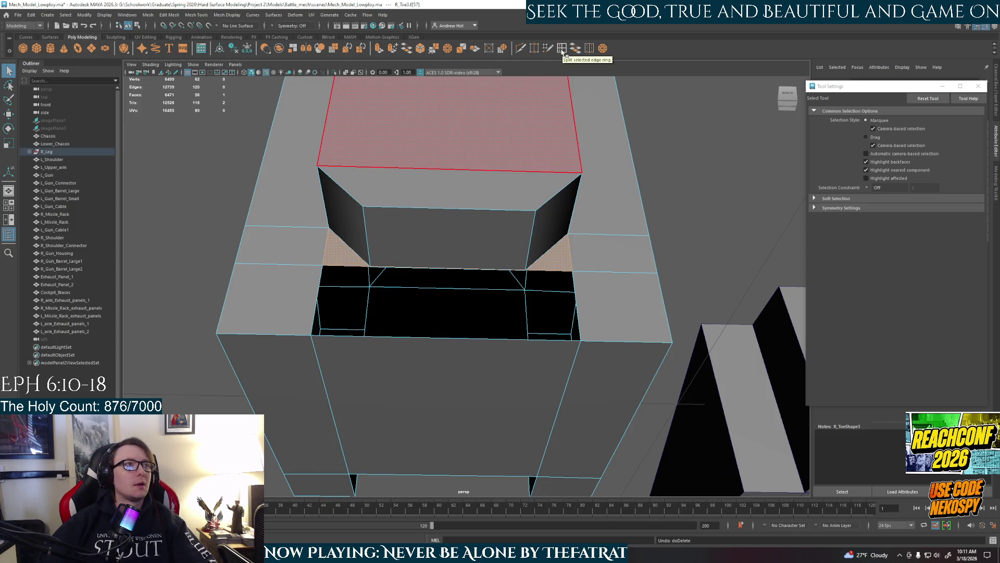
Activate Multi-Cut and zoom in to face the slanted face inside the opening
click(520, 48)
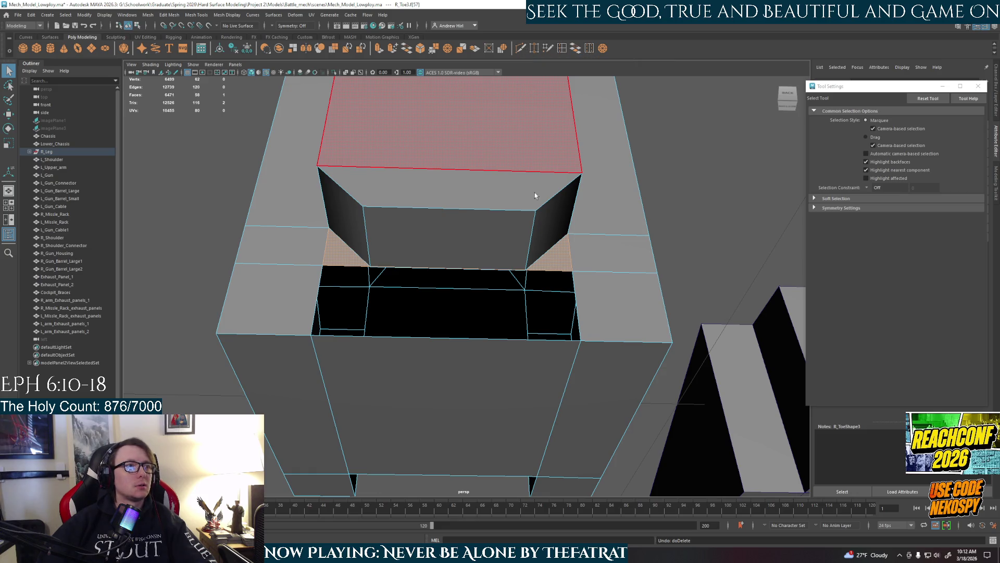
scroll(535, 281, up, 5)
scroll(536, 250, up, 3)
mouse_move(541, 280)
alt+mouse_down()
mouse_move(524, 346)
mouse_move(495, 352)
mouse_move(531, 341)
mouse_move(527, 350)
mouse_move(688, 357)
mouse_move(683, 377)
mouse_move(672, 349)
mouse_move(647, 374)
mouse_move(667, 370)
mouse_move(661, 326)
mouse_move(625, 290)
mouse_move(591, 297)
mouse_move(507, 270)
alt+mouse_up()
scroll(522, 343, down, 3)
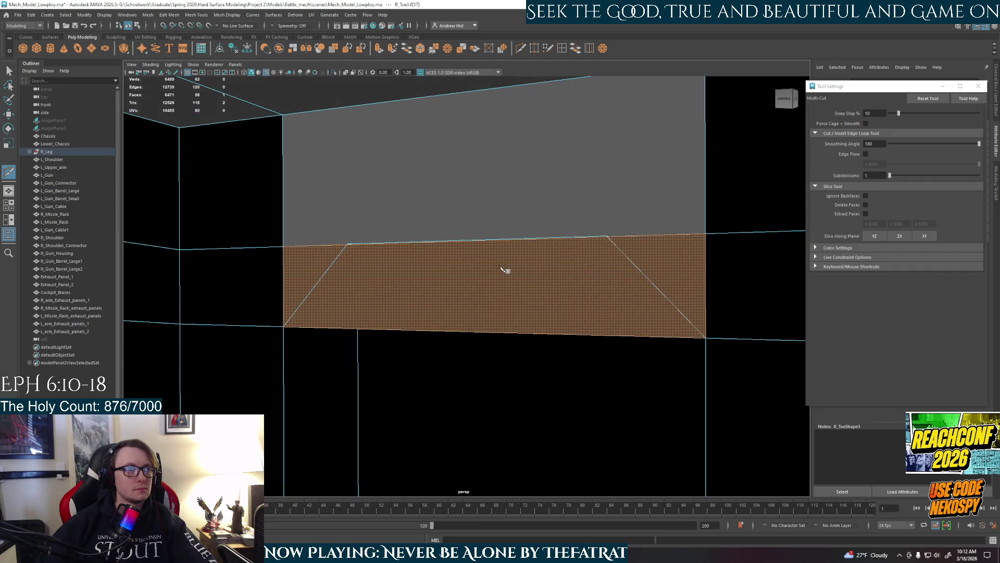
Cut three vertical edge loops across the slanted face, undoing a stray cut point
click(613, 237)
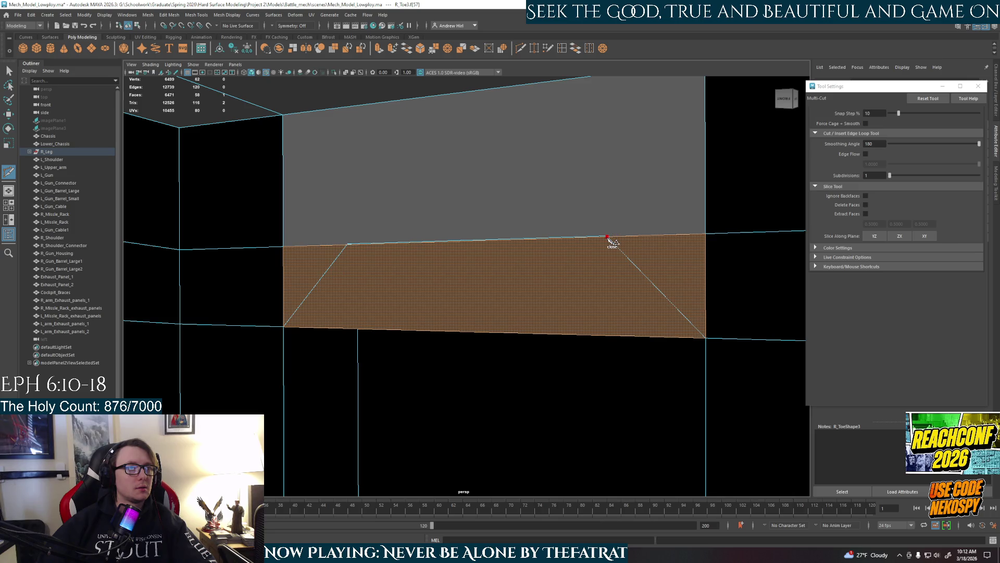
right_click(613, 241)
click(346, 244)
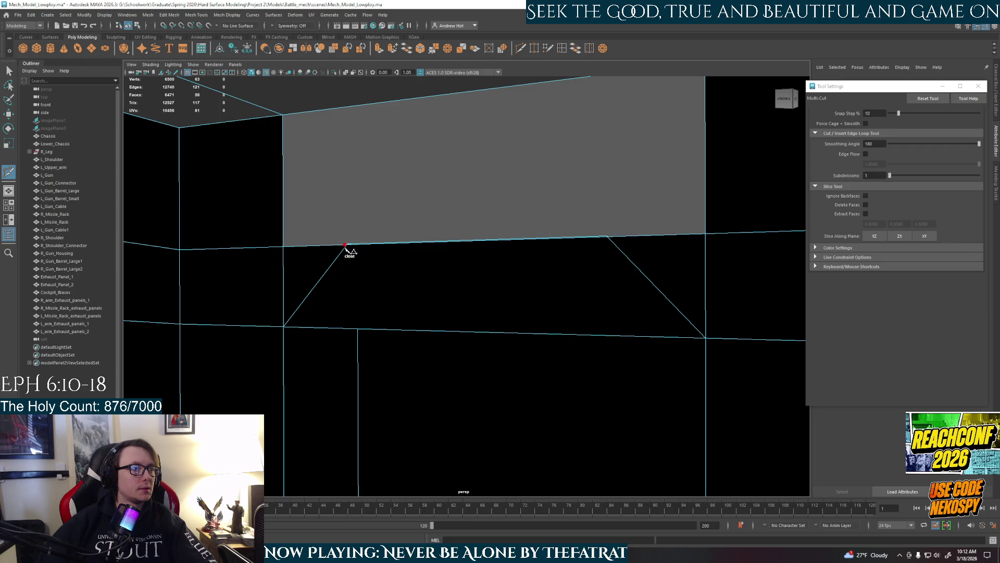
mouse_move(346, 250)
alt+mouse_down()
mouse_move(384, 270)
mouse_move(367, 270)
mouse_move(382, 281)
alt+mouse_up()
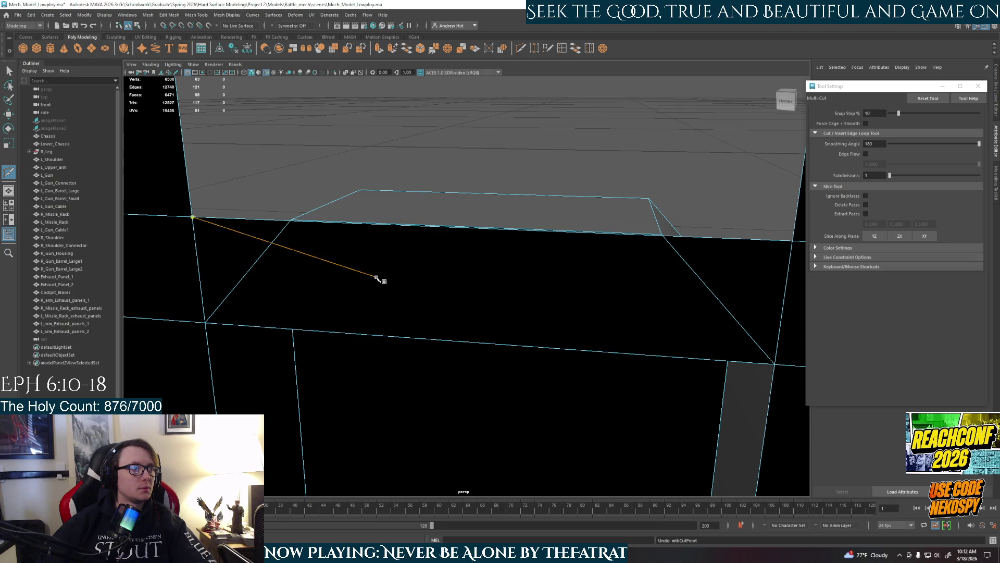
key(ctrl+z)
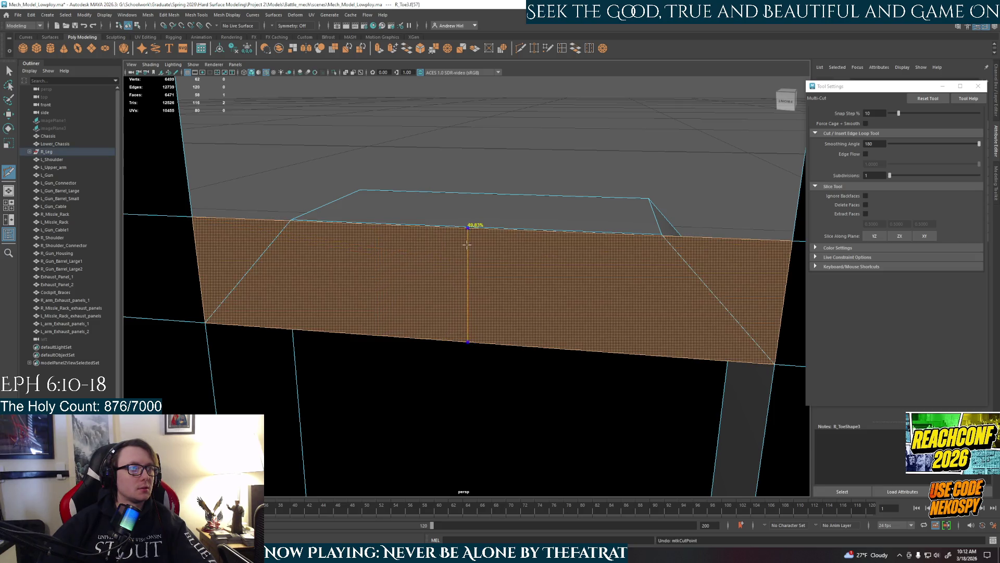
ctrl+click(464, 245)
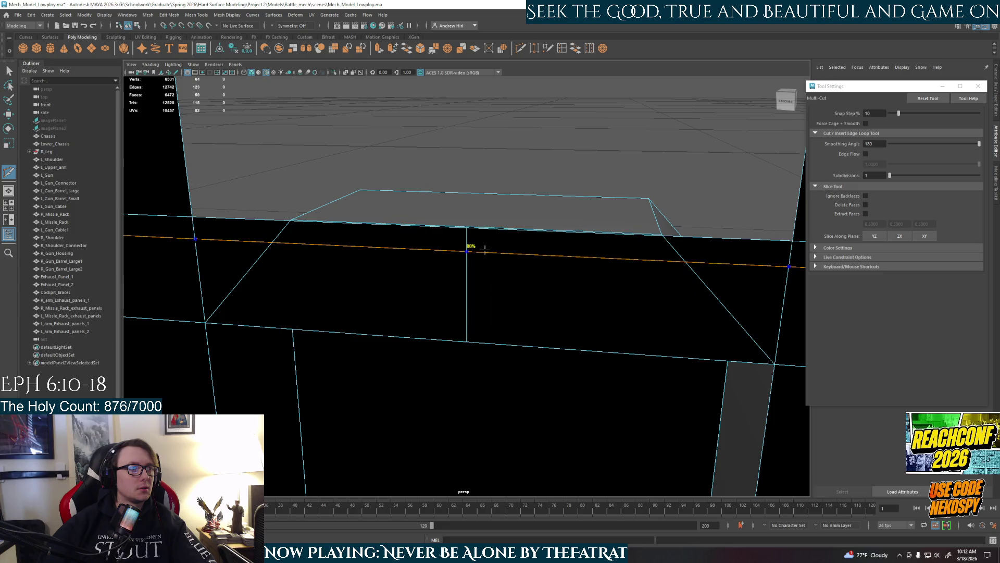
ctrl+click(527, 245)
ctrl+click(405, 240)
right_click(451, 263)
Delete the left and right strip faces of the split face
key(w)
click(440, 292)
shift+click(477, 301)
key(Delete)
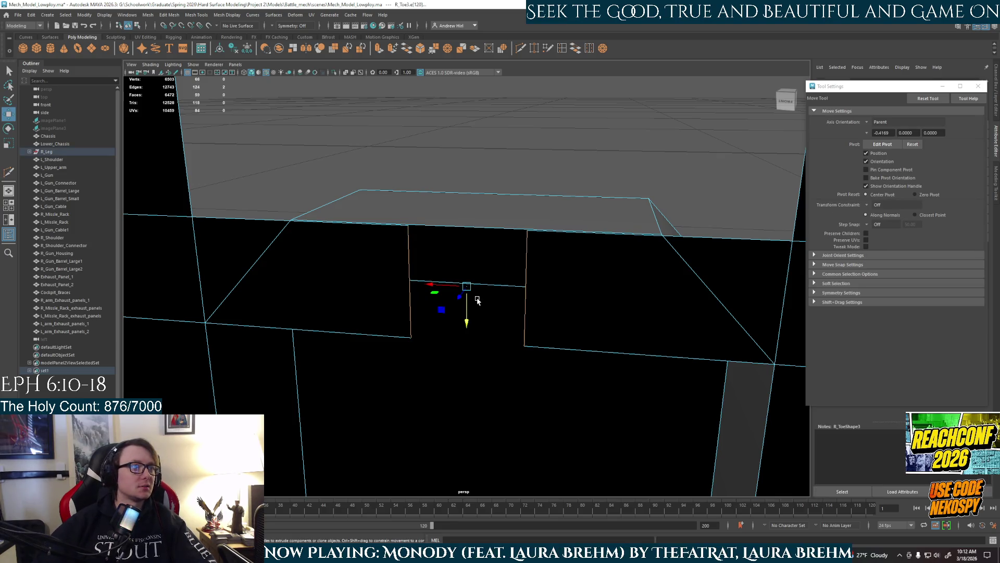
right_click(382, 270)
click(380, 271)
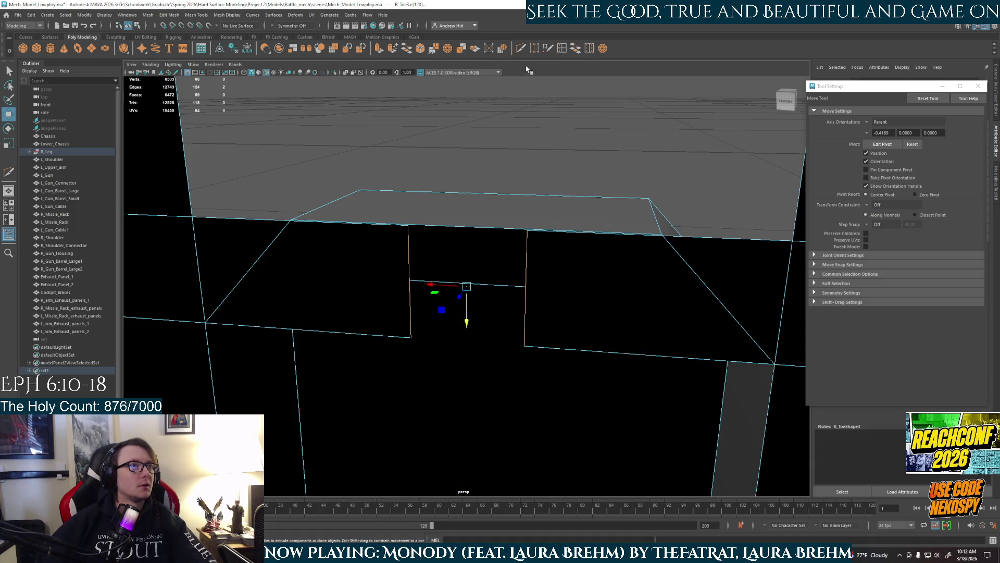
click(534, 48)
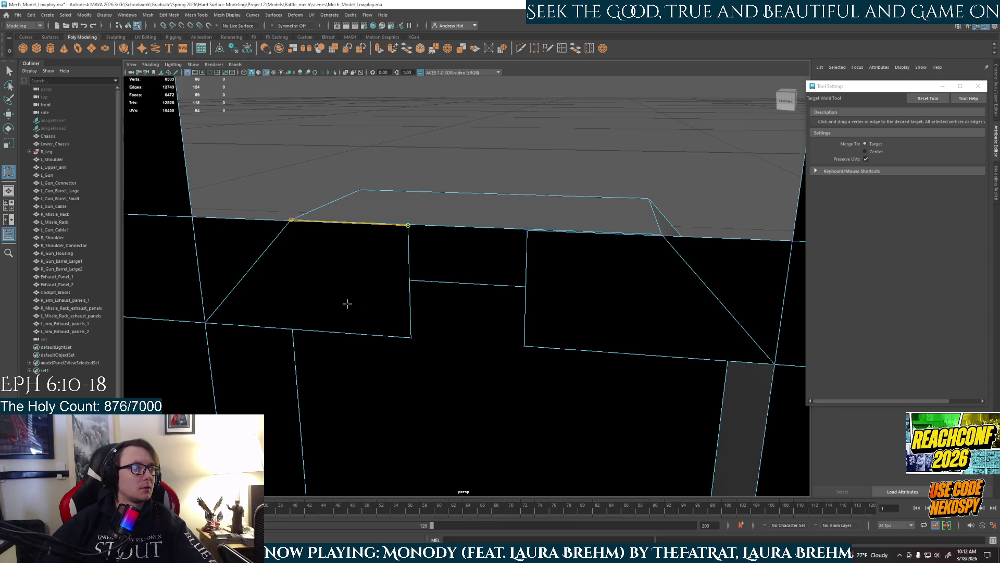
Weld the stray vertices onto the left corner, right corner and neighbouring vertices
drag(404, 264, 400, 264)
drag(409, 337, 205, 321)
drag(525, 346, 774, 363)
alt+drag(531, 265, 535, 270)
right_click(532, 251)
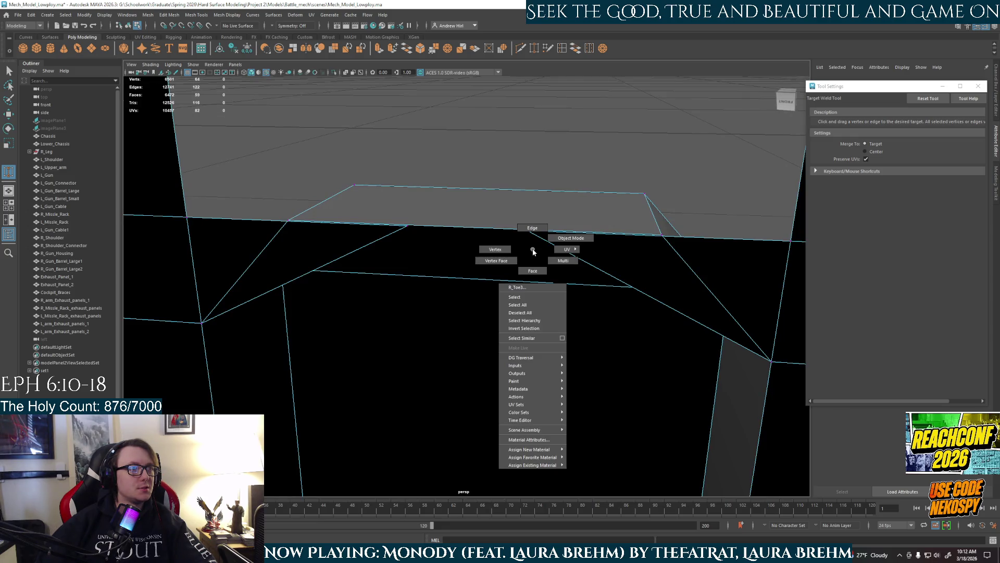
drag(659, 231, 661, 235)
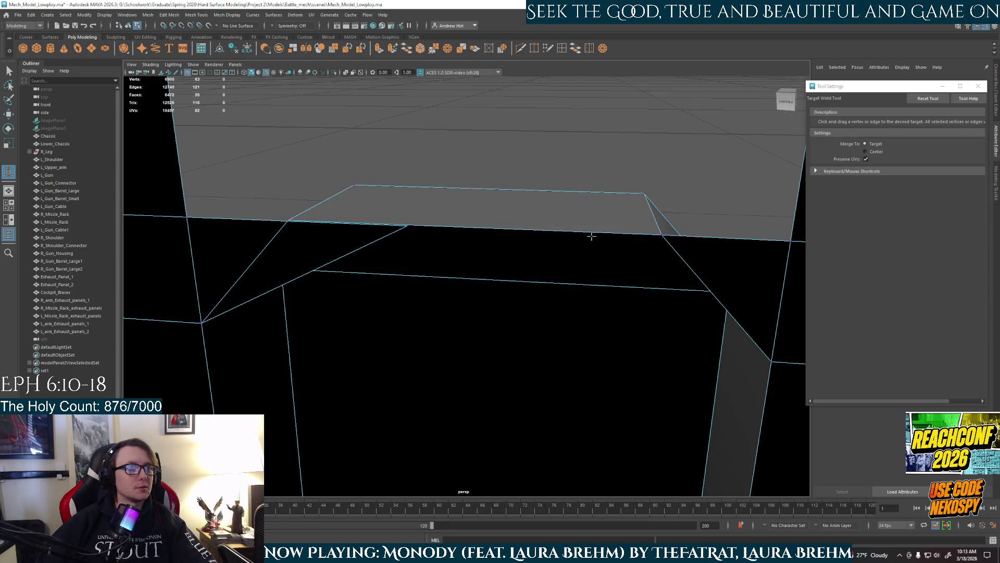
drag(284, 217, 286, 221)
mouse_move(462, 279)
alt+mouse_down()
mouse_move(431, 264)
mouse_move(382, 296)
mouse_move(408, 317)
mouse_move(462, 305)
mouse_move(442, 293)
mouse_move(468, 311)
mouse_move(468, 335)
mouse_move(516, 128)
alt+mouse_up()
In edge mode, cut a new point on the opening's vertical edge
key(q)
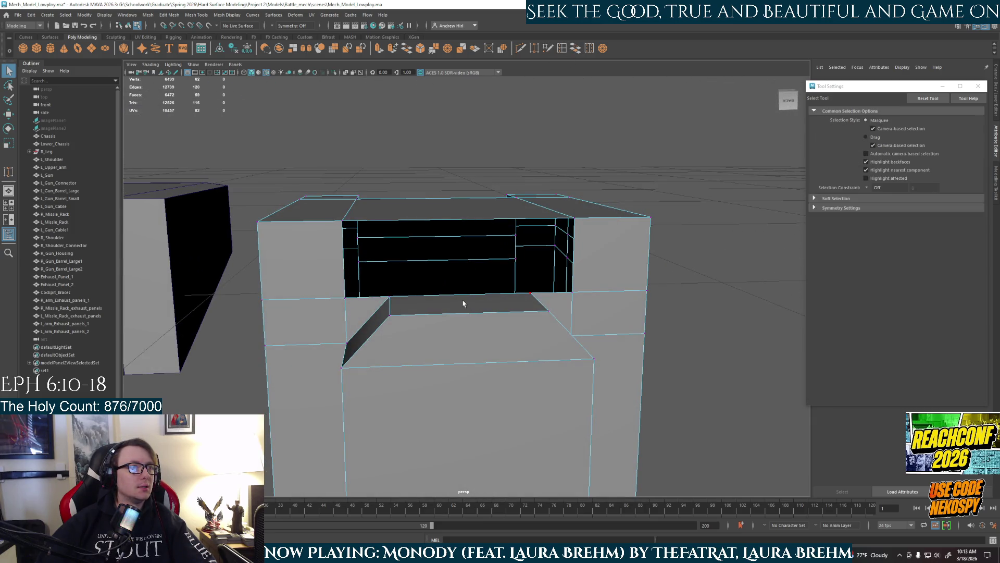
right_click(458, 296)
click(458, 275)
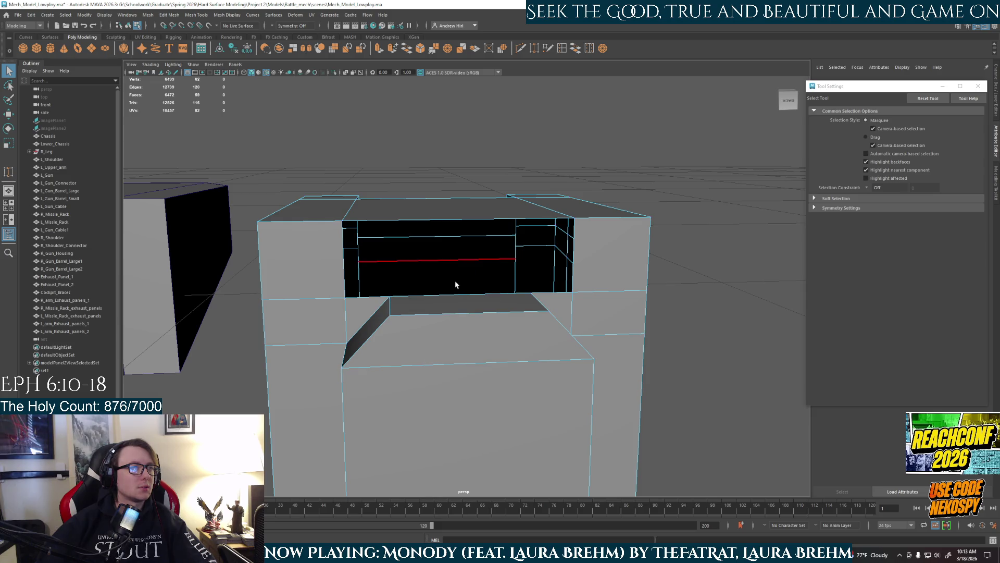
click(548, 48)
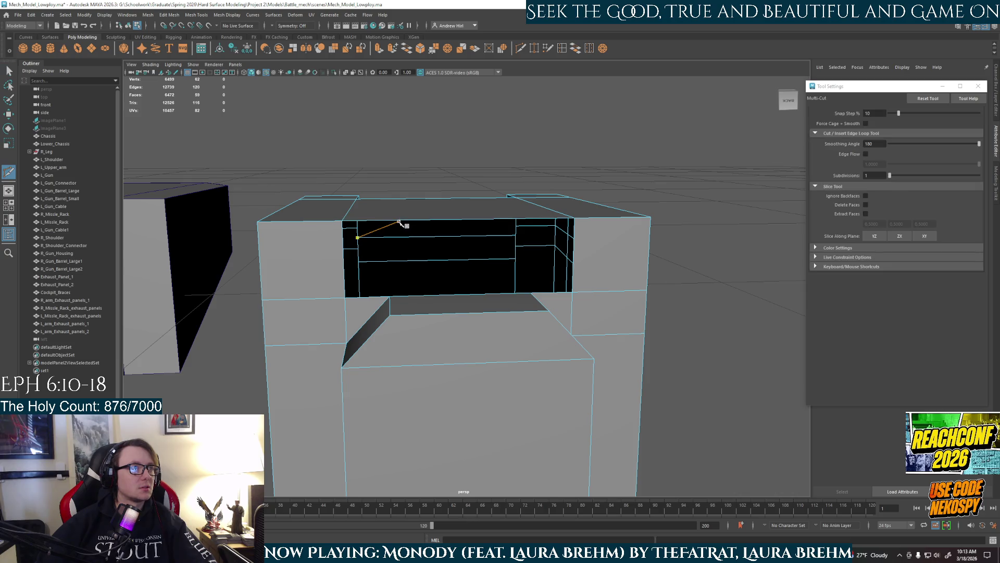
click(515, 236)
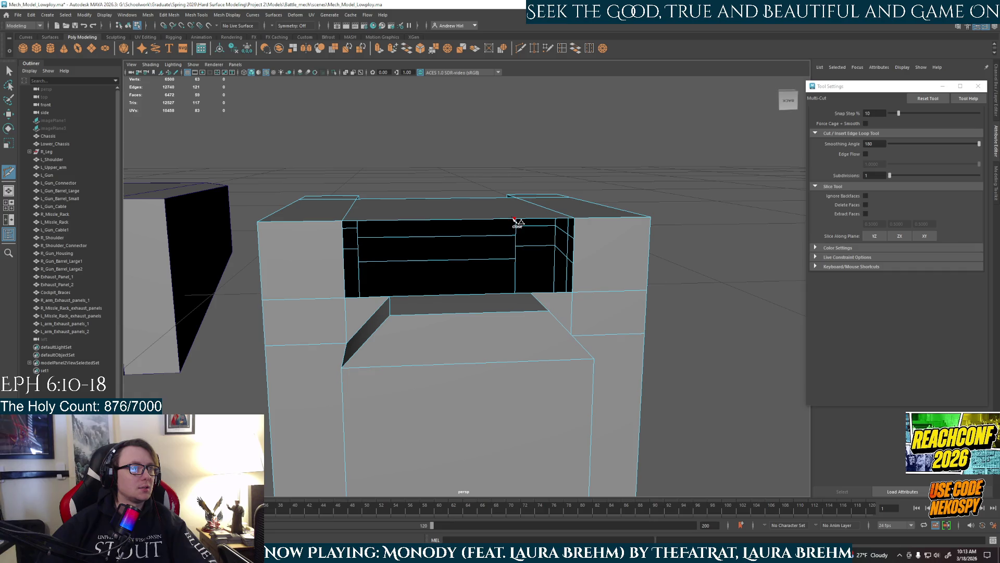
Bridge the opening's top and bottom edges into a new face
mouse_move(530, 221)
right_down()
mouse_move(531, 236)
mouse_move(535, 196)
right_up()
click(533, 212)
key(w)
click(542, 218)
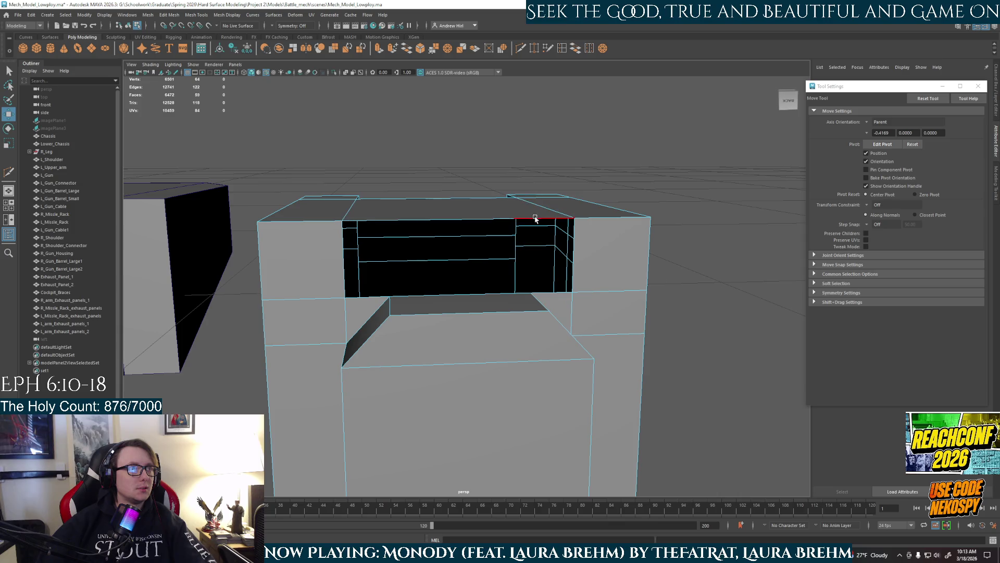
shift+click(553, 293)
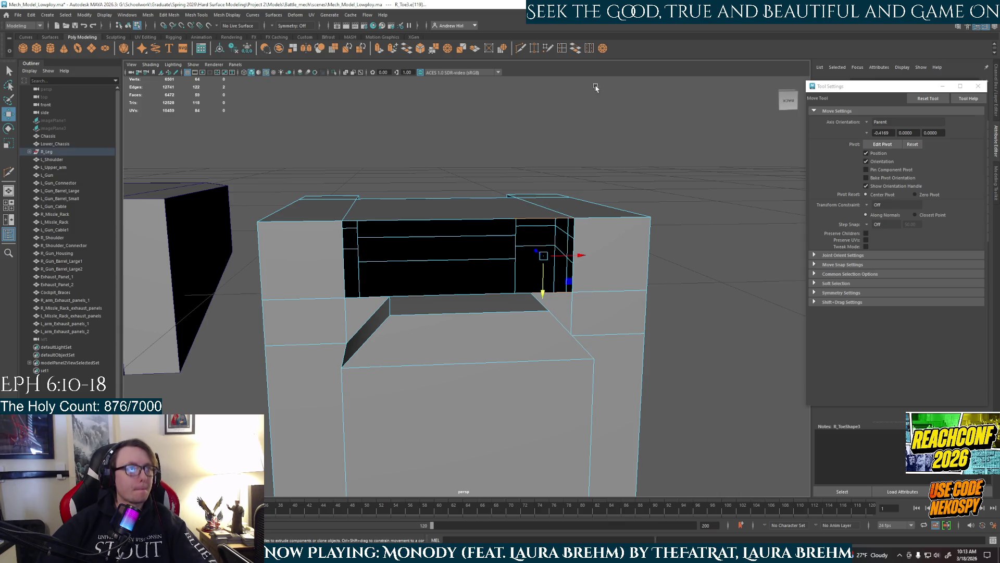
click(576, 49)
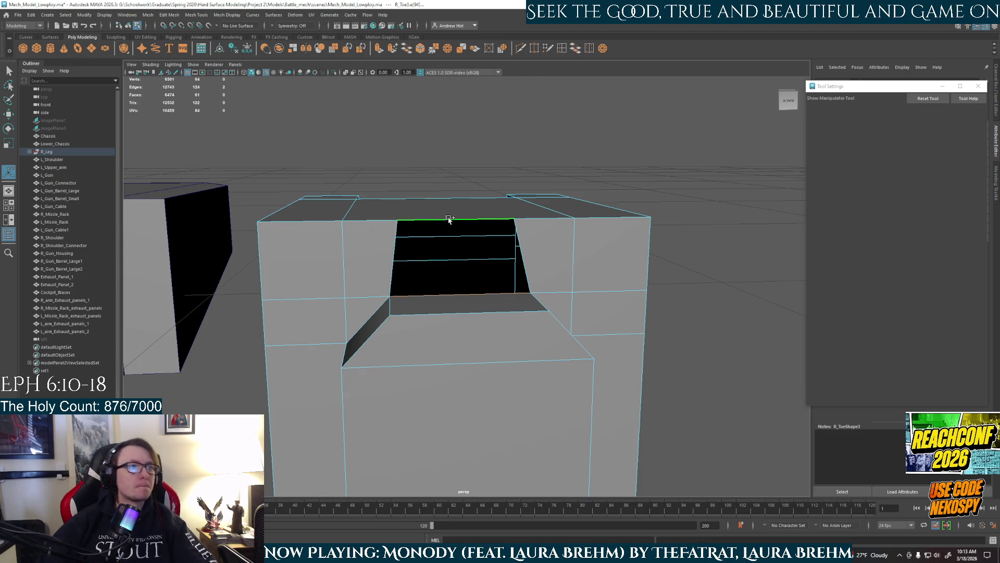
Bridge the toe block's top opening and target-weld a stray top vertex onto its neighbour
click(575, 49)
alt+drag(498, 245, 489, 282)
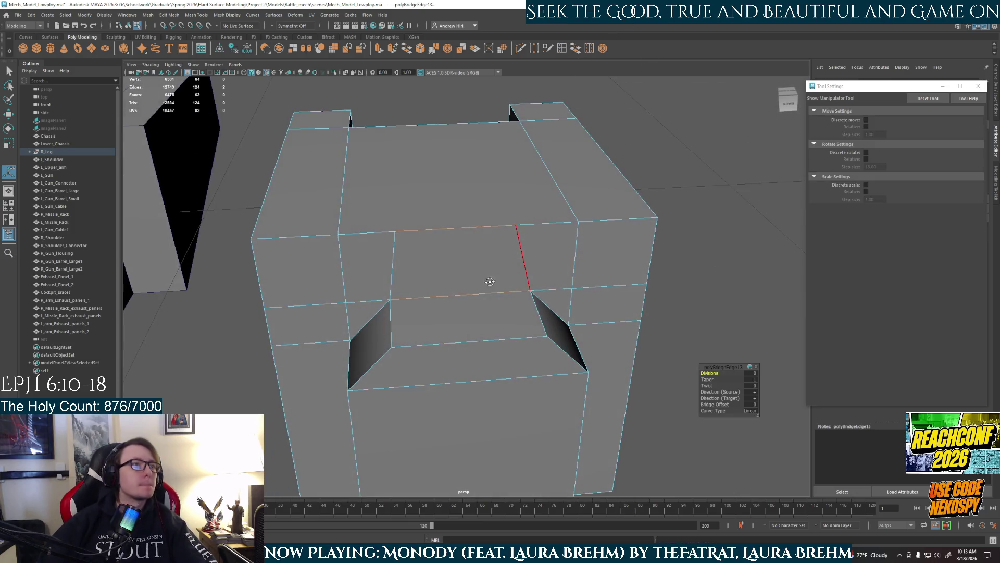
shift+right_drag(513, 225, 501, 222)
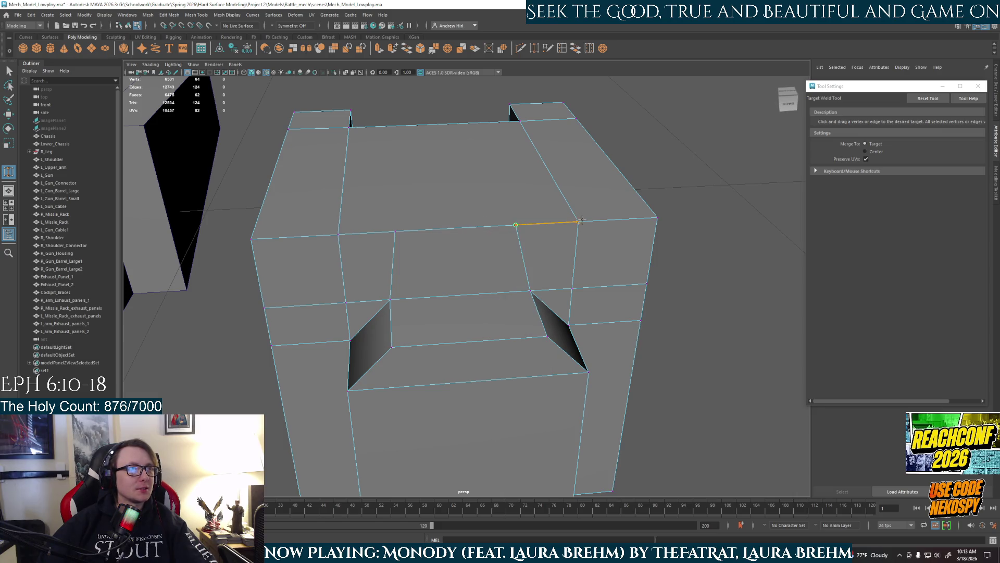
drag(328, 229, 330, 230)
mouse_move(330, 230)
alt+mouse_down()
mouse_move(379, 154)
mouse_move(275, 168)
mouse_move(156, 151)
mouse_move(183, 181)
alt+mouse_up()
alt+drag(417, 258, 377, 256)
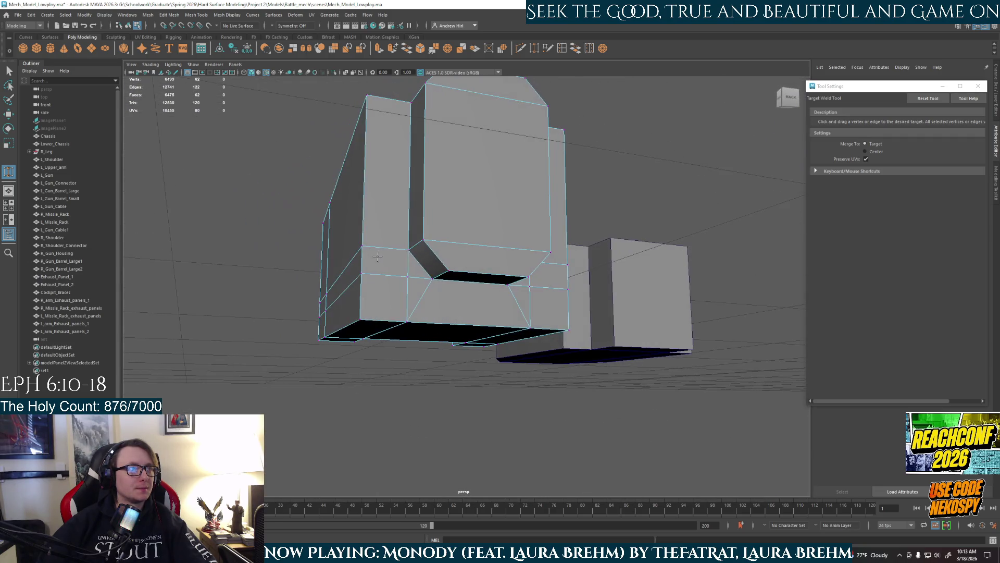
Return to object mode, reframe the toe block, and undo the last bridge
right_drag(437, 282, 476, 246)
mouse_move(477, 246)
alt+mouse_down()
mouse_move(422, 417)
mouse_move(398, 411)
mouse_move(586, 424)
mouse_move(456, 426)
mouse_move(395, 443)
alt+mouse_up()
scroll(467, 336, up, 5)
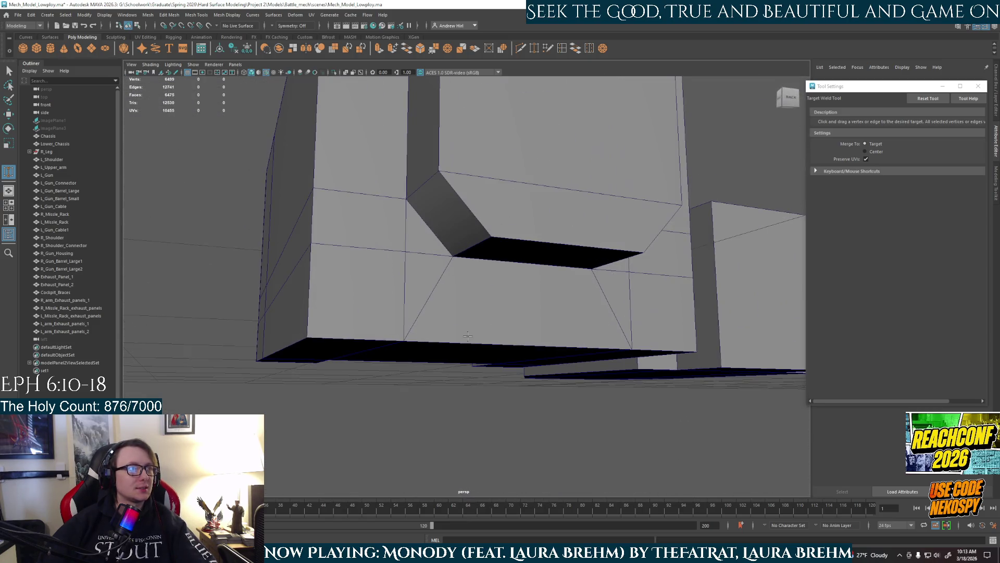
key(ctrl+z)
key(ctrl+z)
key(ctrl+z)
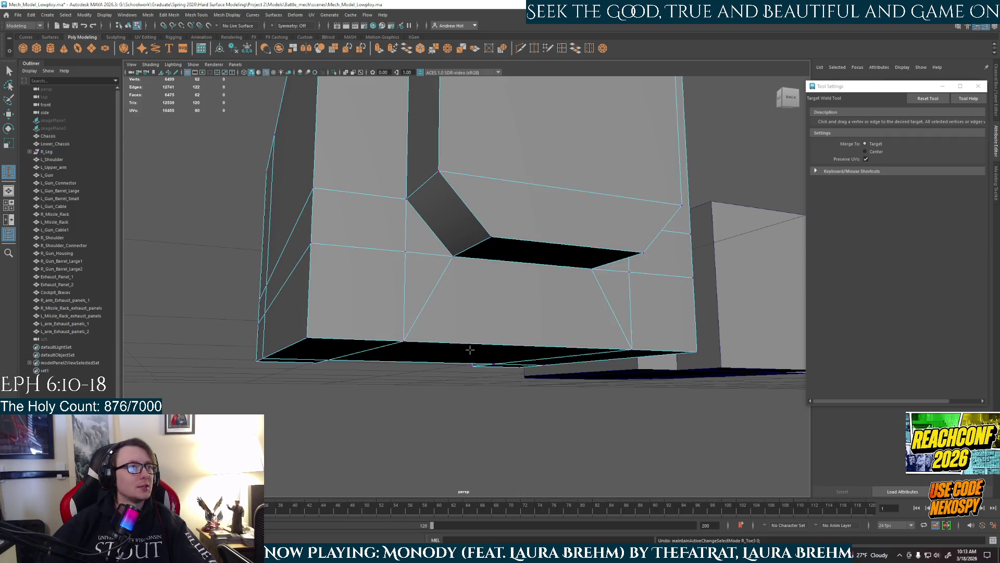
Undo the edge weld, the edge selections and the face extrusion on the toe block
drag(470, 343, 405, 341)
key(ctrl+z)
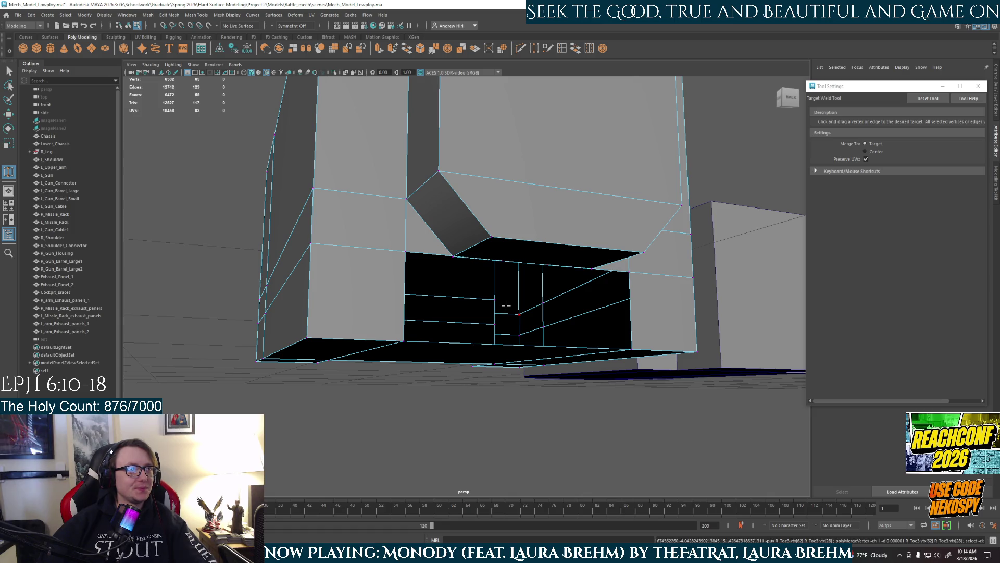
key(ctrl+z)
key(ctrl+z)
key(ctrl+z)
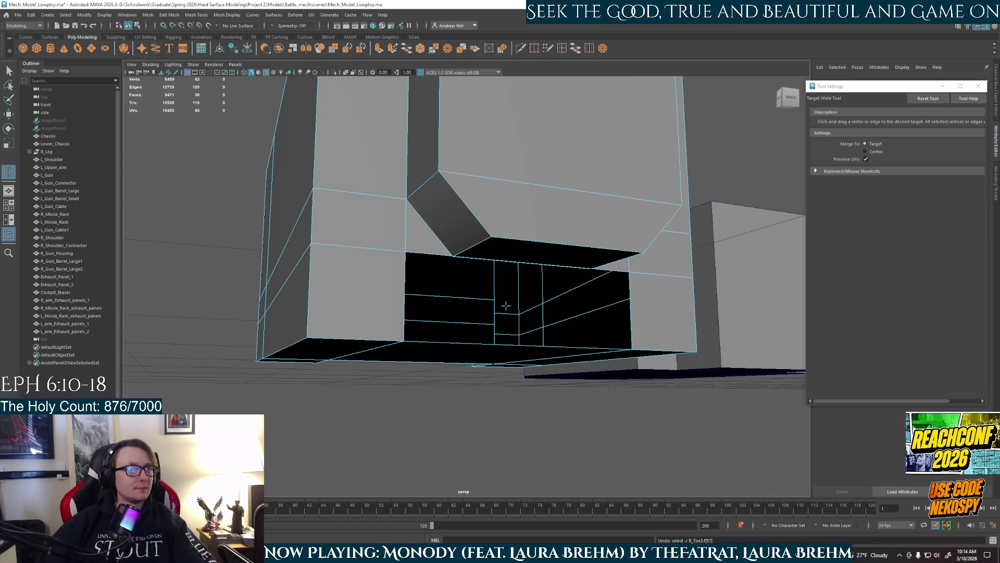
key(ctrl+z)
key(ctrl+z)
key(ctrl+z)
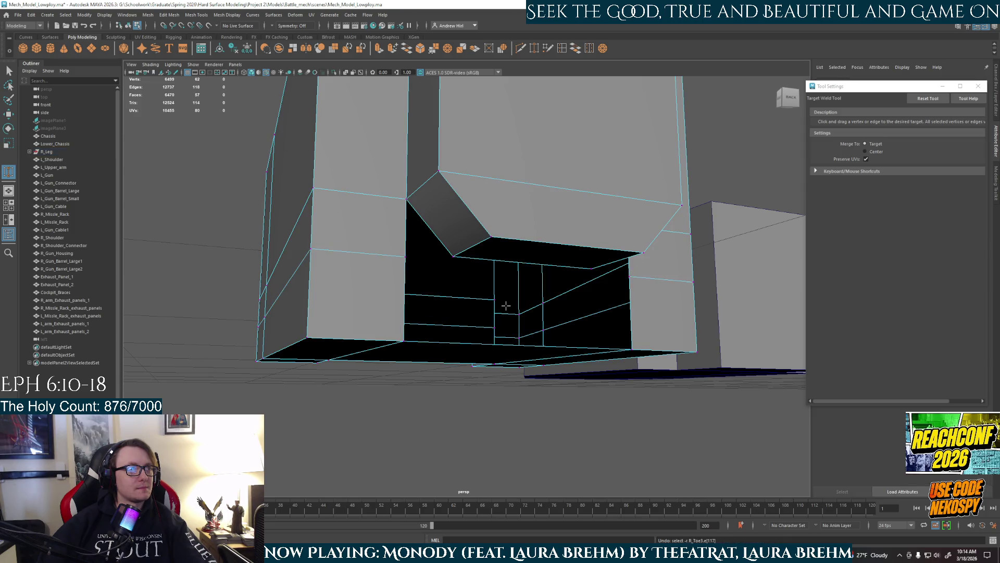
key(ctrl+z)
key(ctrl+z)
key(ctrl+z)
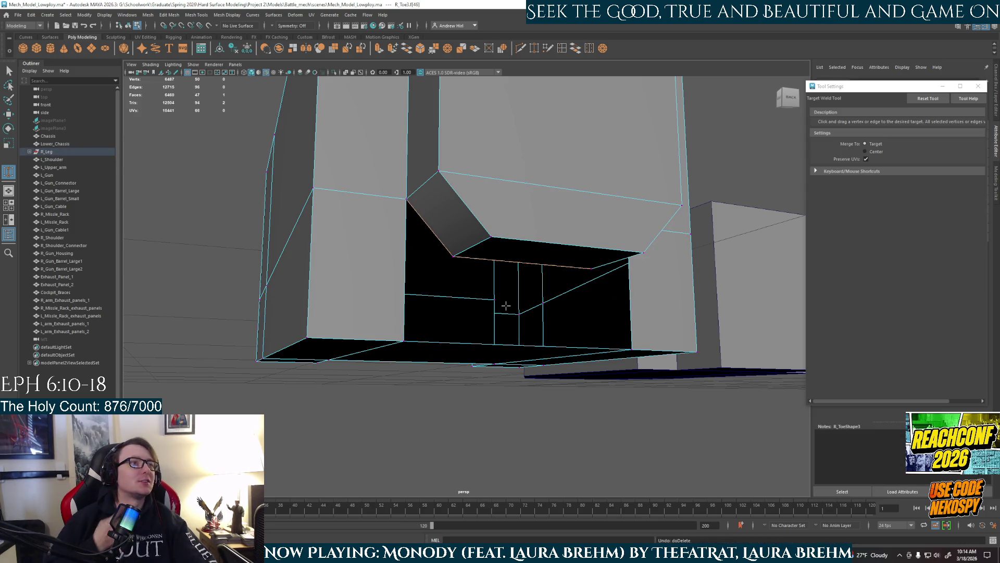
key(ctrl+z)
key(ctrl+z)
Try moving the top face, undo it, then return to object mode and deselect
mouse_move(505, 231)
right_down()
mouse_move(486, 210)
mouse_move(519, 172)
right_up()
key(w)
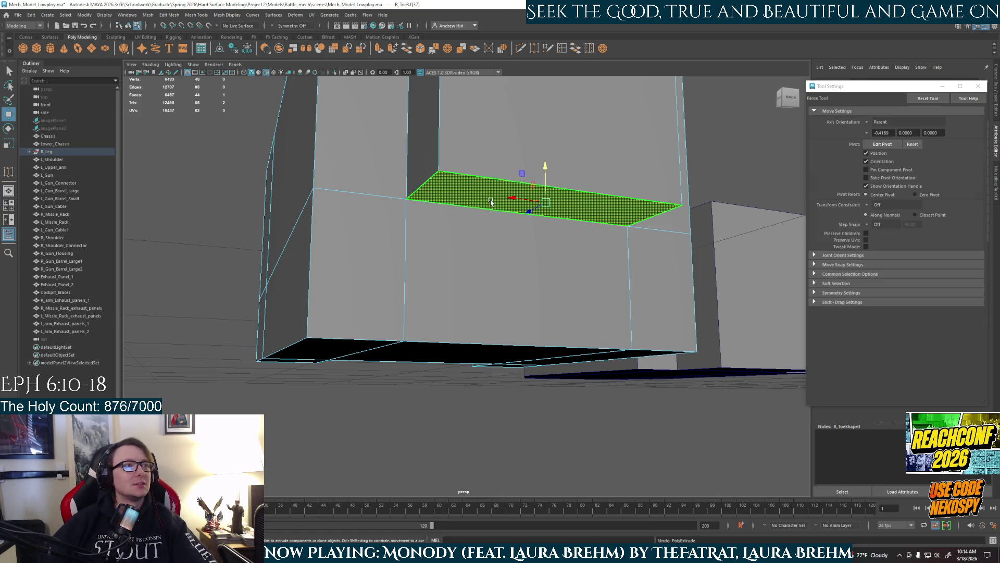
drag(548, 177, 547, 156)
key(ctrl+z)
right_drag(503, 208, 493, 377)
click(494, 377)
scroll(494, 376, down, 3)
mouse_move(494, 376)
alt+mouse_down()
mouse_move(471, 357)
mouse_move(537, 368)
mouse_move(506, 350)
mouse_move(447, 352)
alt+mouse_up()
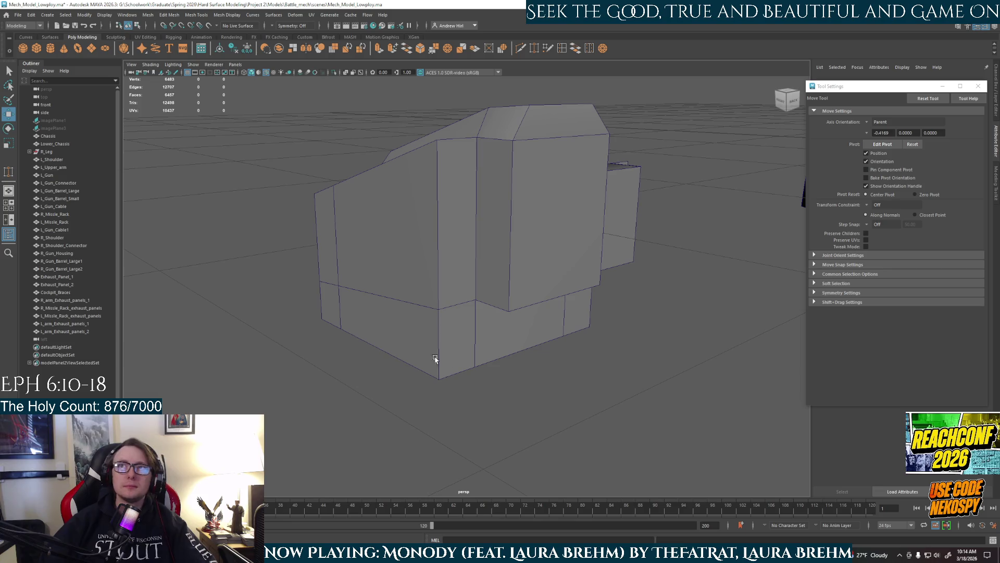
View the toe block from the side and clear the face selection
mouse_move(392, 365)
alt+mouse_down()
mouse_move(350, 358)
mouse_move(450, 353)
mouse_move(392, 359)
mouse_move(396, 406)
mouse_move(453, 402)
mouse_move(424, 357)
mouse_move(502, 306)
alt+mouse_up()
right_drag(514, 281, 509, 316)
click(513, 318)
alt+drag(516, 323, 615, 318)
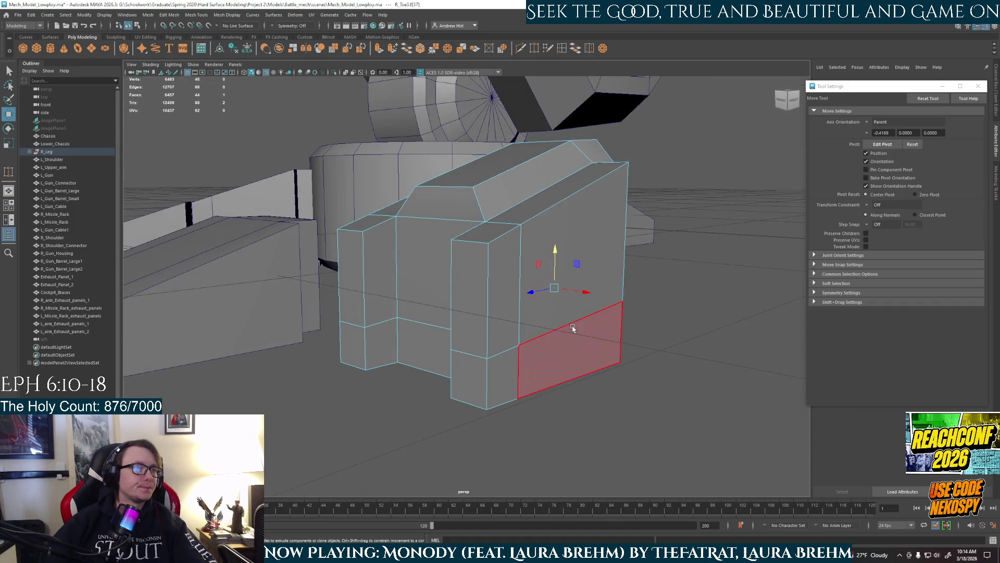
click(641, 317)
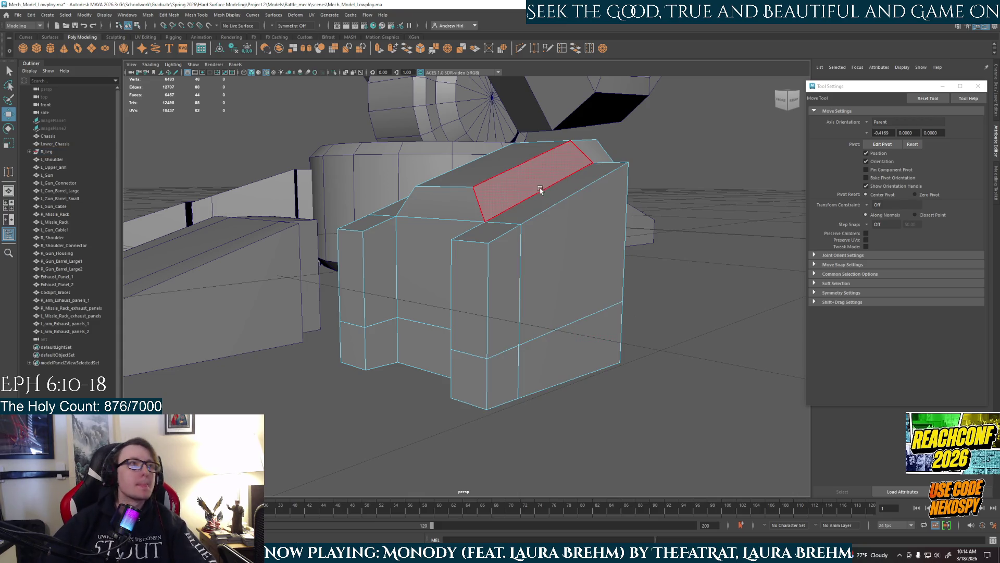
Insert a vertical edge loop on the toe block, undoing the extra horizontal loop
click(589, 49)
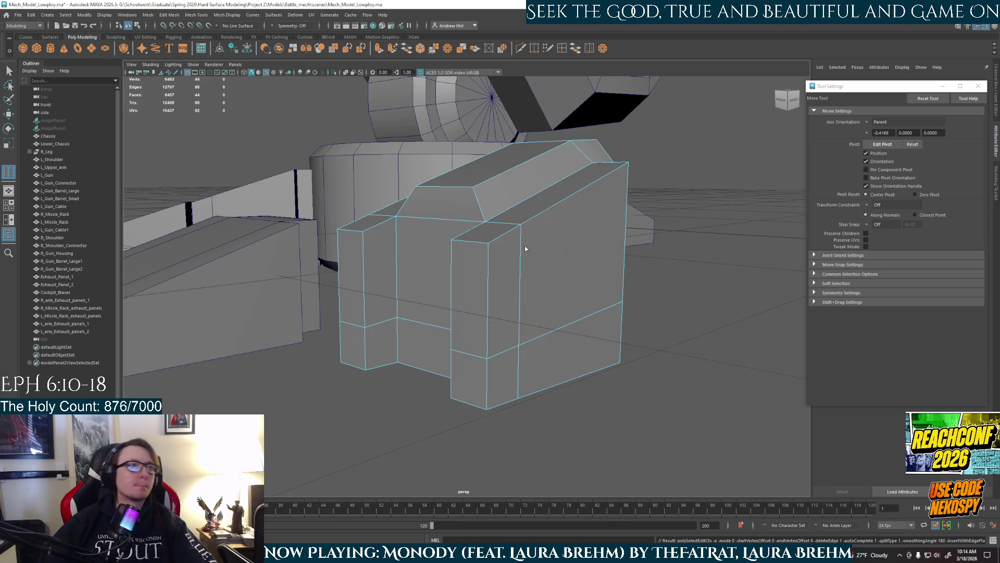
click(521, 273)
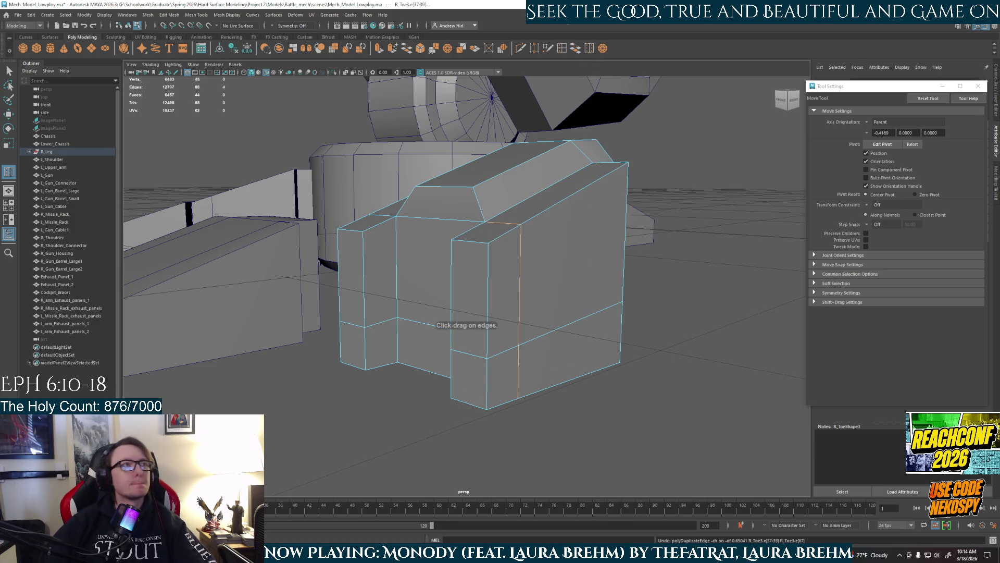
click(562, 49)
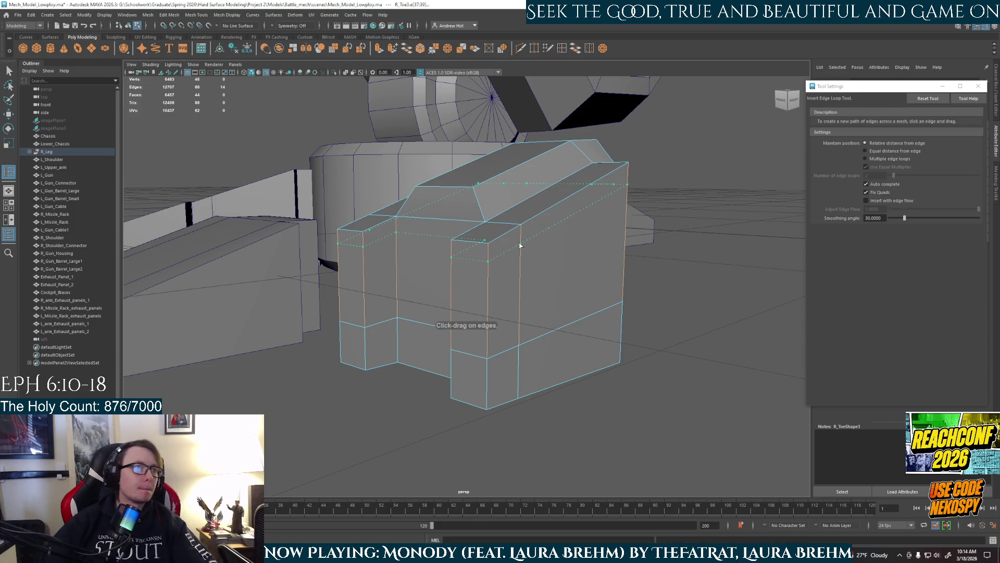
click(520, 244)
mouse_move(520, 243)
alt+mouse_down()
mouse_move(469, 276)
mouse_move(532, 290)
mouse_move(534, 259)
alt+mouse_up()
key(ctrl+z)
Switch to the Move tool and select one vertical edge of the block
right_click(544, 237)
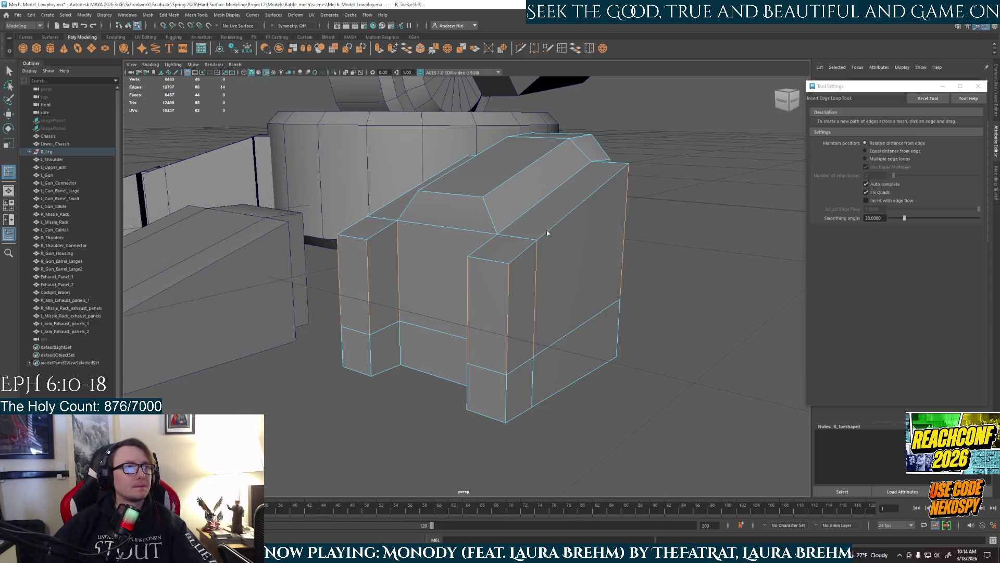
key(w)
click(478, 272)
mouse_move(521, 358)
alt+mouse_down()
mouse_move(512, 346)
mouse_move(584, 360)
mouse_move(521, 270)
alt+mouse_up()
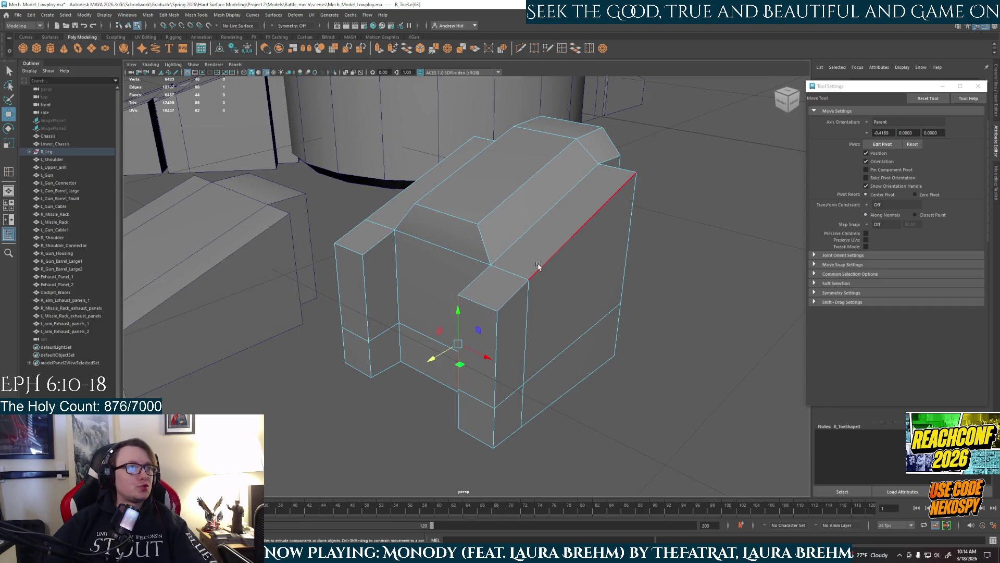
Shift-select the toe block's front top, right-side vertical and front-bottom corner edges
shift+click(485, 286)
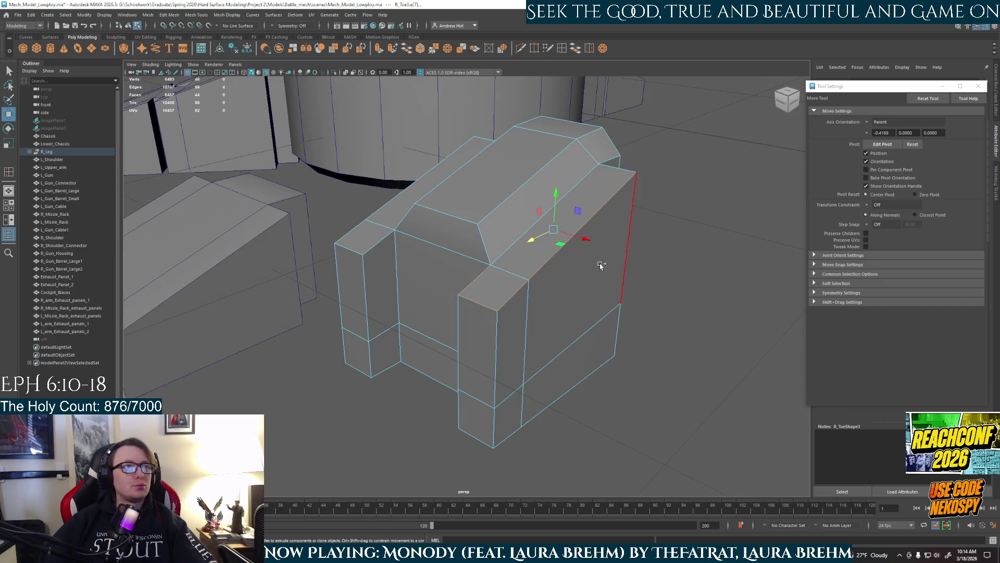
shift+click(629, 245)
shift+click(618, 333)
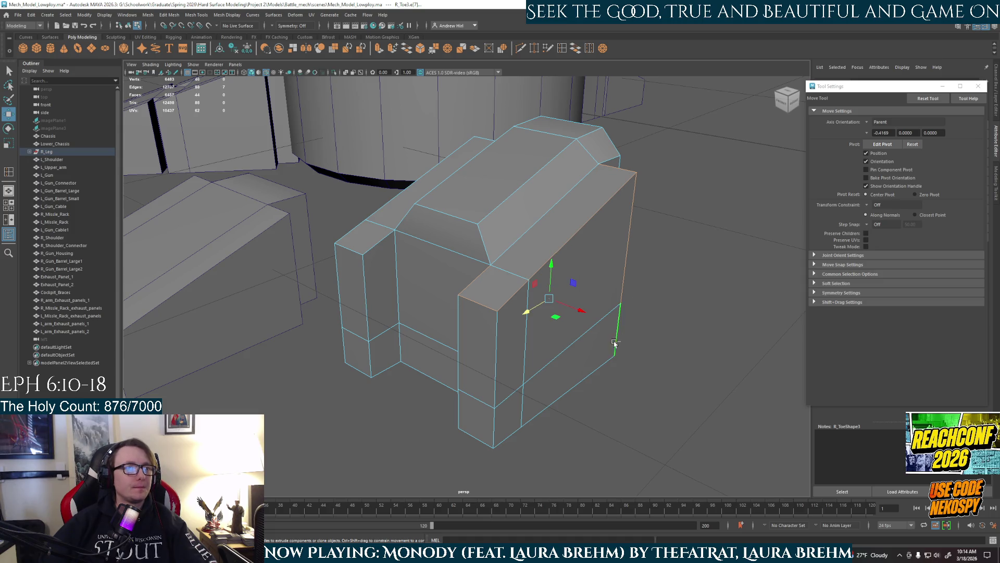
shift+click(519, 423)
shift+click(486, 440)
shift+click(495, 409)
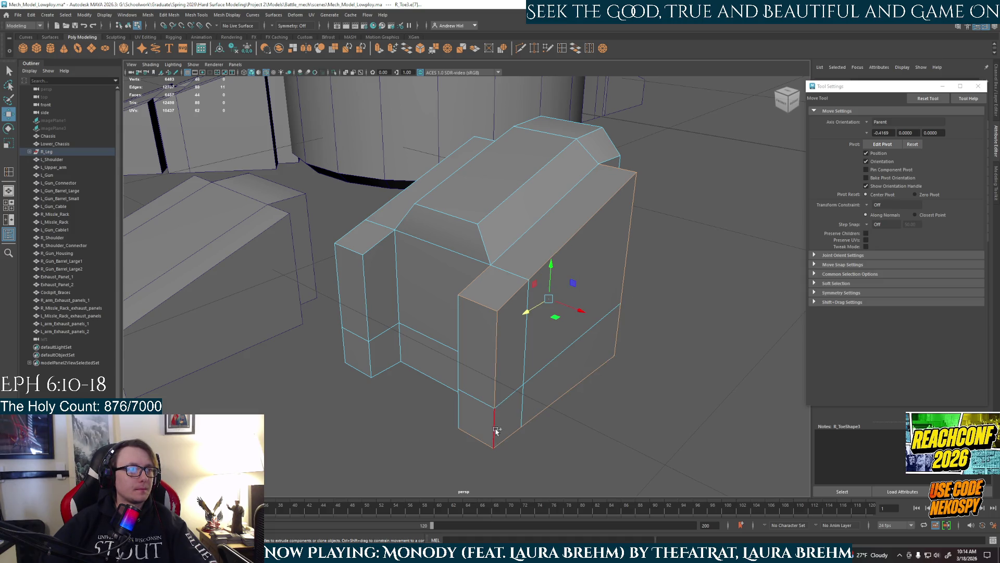
shift+click(462, 408)
alt+drag(462, 408, 411, 288)
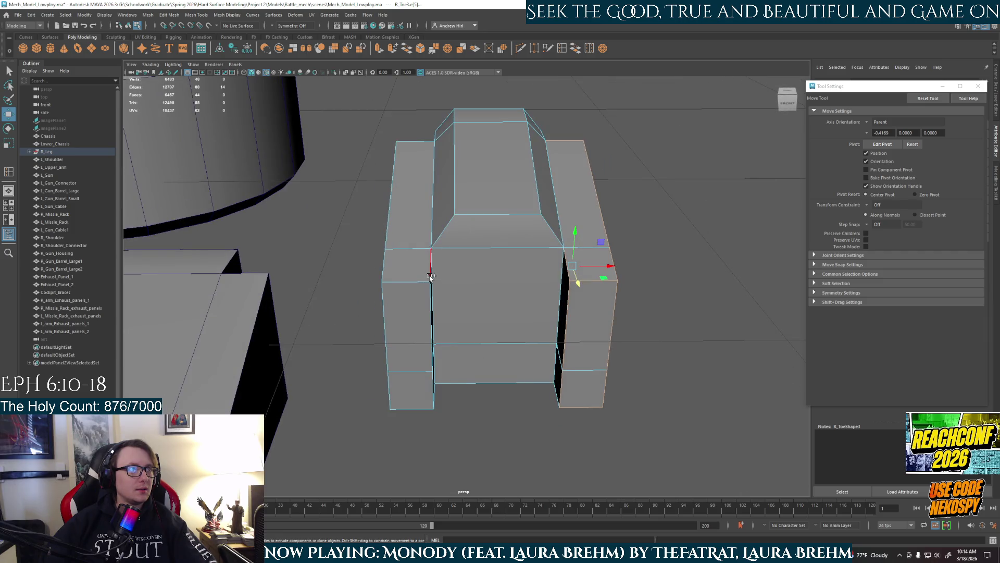
shift+click(412, 288)
shift+click(412, 371)
shift+click(417, 408)
Add the toe block's side, lower and bottom rim edges to the selection
alt+drag(445, 397, 397, 375)
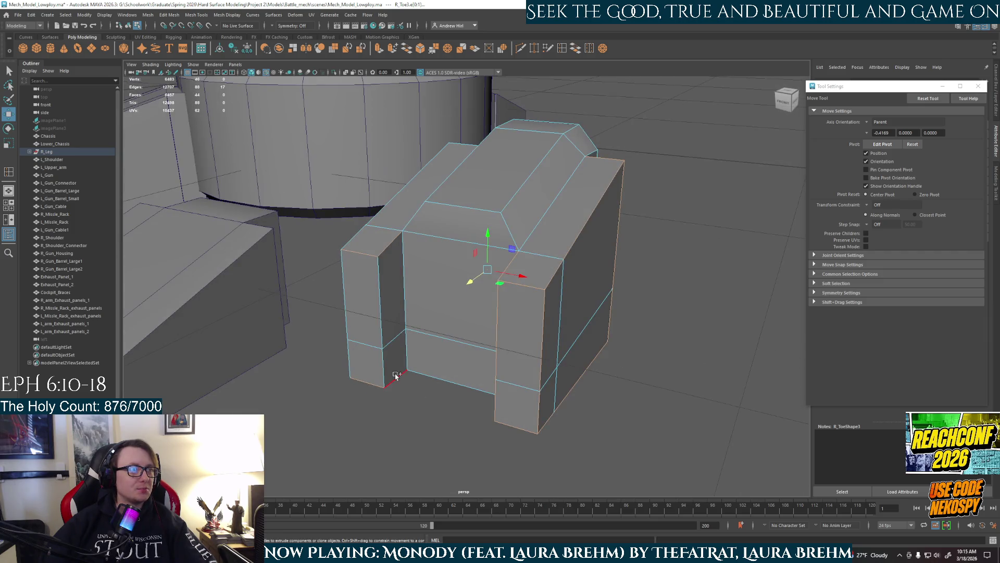
shift+click(386, 321)
shift+click(390, 365)
mouse_move(389, 327)
alt+mouse_down()
mouse_move(454, 339)
mouse_move(540, 307)
alt+mouse_up()
shift+click(540, 307)
shift+click(538, 373)
shift+click(524, 400)
shift+click(369, 332)
shift+click(362, 353)
shift+click(388, 377)
mouse_move(388, 376)
alt+mouse_down()
mouse_move(502, 351)
mouse_move(451, 386)
alt+mouse_up()
shift+click(450, 386)
shift+click(442, 408)
shift+click(386, 376)
Add the vertical, slanted and top edges of the block to the selection
mouse_move(364, 377)
alt+mouse_down()
mouse_move(456, 250)
mouse_move(511, 402)
mouse_move(476, 228)
alt+mouse_up()
shift+click(515, 208)
shift+click(507, 255)
shift+click(515, 208)
shift+click(573, 178)
shift+click(605, 237)
shift+click(566, 335)
alt+drag(495, 351, 527, 419)
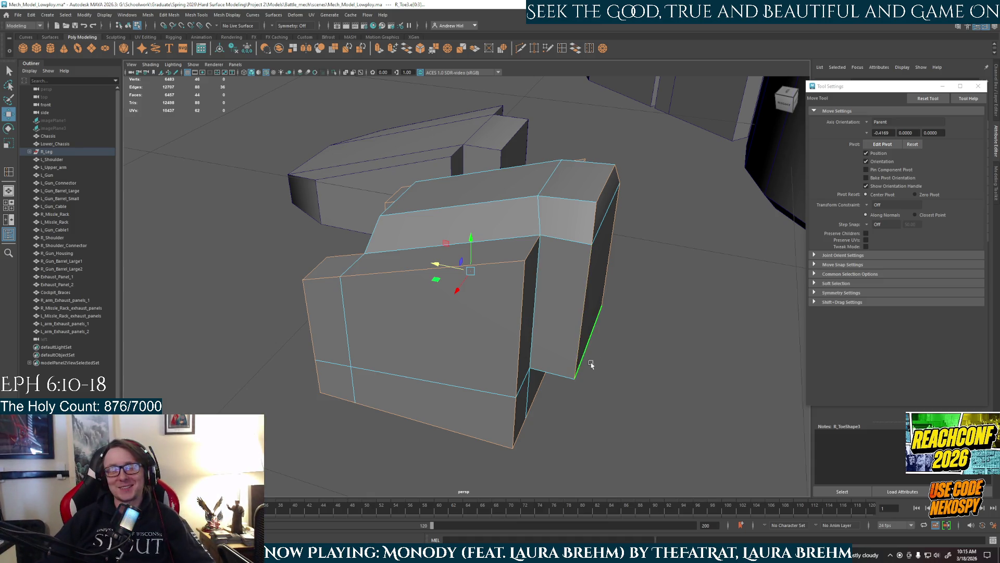
Add the last remaining outer edges of the toe block to the selection
mouse_move(587, 357)
alt+mouse_down()
mouse_move(573, 335)
mouse_move(536, 333)
alt+mouse_up()
shift+click(536, 332)
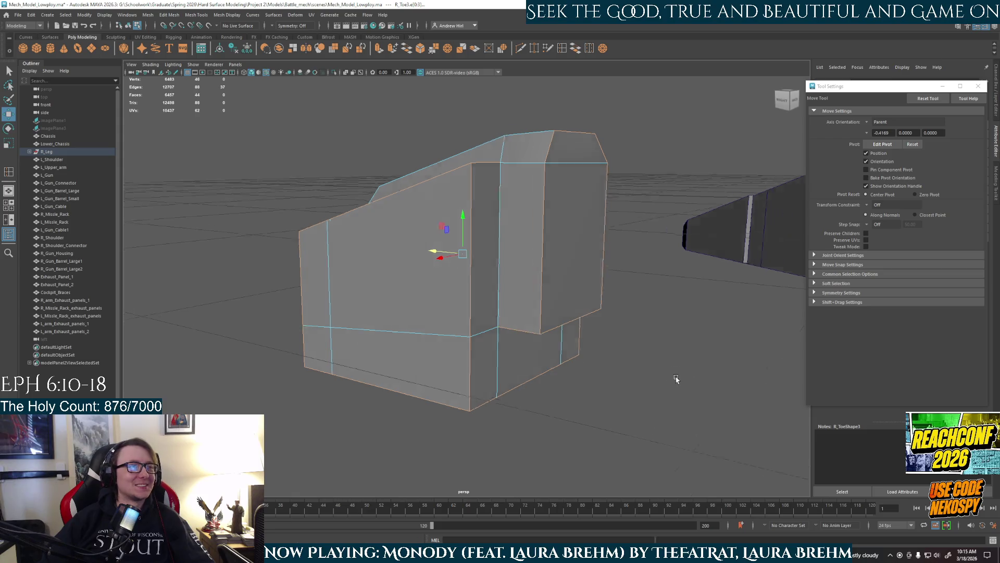
alt+drag(679, 380, 560, 369)
mouse_move(494, 349)
alt+mouse_down()
mouse_move(402, 333)
mouse_move(351, 348)
mouse_move(384, 328)
mouse_move(580, 300)
alt+mouse_up()
shift+click(353, 346)
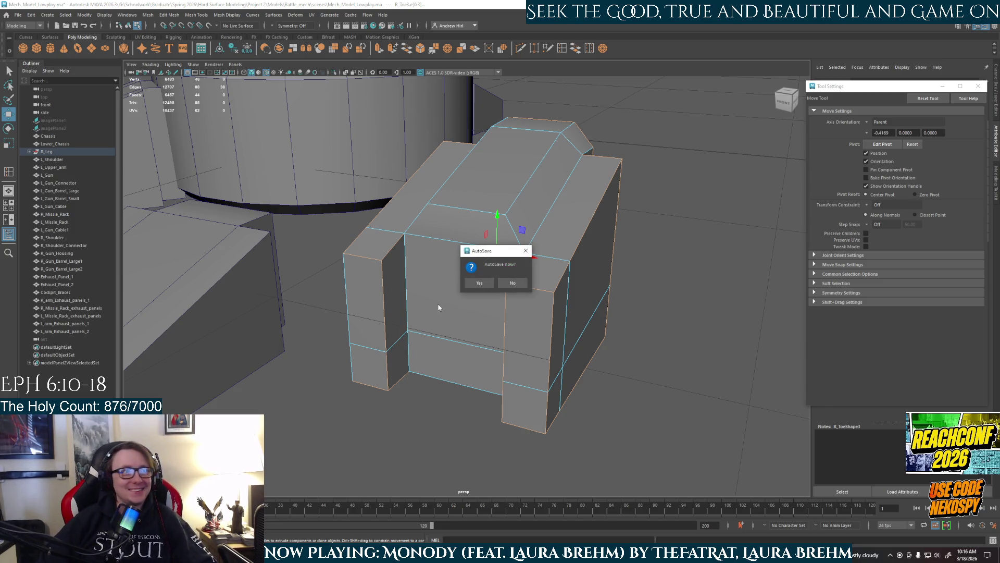
Accept the AutoSave prompt and bevel the selected edges at fraction 0.5, 1 segment
click(479, 282)
mouse_move(350, 358)
alt+mouse_down()
mouse_move(511, 364)
mouse_move(401, 358)
alt+mouse_up()
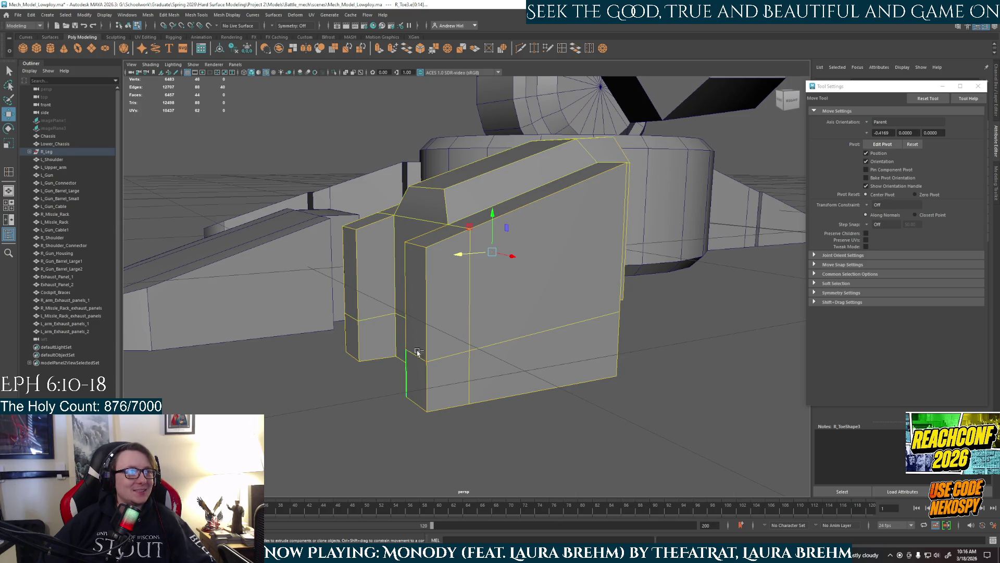
key(ctrl+b)
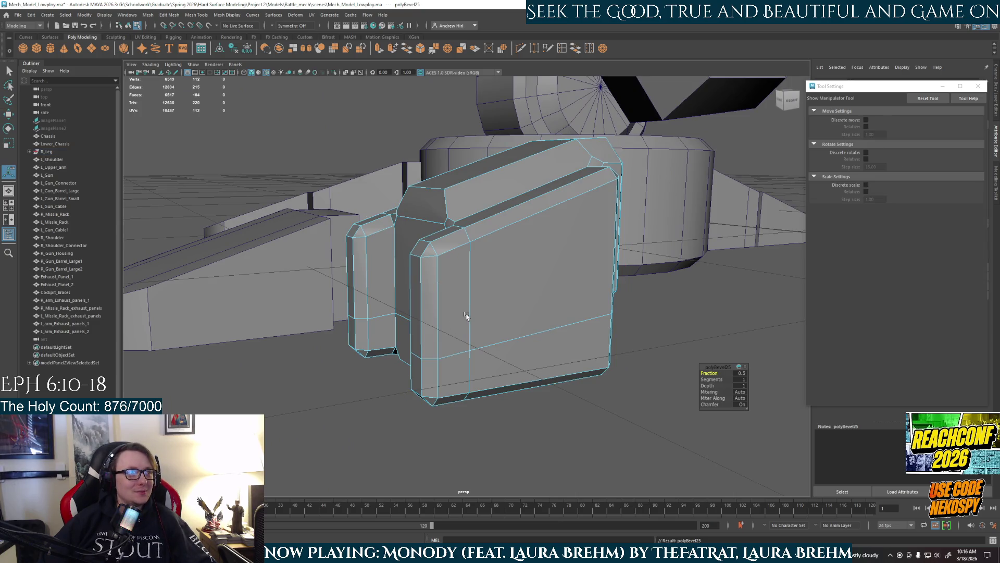
Return to object mode and inspect the bevelled corners of the toe block
key(F10)
key(F8)
mouse_move(457, 326)
alt+mouse_down()
mouse_move(393, 424)
mouse_move(492, 317)
mouse_move(447, 338)
mouse_move(411, 292)
mouse_move(365, 260)
mouse_move(391, 306)
alt+mouse_up()
mouse_move(485, 221)
alt+mouse_down()
mouse_move(471, 229)
mouse_move(447, 211)
mouse_move(567, 255)
alt+mouse_up()
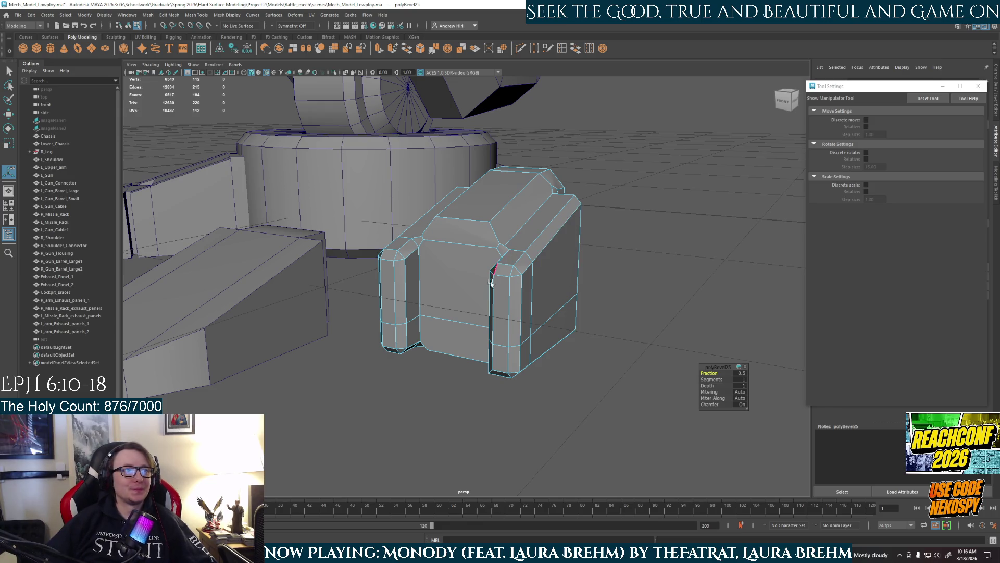
mouse_move(495, 341)
alt+mouse_down()
mouse_move(573, 312)
mouse_move(496, 346)
alt+mouse_up()
mouse_move(505, 287)
alt+mouse_down()
mouse_move(478, 306)
mouse_move(516, 328)
mouse_move(473, 259)
mouse_move(471, 333)
mouse_move(486, 337)
mouse_move(480, 368)
mouse_move(531, 380)
mouse_move(499, 370)
alt+mouse_up()
scroll(479, 348, up, 3)
right_drag(479, 231, 546, 225)
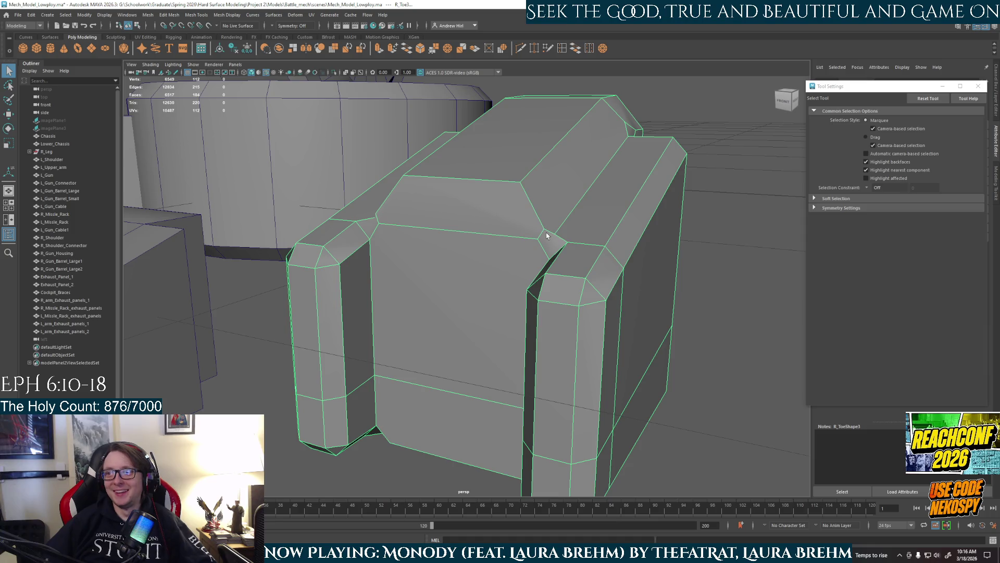
alt+drag(537, 264, 440, 293)
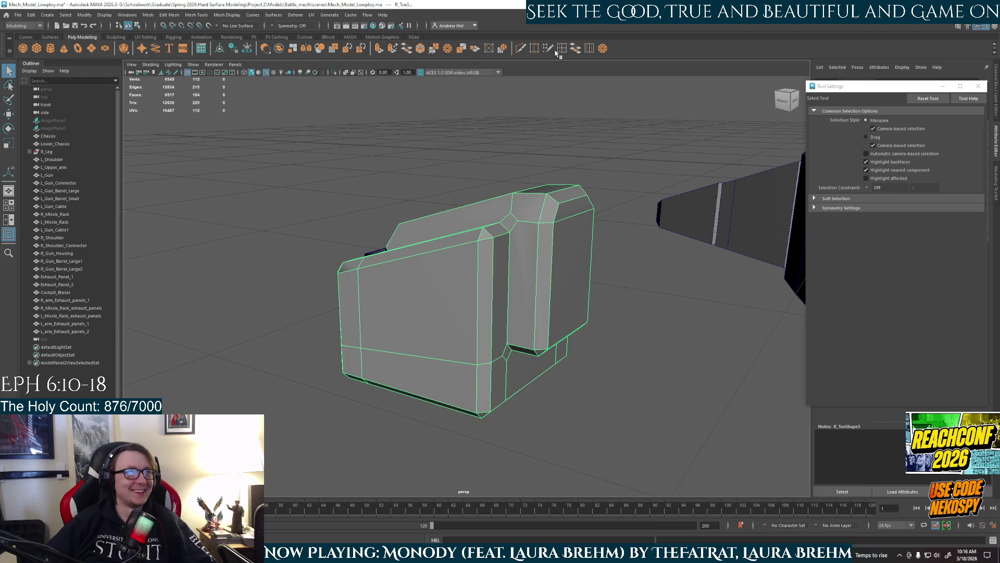
Set the Insert Edge Loop Tool to Multiple edge loops, edit the loop count, then view the mech references
click(562, 51)
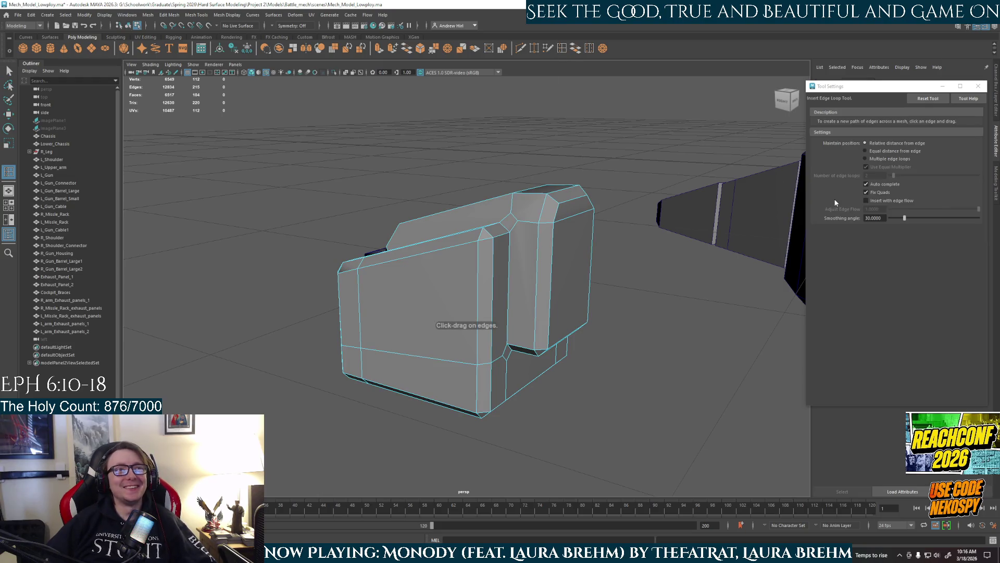
click(866, 159)
double_click(869, 176)
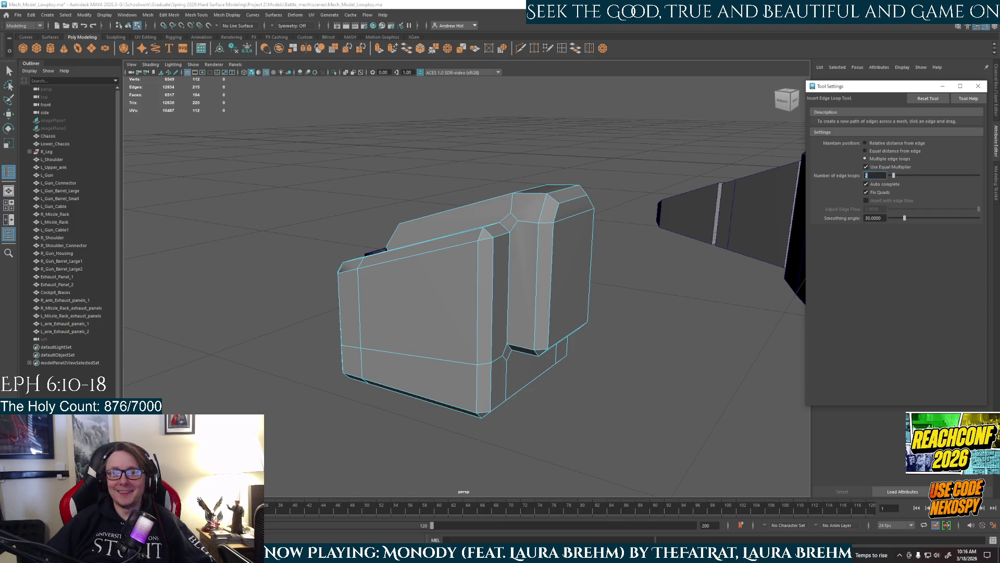
key(alt+Tab)
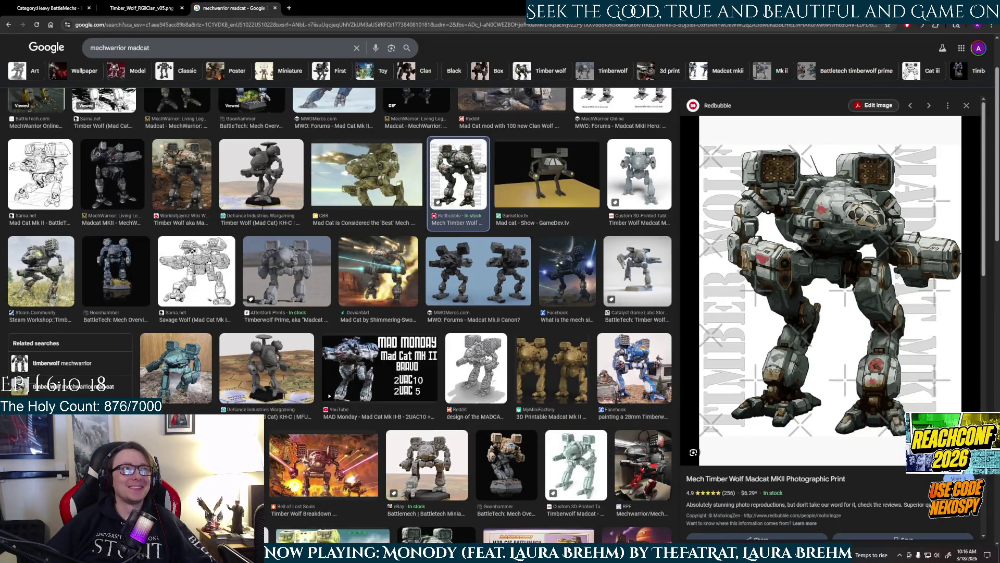
Switch briefly back to Maya, then to the 'fluffy paradise' Google Images results
key(alt+Tab)
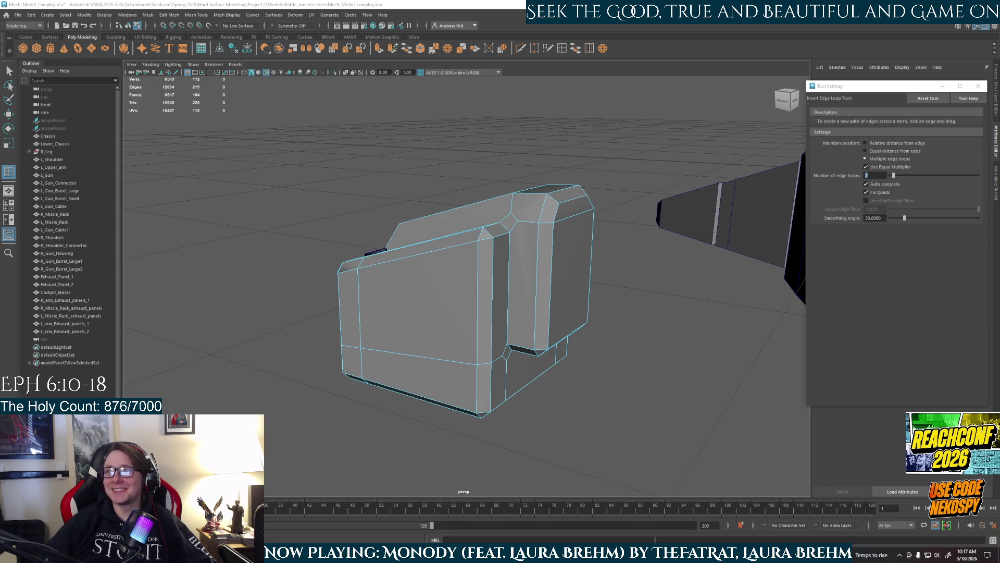
key(alt+Tab)
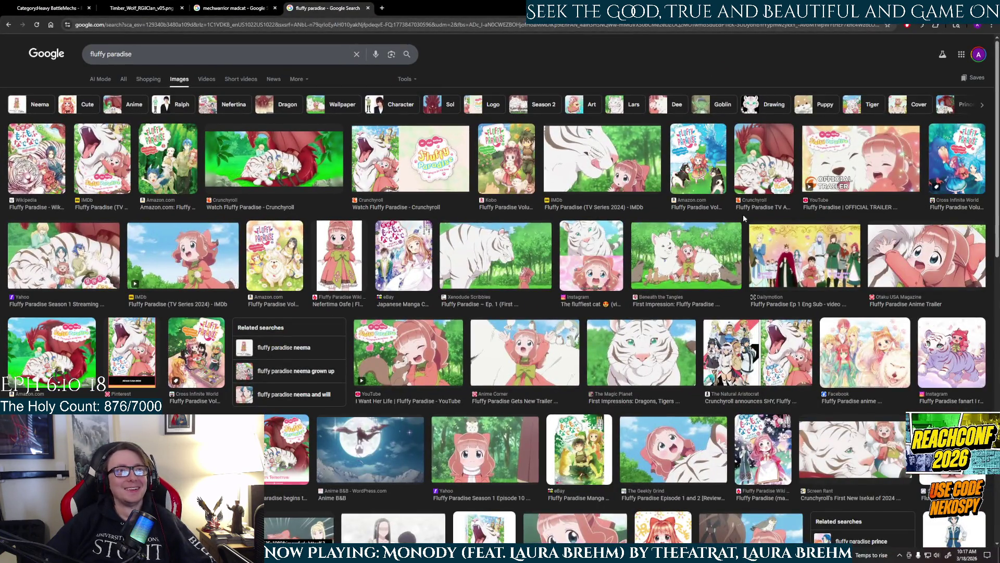
Preview Fluffy Paradise results: official trailer, Otaku USA Magazine, white tiger, Crunchyroll and Beneath the Tangles
click(869, 172)
click(394, 257)
click(510, 350)
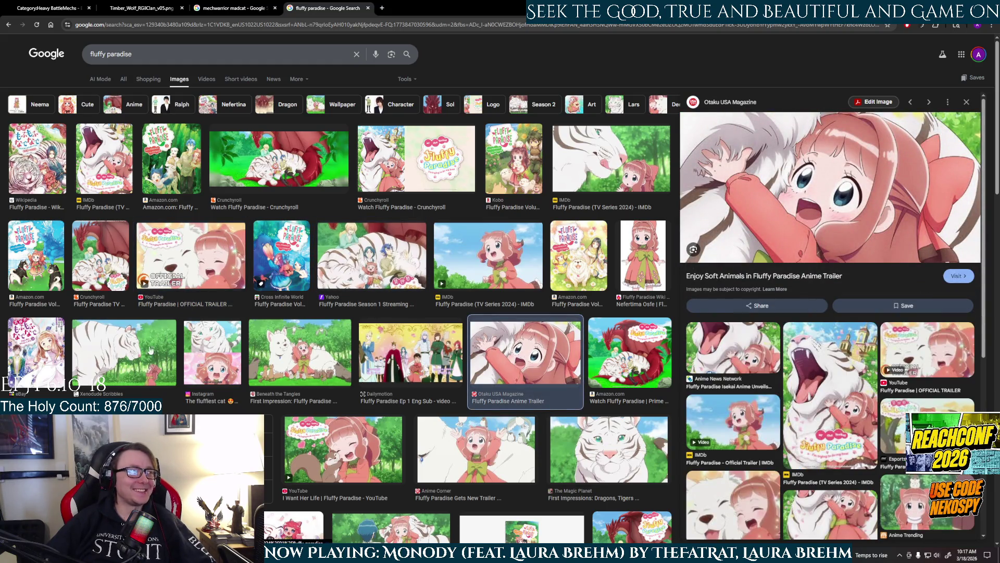
click(176, 328)
click(416, 159)
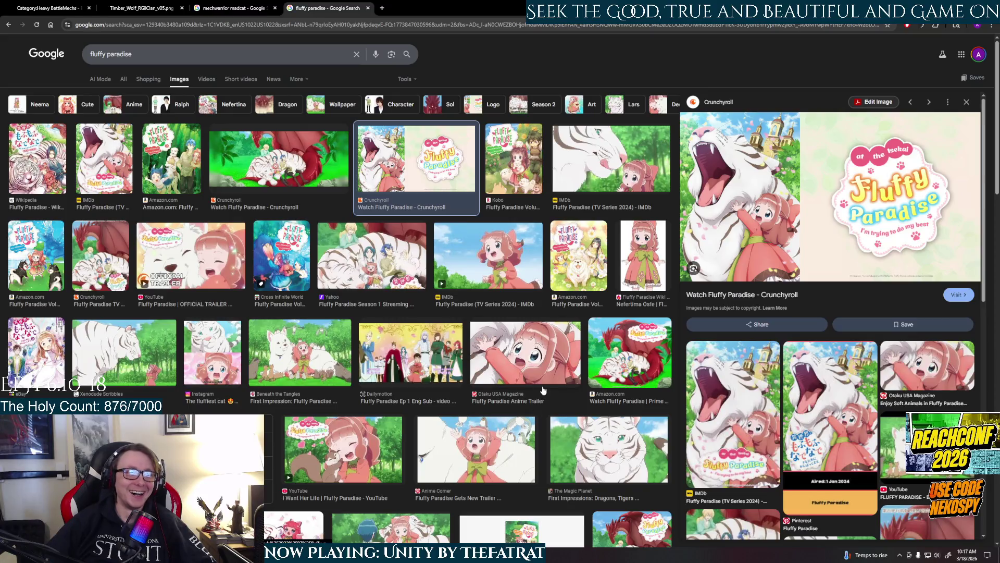
scroll(543, 388, down, 2)
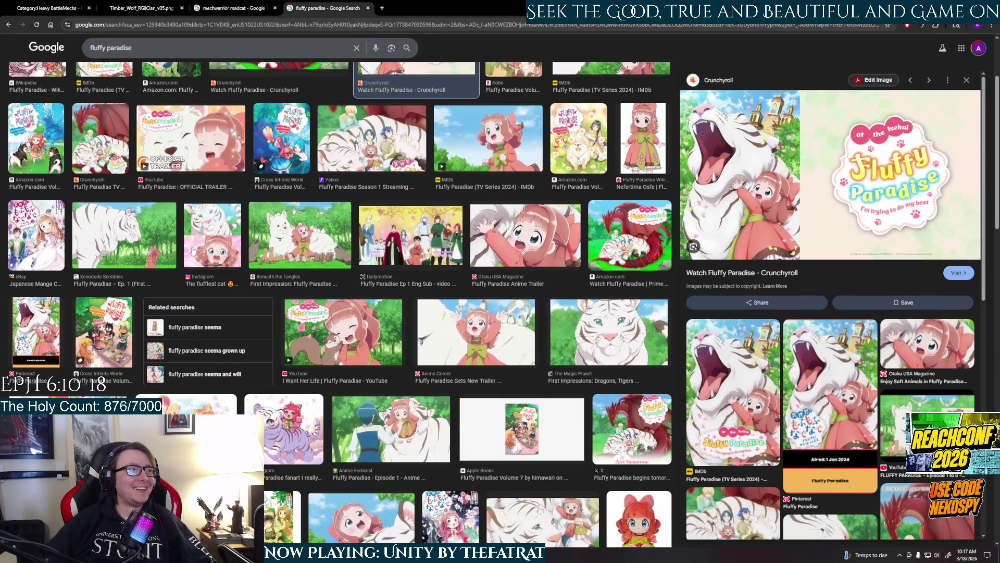
click(312, 245)
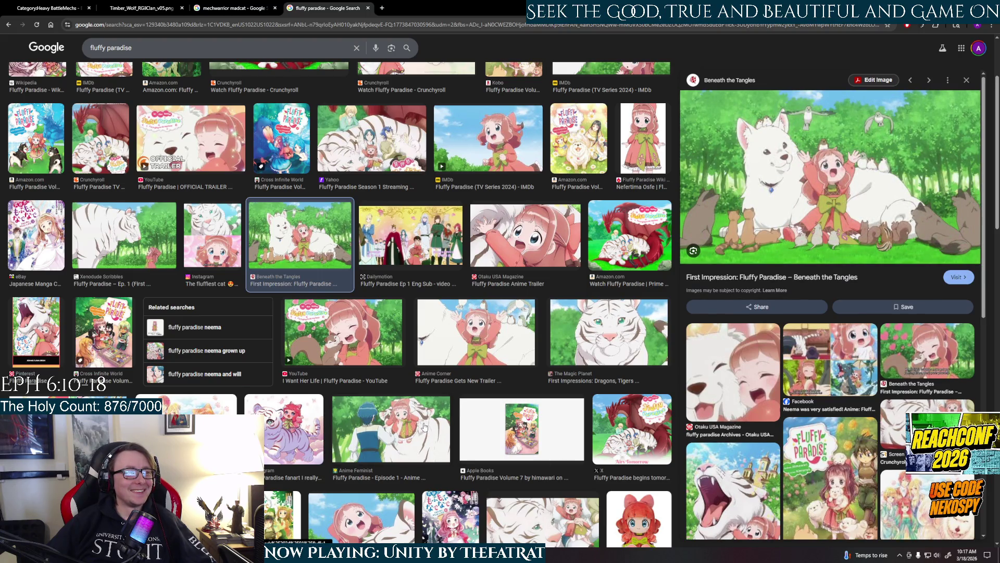
scroll(432, 427, down, 2)
scroll(432, 427, up, 3)
Preview more Fluffy Paradise images, then switch to the mechwarrior madcat tab and minimize the browser
click(526, 267)
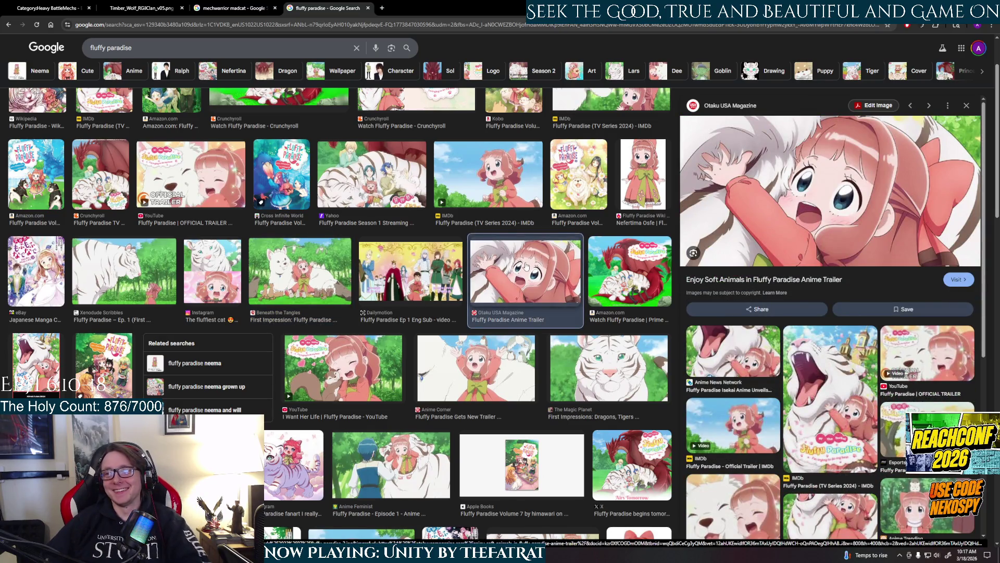
click(642, 255)
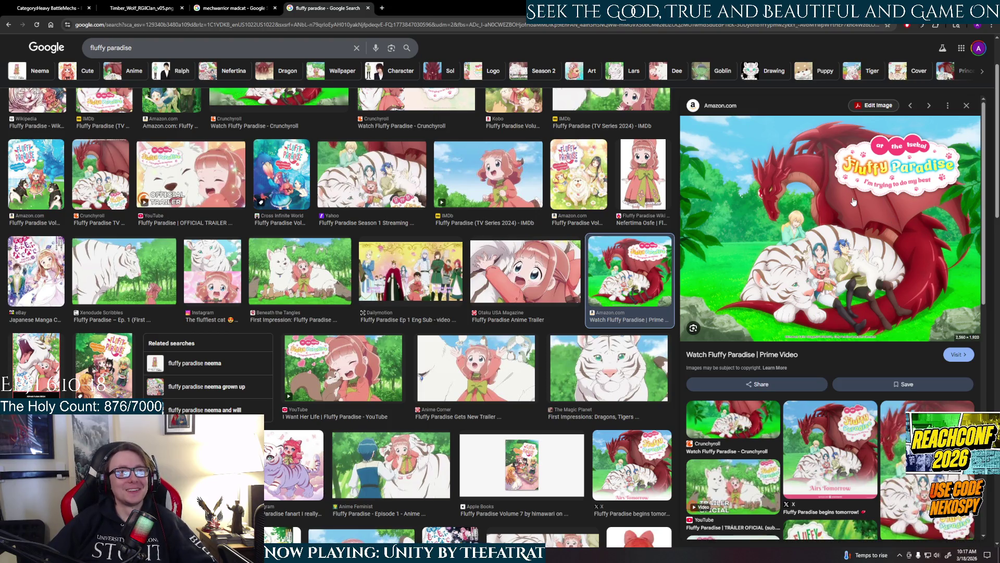
click(405, 194)
click(281, 180)
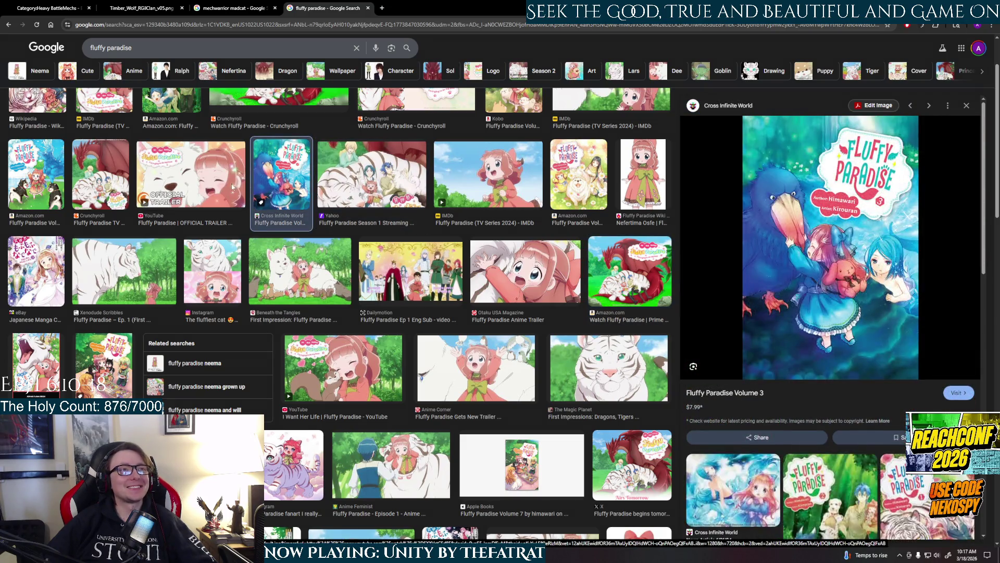
click(233, 186)
scroll(401, 193, down, 5)
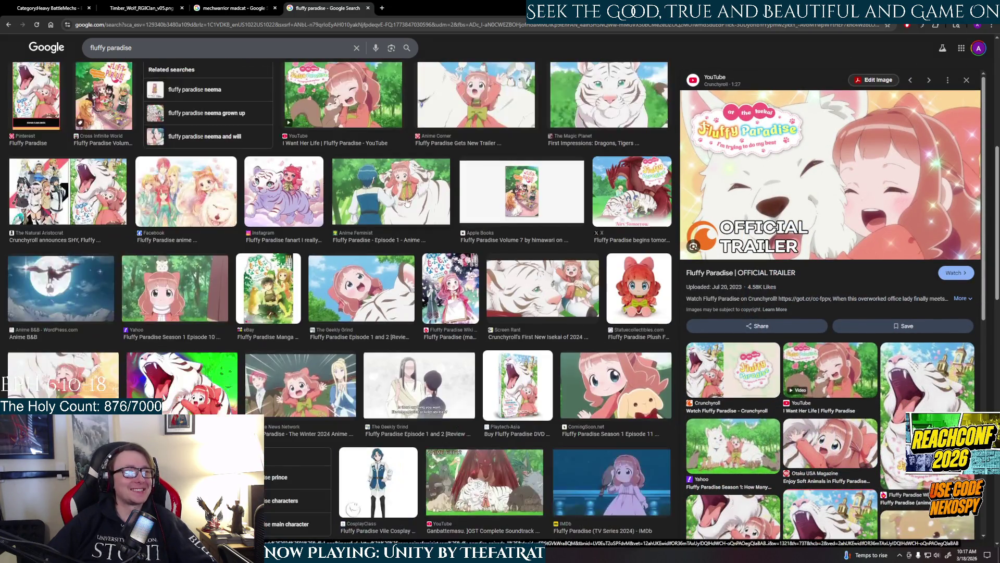
scroll(407, 202, down, 4)
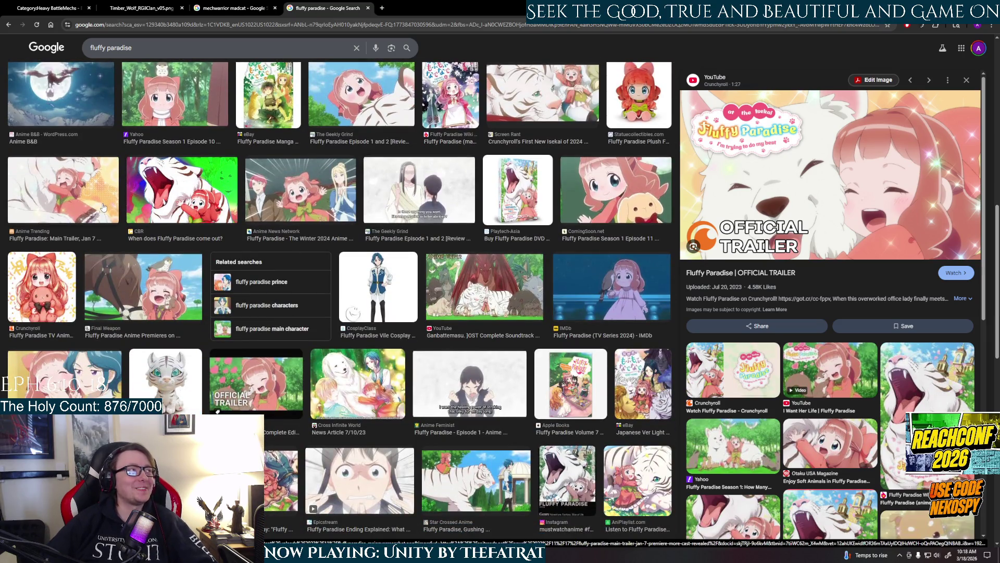
click(103, 208)
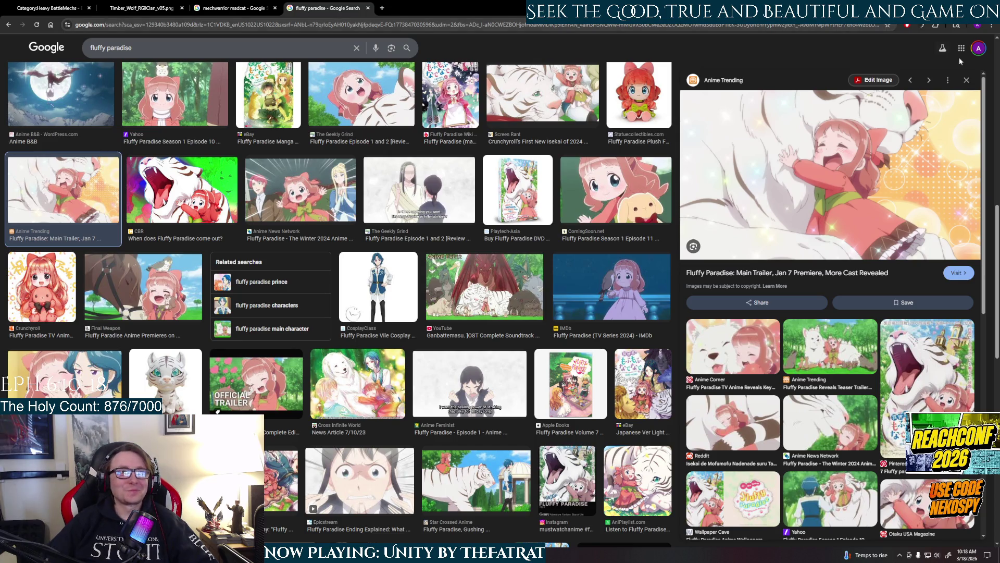
scroll(542, 367, down, 1)
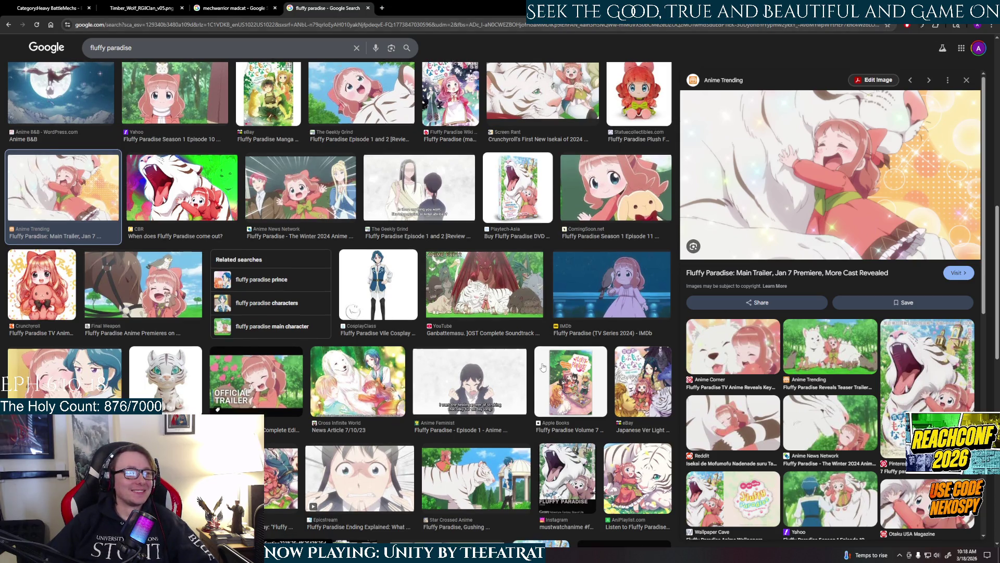
scroll(543, 367, down, 2)
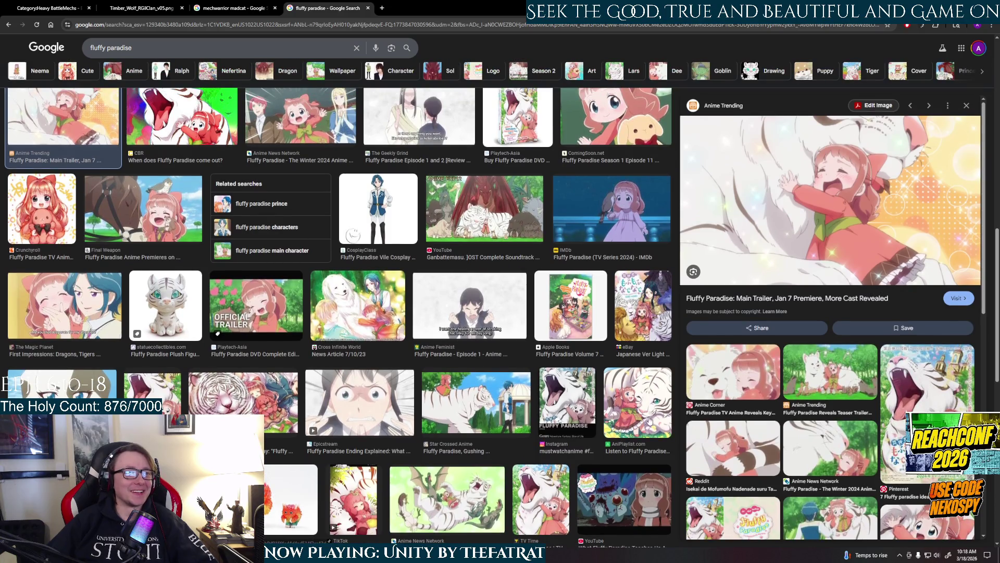
click(649, 419)
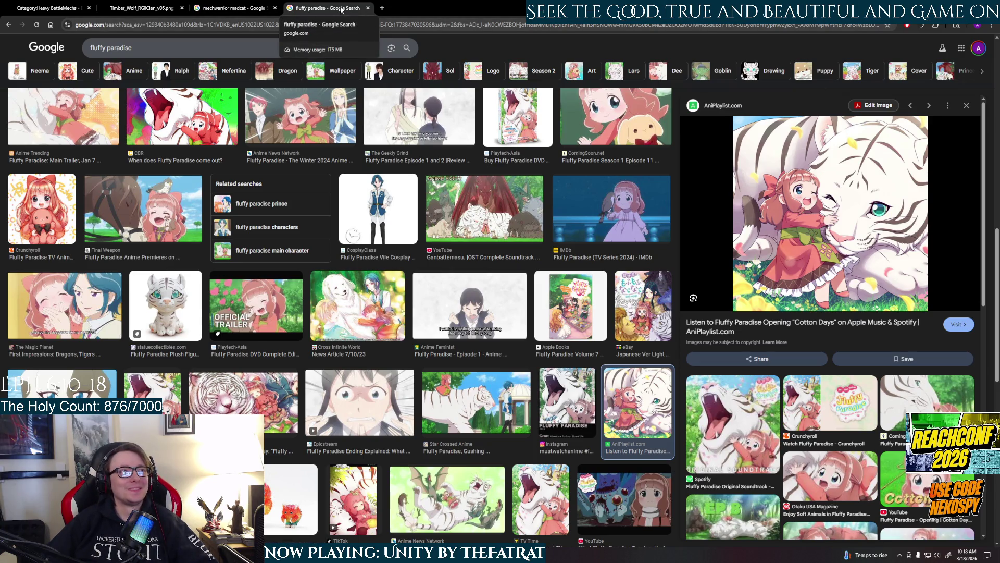
click(235, 8)
click(939, 8)
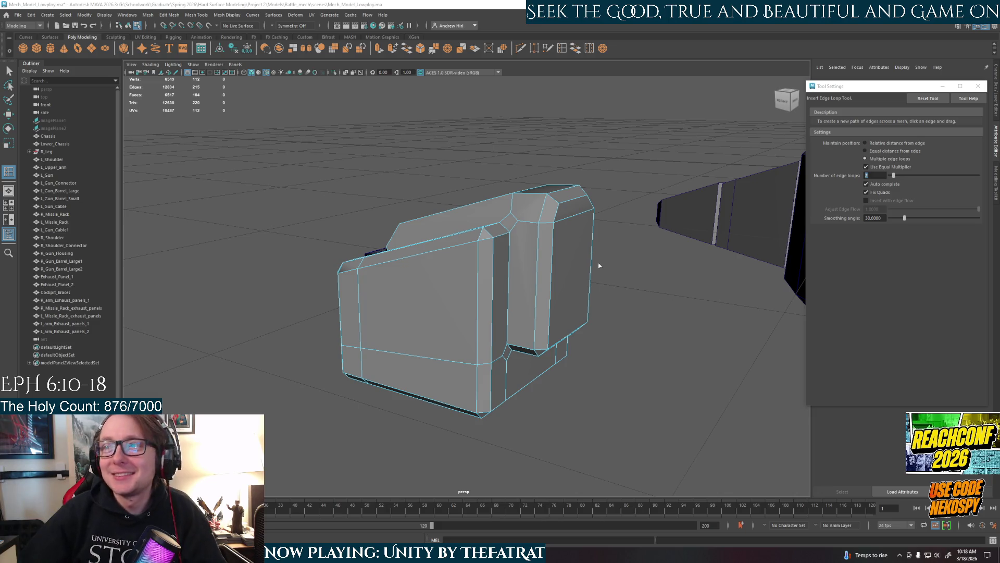
Undo the toe block's bevel and a trial edge loop insertion
mouse_move(557, 261)
alt+mouse_down()
mouse_move(661, 271)
mouse_move(625, 265)
mouse_move(572, 317)
mouse_move(630, 297)
mouse_move(638, 270)
mouse_move(629, 268)
alt+mouse_up()
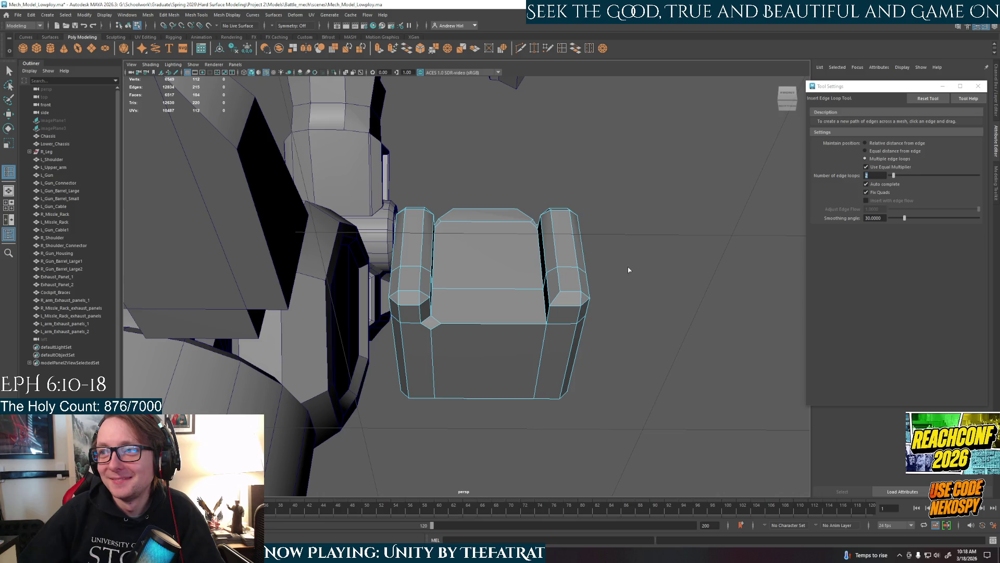
key(ctrl+z)
key(ctrl+z)
key(ctrl+z)
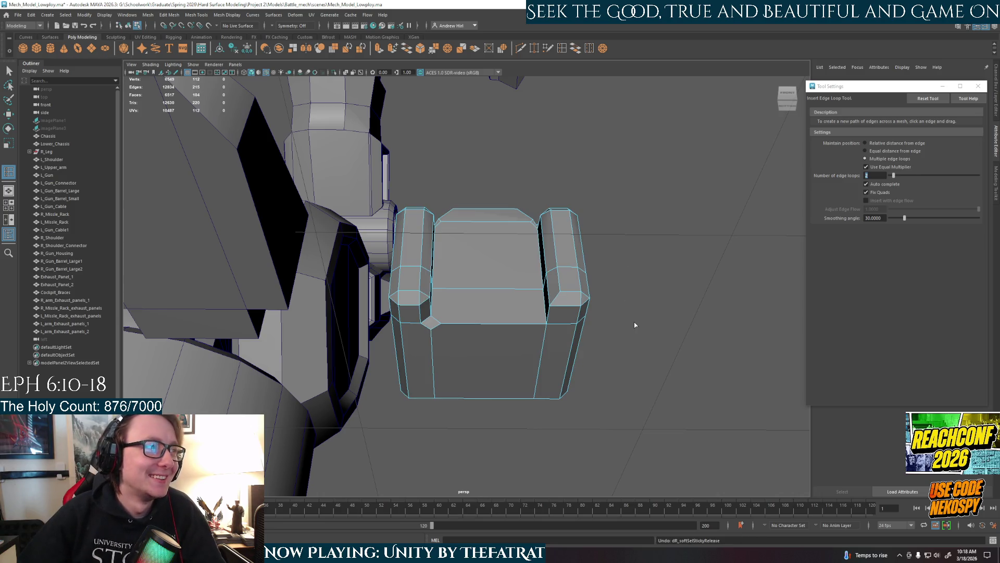
click(551, 311)
key(ctrl+z)
Select the toe block's edges and bevel them with Ctrl+B at fraction 0.5
right_drag(552, 312, 552, 290)
key(w)
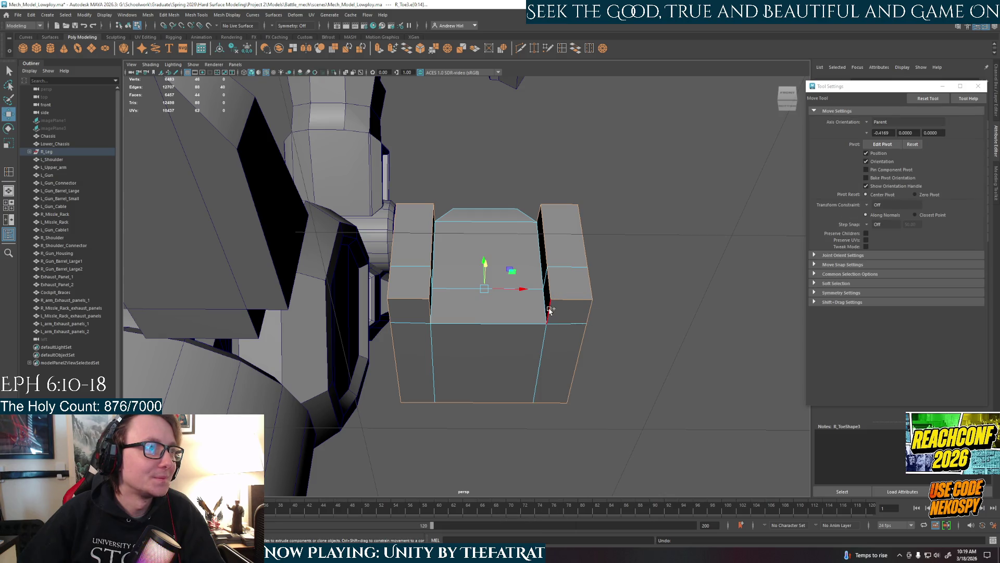
alt+drag(630, 402, 593, 405)
mouse_move(513, 384)
alt+mouse_down()
mouse_move(576, 453)
mouse_move(516, 426)
mouse_move(533, 338)
mouse_move(474, 408)
mouse_move(507, 348)
mouse_move(506, 386)
alt+mouse_up()
key(ctrl+b)
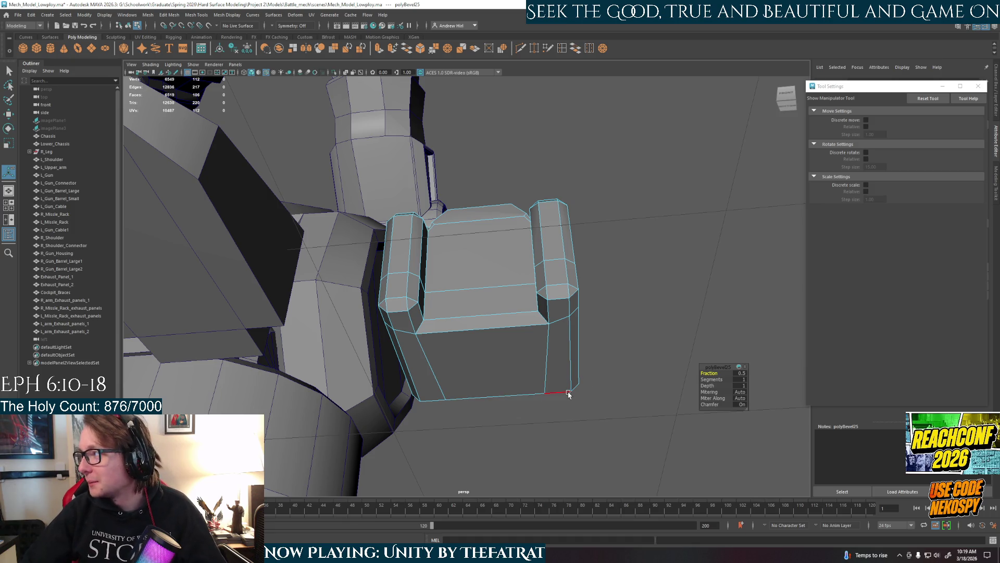
alt+drag(509, 375, 469, 413)
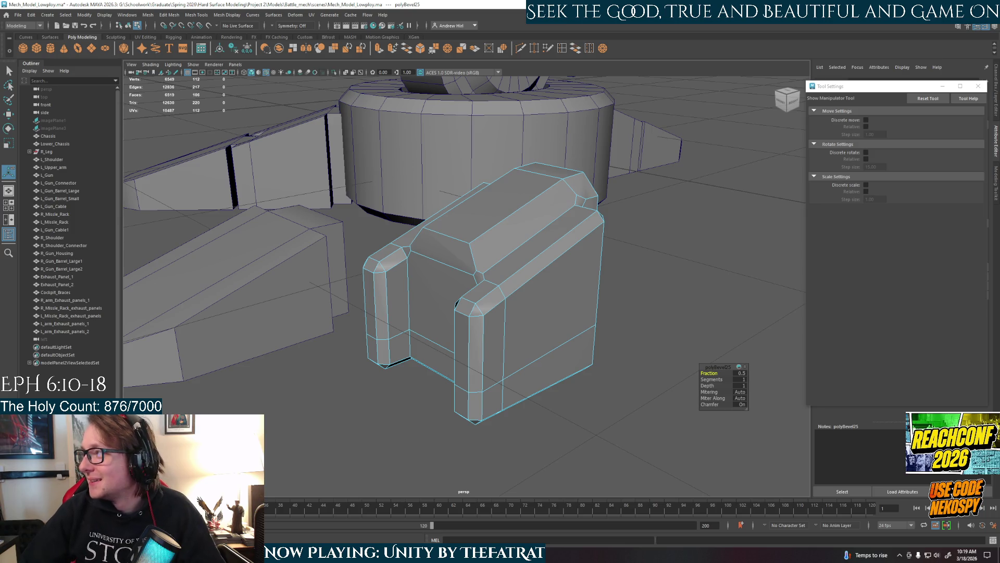
alt+drag(489, 382, 415, 372)
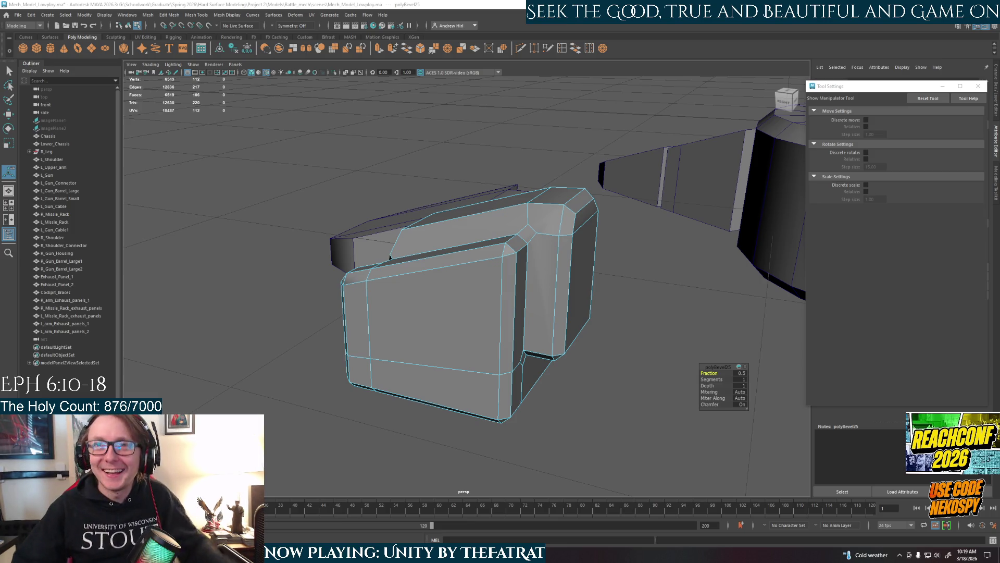
mouse_move(551, 386)
alt+mouse_down()
mouse_move(623, 397)
mouse_move(641, 417)
mouse_move(551, 388)
mouse_move(666, 375)
mouse_move(592, 379)
mouse_move(565, 290)
mouse_move(594, 286)
alt+mouse_up()
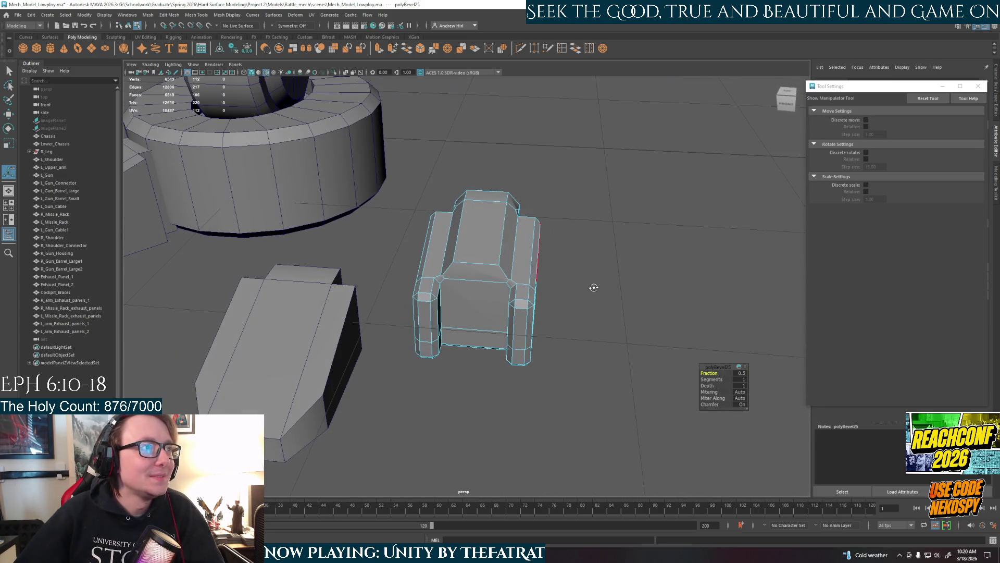
key(q)
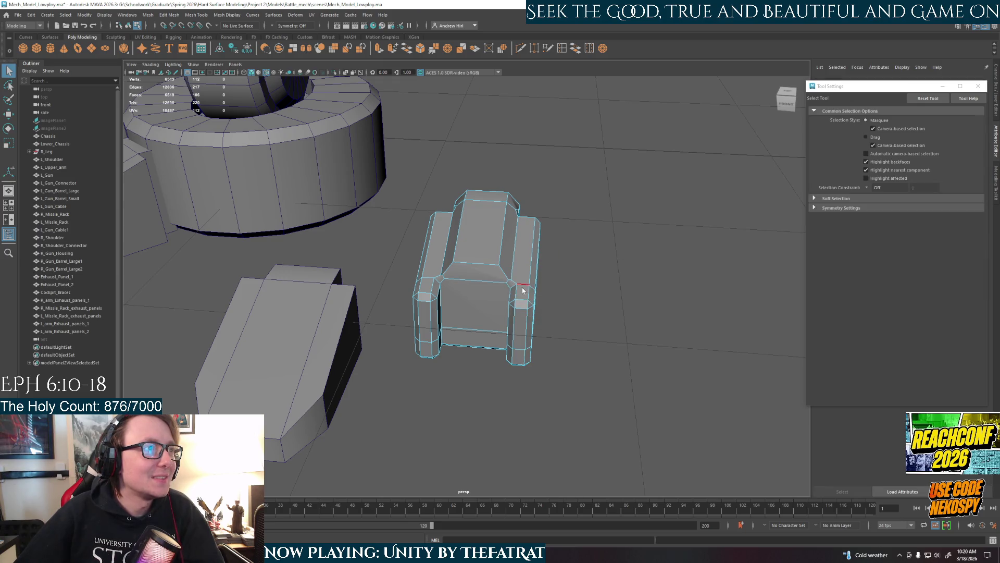
click(603, 277)
mouse_move(603, 276)
alt+mouse_down()
mouse_move(602, 330)
mouse_move(474, 320)
mouse_move(545, 306)
mouse_move(499, 309)
mouse_move(548, 290)
alt+mouse_up()
click(474, 320)
scroll(498, 309, up, 3)
right_drag(545, 318, 524, 295)
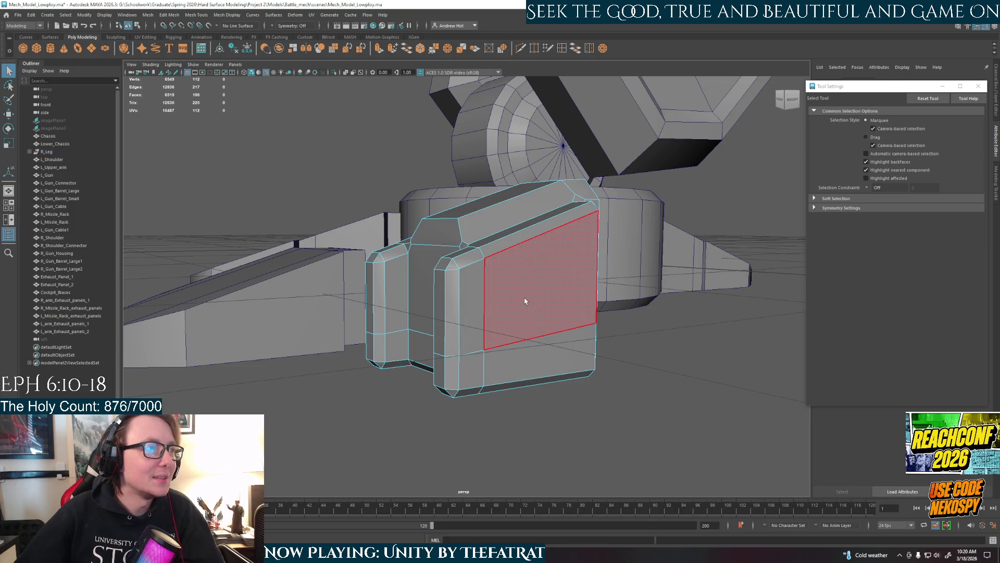
alt+drag(524, 301, 564, 352)
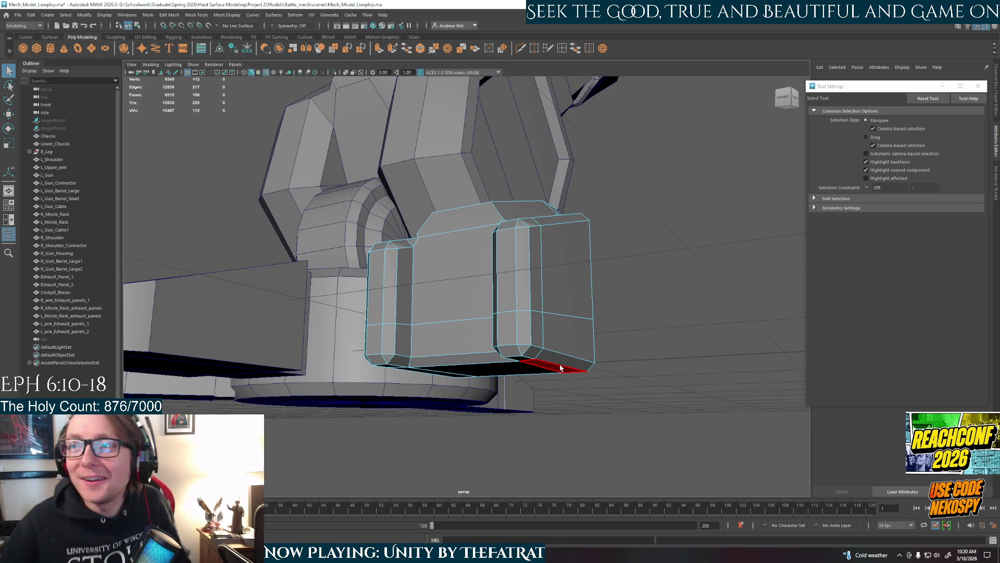
mouse_move(380, 292)
alt+mouse_down()
mouse_move(438, 345)
mouse_move(477, 355)
mouse_move(523, 245)
mouse_move(554, 364)
mouse_move(519, 289)
mouse_move(465, 353)
mouse_move(457, 305)
alt+mouse_up()
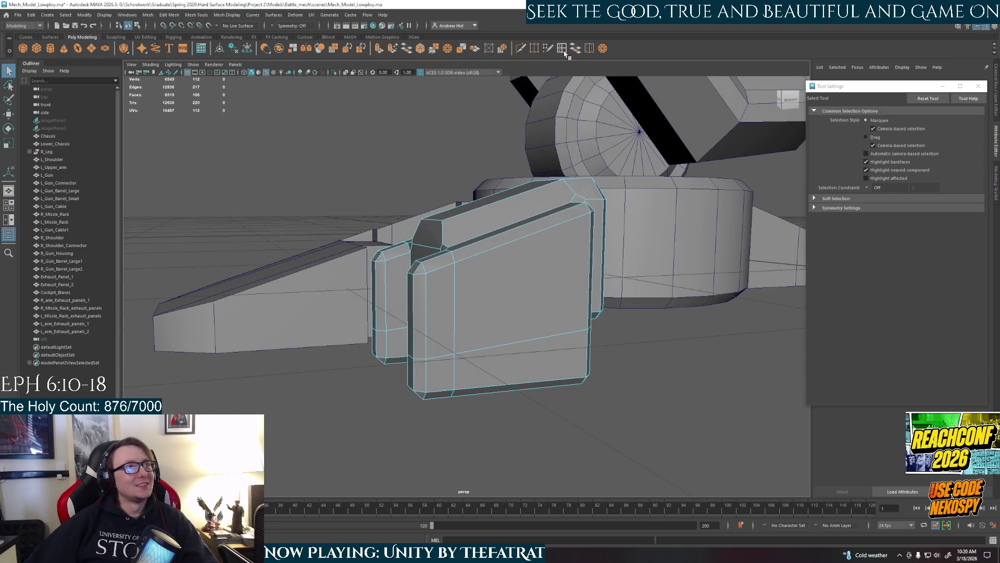
click(590, 48)
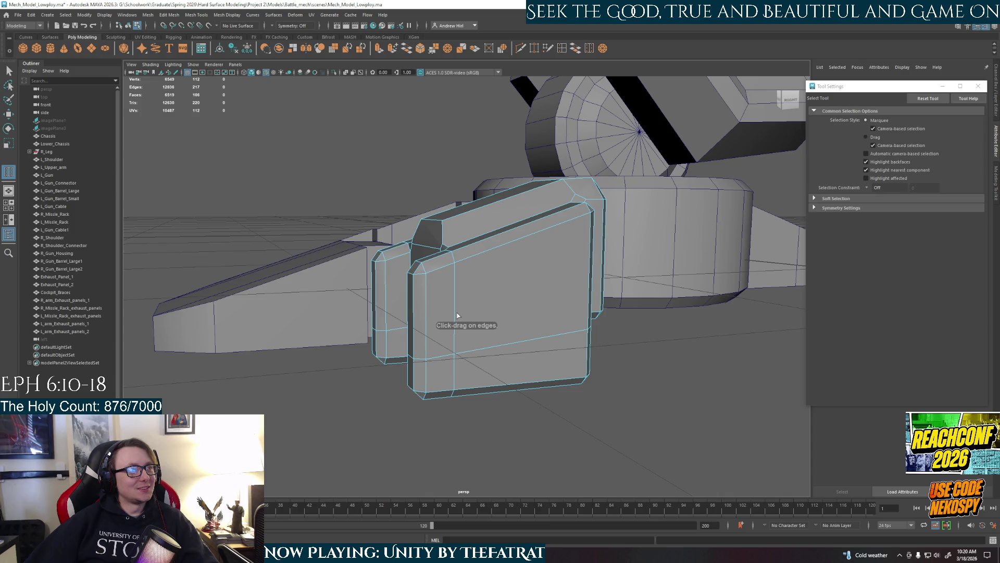
Insert a trial edge loop across the toe block with the Insert Edge Loop Tool, then undo it
click(454, 308)
double_click(562, 48)
click(456, 296)
mouse_move(467, 354)
alt+mouse_down()
mouse_move(542, 369)
mouse_move(528, 309)
alt+mouse_up()
key(ctrl+z)
right_drag(528, 310, 692, 310)
Reselect the R_Toe3 mesh in object mode after cycling through its component modes
click(583, 366)
mouse_move(583, 367)
alt+mouse_down()
mouse_move(581, 391)
mouse_move(561, 323)
alt+mouse_up()
mouse_move(564, 341)
alt+mouse_down()
mouse_move(525, 380)
mouse_move(467, 398)
mouse_move(460, 362)
mouse_move(532, 329)
alt+mouse_up()
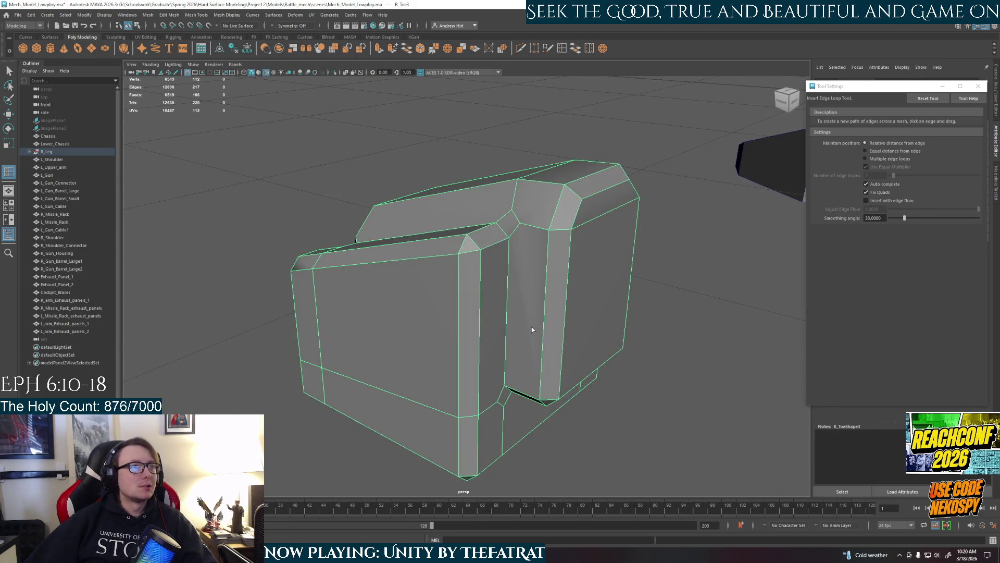
right_drag(535, 333, 520, 324)
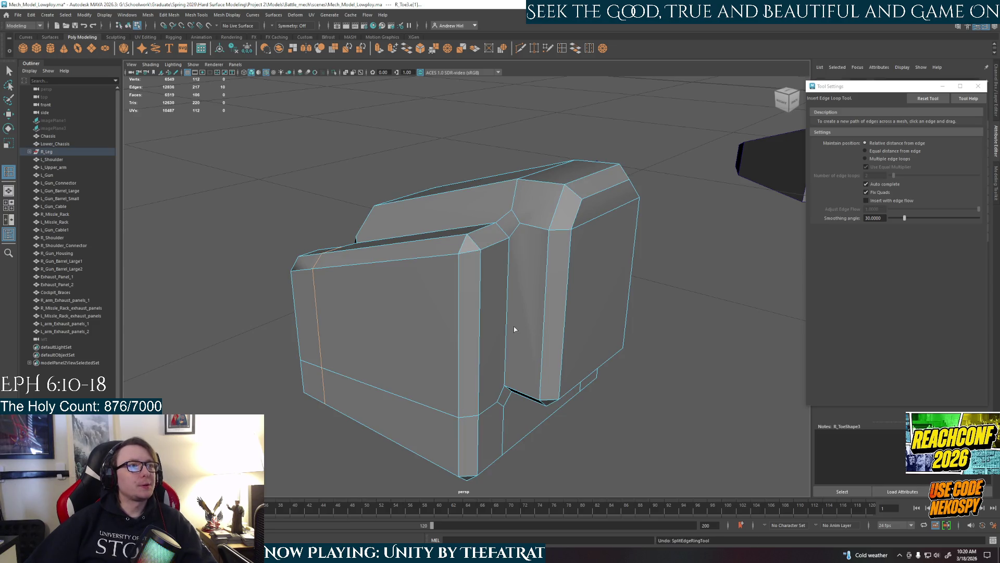
click(514, 329)
key(F11)
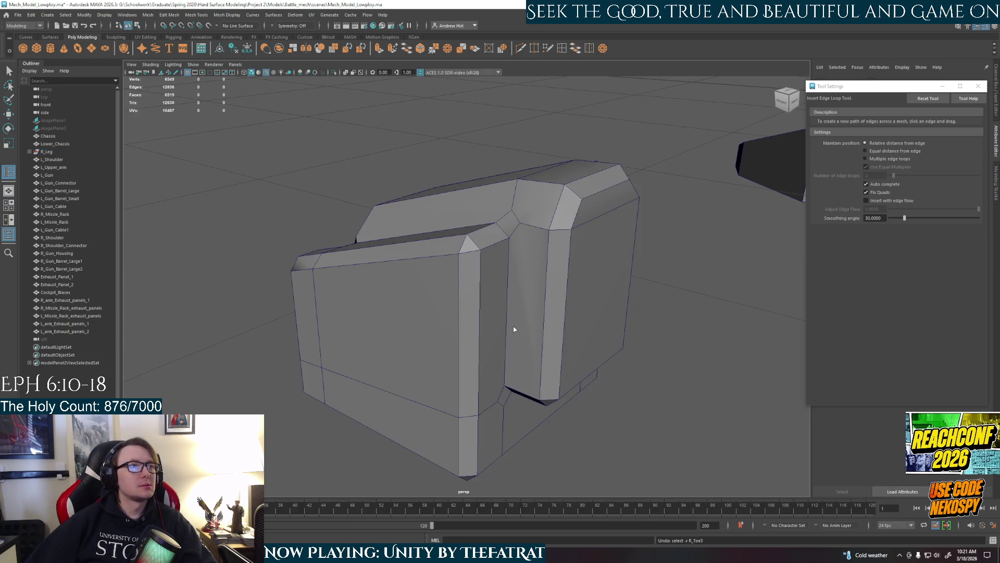
right_drag(514, 329, 508, 301)
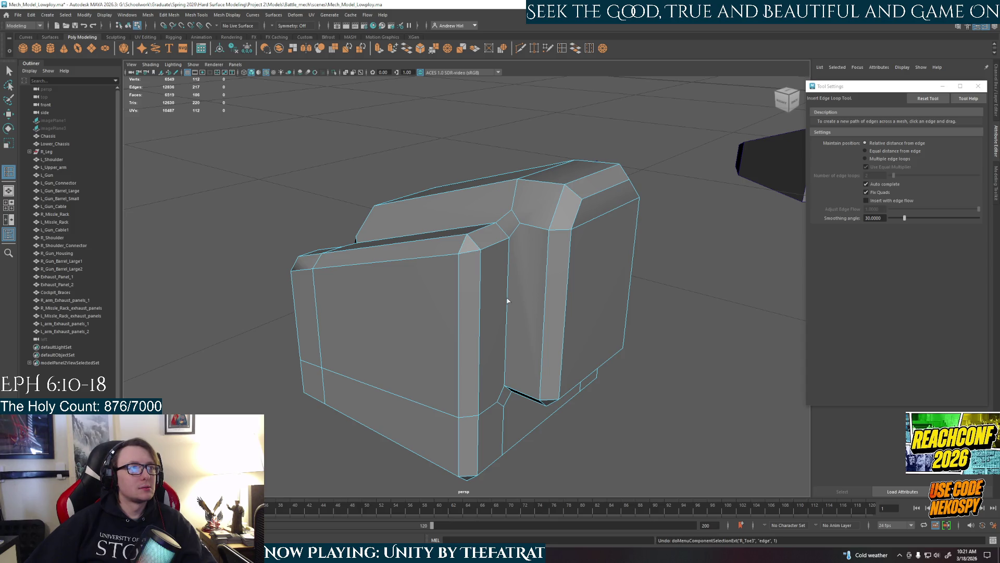
alt+drag(412, 357, 533, 339)
right_drag(508, 289, 664, 285)
mouse_move(663, 285)
alt+mouse_down()
mouse_move(567, 345)
mouse_move(493, 311)
alt+mouse_up()
click(492, 312)
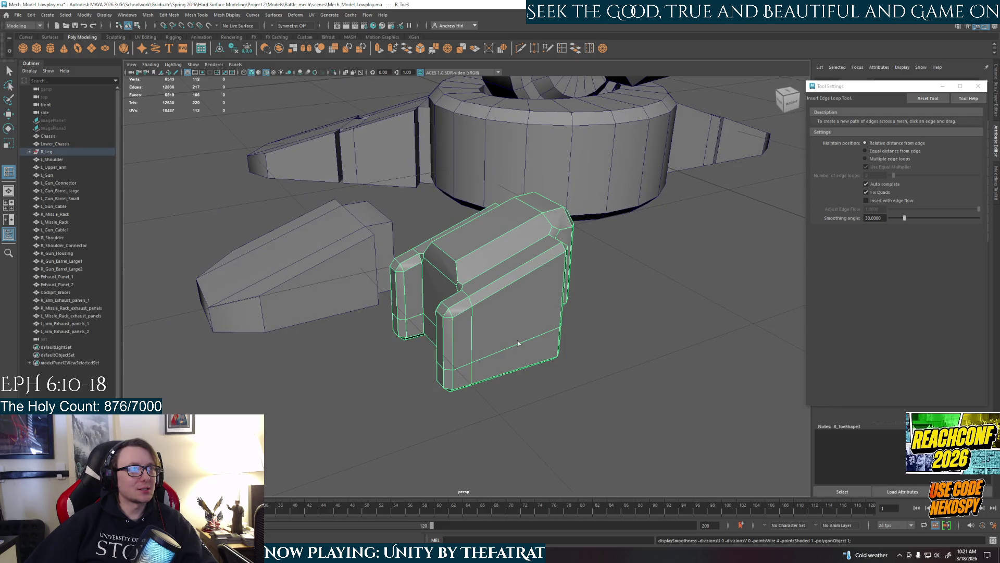
Soften the toe's edge shading, decline the autosave prompt, and turn the wireframe overlay off
alt+drag(510, 351, 564, 344)
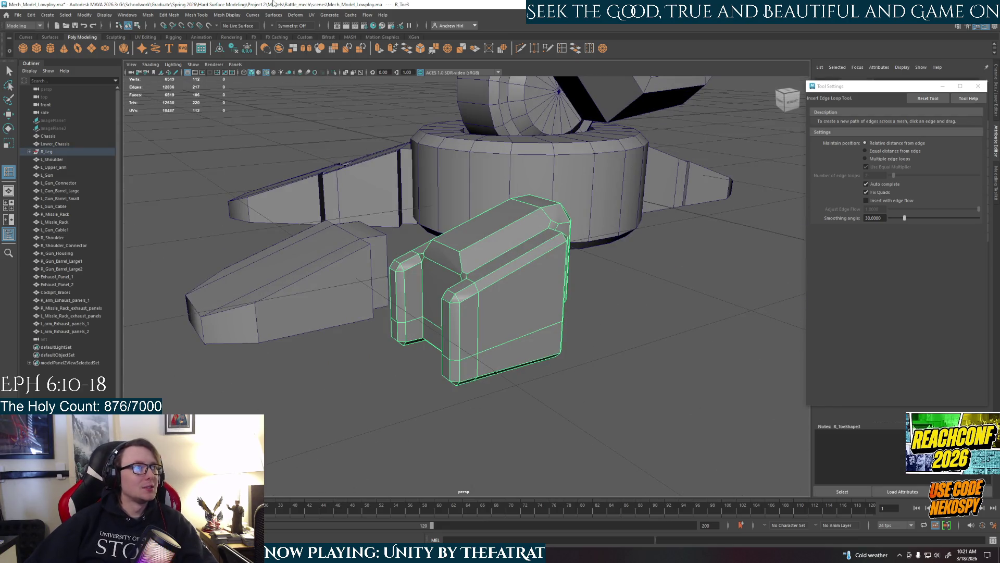
click(227, 15)
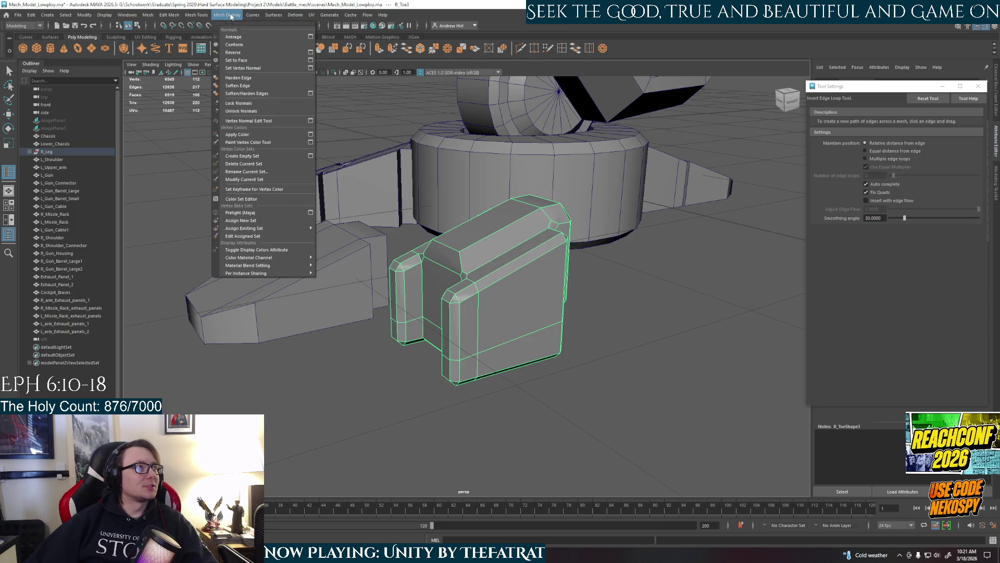
click(241, 87)
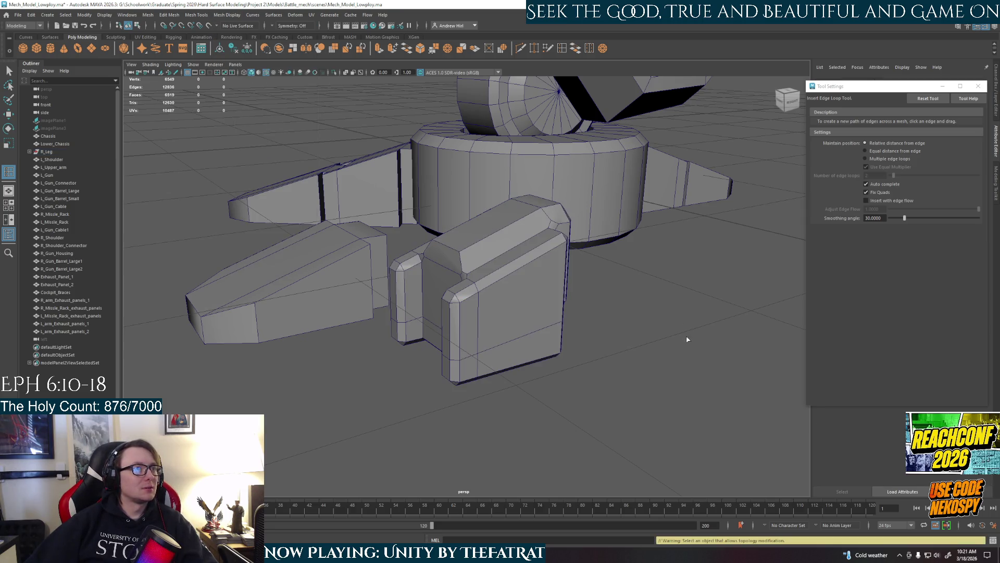
click(511, 283)
click(604, 424)
click(673, 311)
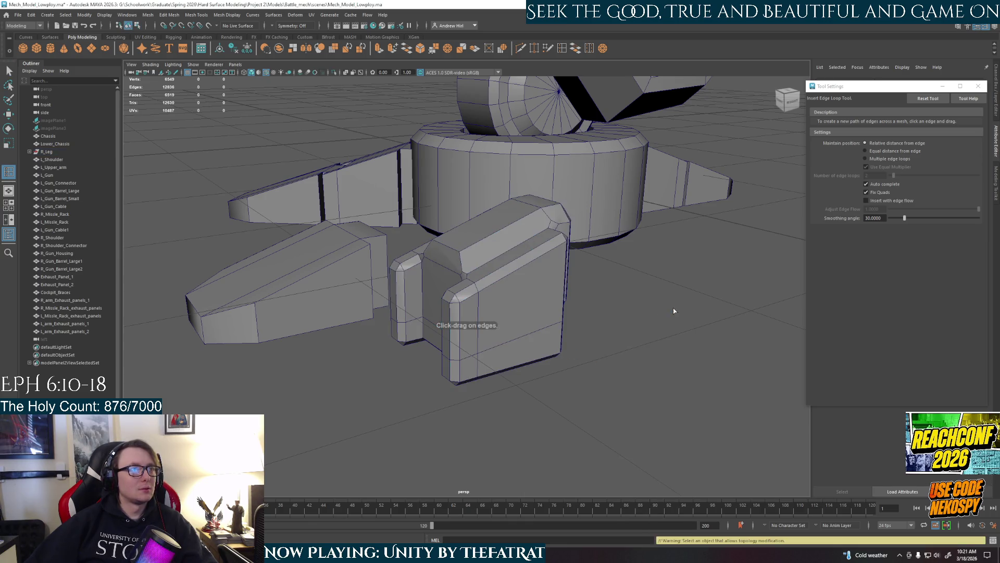
click(268, 73)
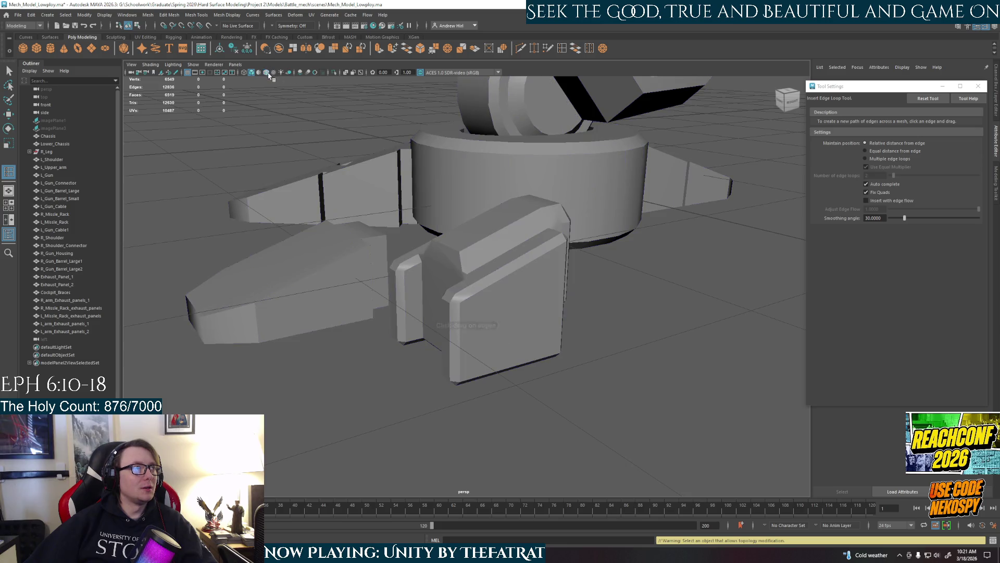
mouse_move(490, 394)
alt+mouse_down()
mouse_move(571, 386)
mouse_move(406, 393)
mouse_move(427, 393)
mouse_move(477, 304)
alt+mouse_up()
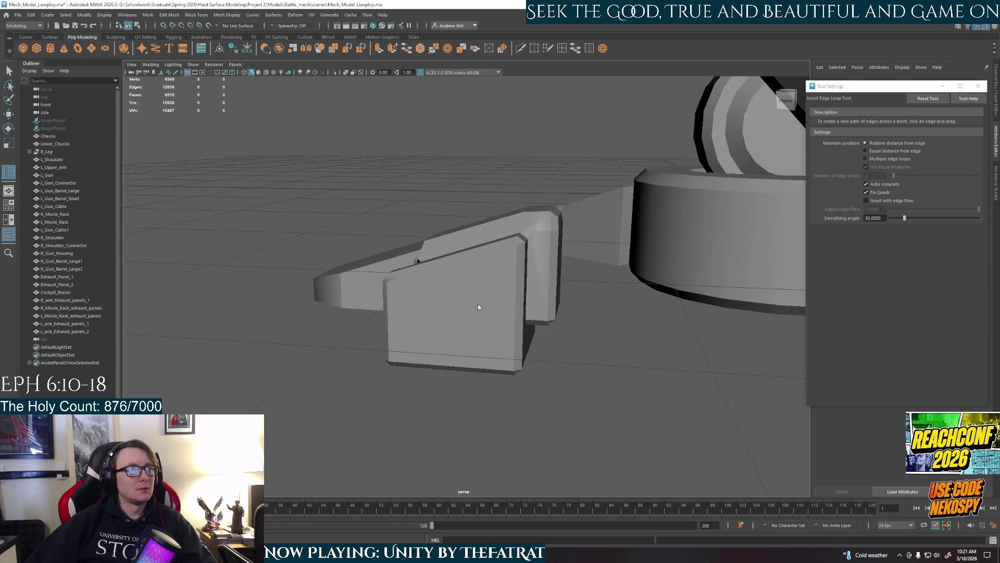
Enable Wireframe on Shaded for the toe block and apply Mesh Display > Harden Edge
click(473, 316)
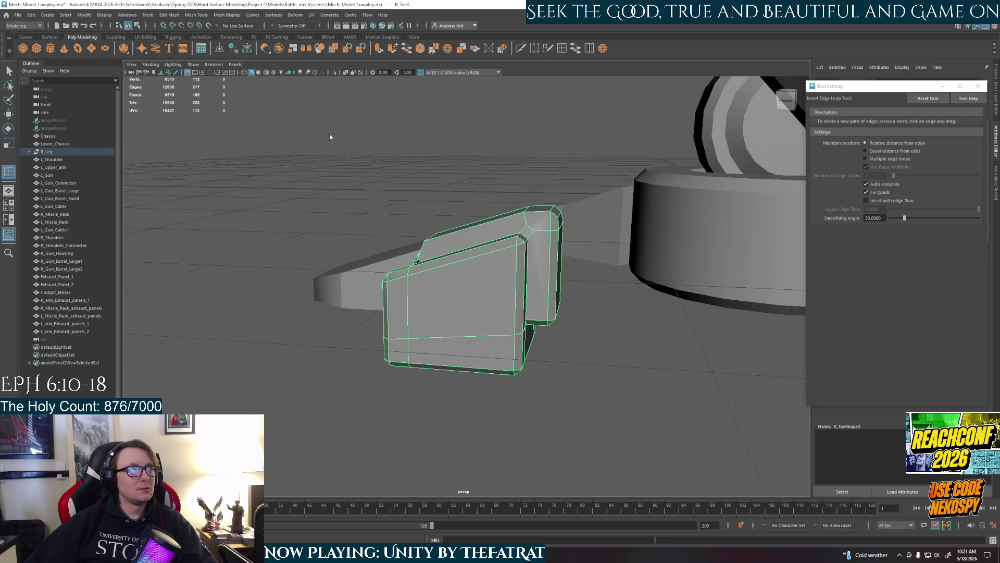
click(266, 73)
click(229, 13)
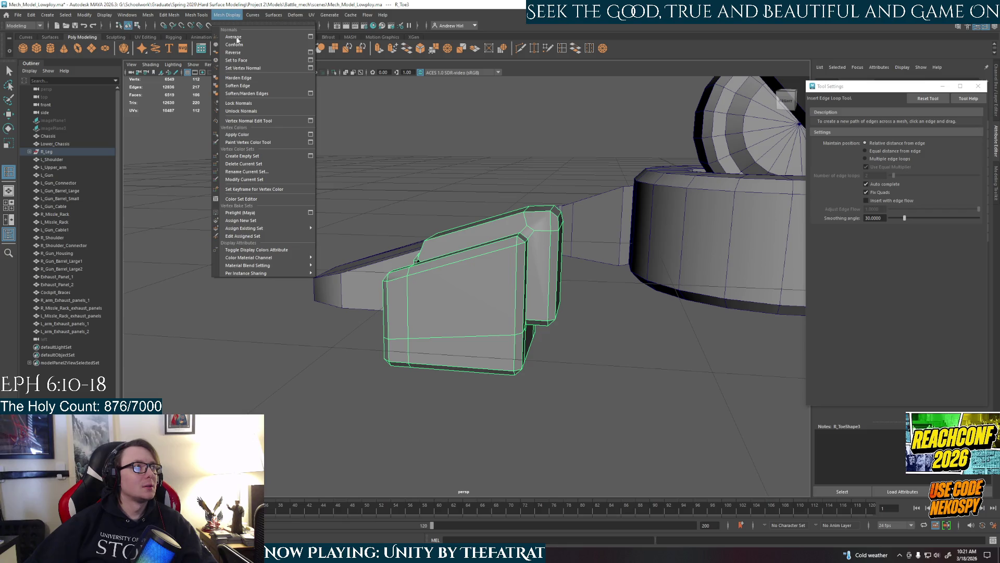
click(247, 79)
alt+drag(475, 346, 537, 364)
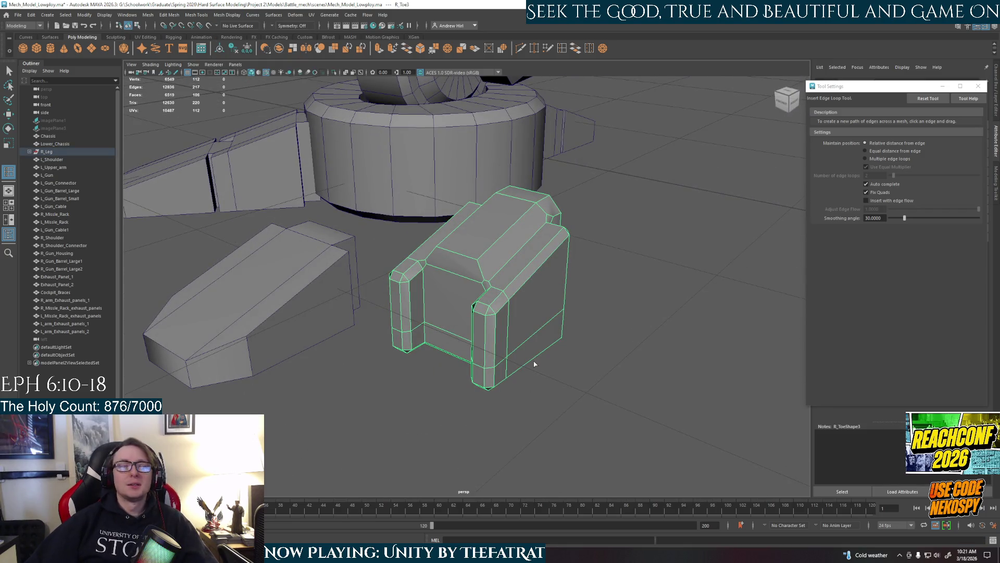
mouse_move(516, 330)
alt+mouse_down()
mouse_move(547, 317)
mouse_move(538, 357)
mouse_move(459, 364)
mouse_move(544, 318)
mouse_move(521, 292)
mouse_move(542, 242)
alt+mouse_up()
Shift-select the left toe block to add it to the selection
right_drag(542, 242, 565, 228)
scroll(610, 345, down, 5)
mouse_move(607, 346)
alt+mouse_down()
mouse_move(556, 319)
mouse_move(508, 332)
mouse_move(566, 327)
alt+mouse_up()
scroll(508, 332, up, 5)
right_drag(338, 315, 381, 313)
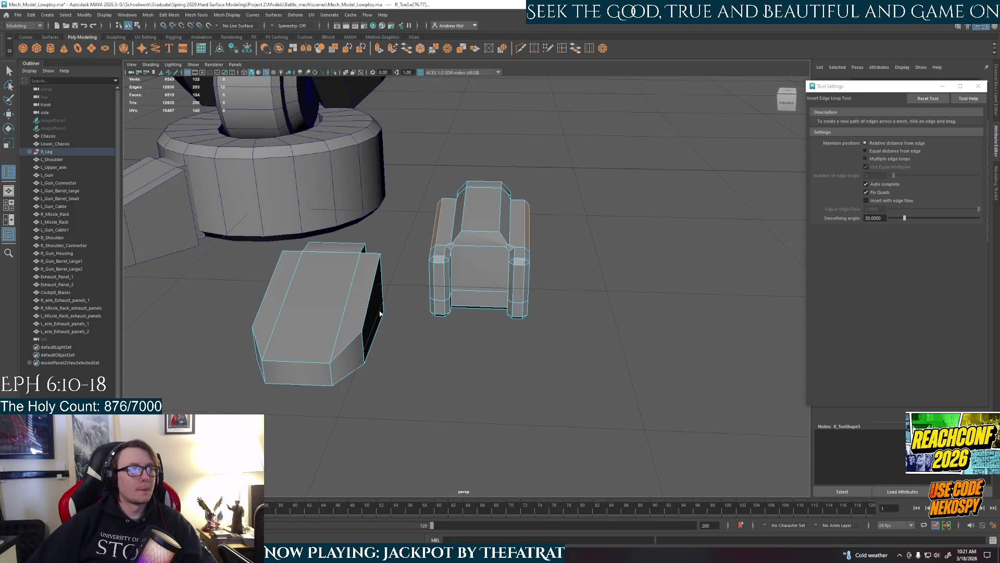
Move the second toe piece right under the toe, then slide it back left
key(w)
click(355, 314)
mouse_move(357, 308)
mouse_down()
mouse_move(541, 323)
mouse_move(517, 351)
mouse_up()
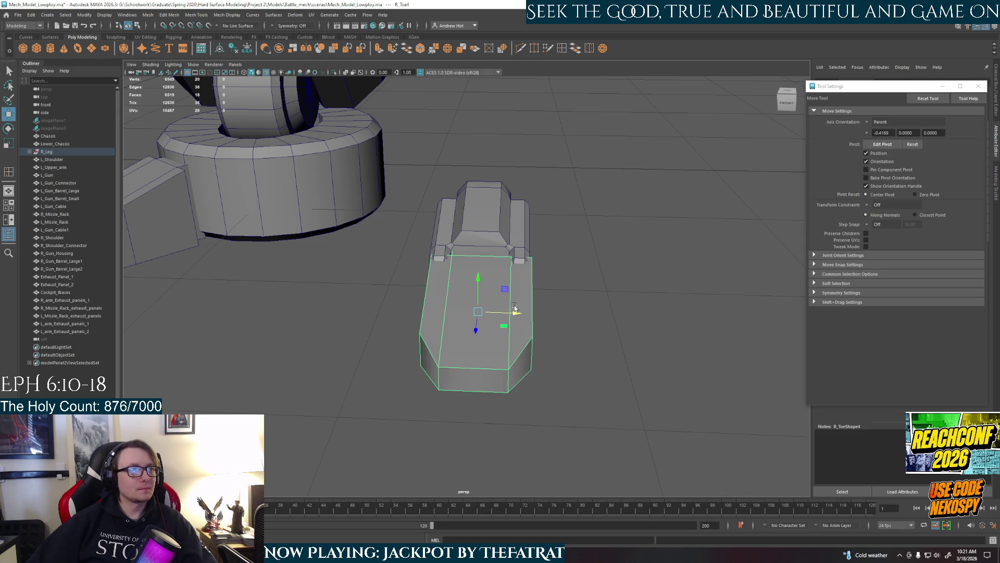
alt+drag(515, 308, 469, 311)
mouse_move(400, 318)
mouse_down()
mouse_move(385, 323)
mouse_move(515, 360)
mouse_move(496, 411)
mouse_move(472, 352)
mouse_up()
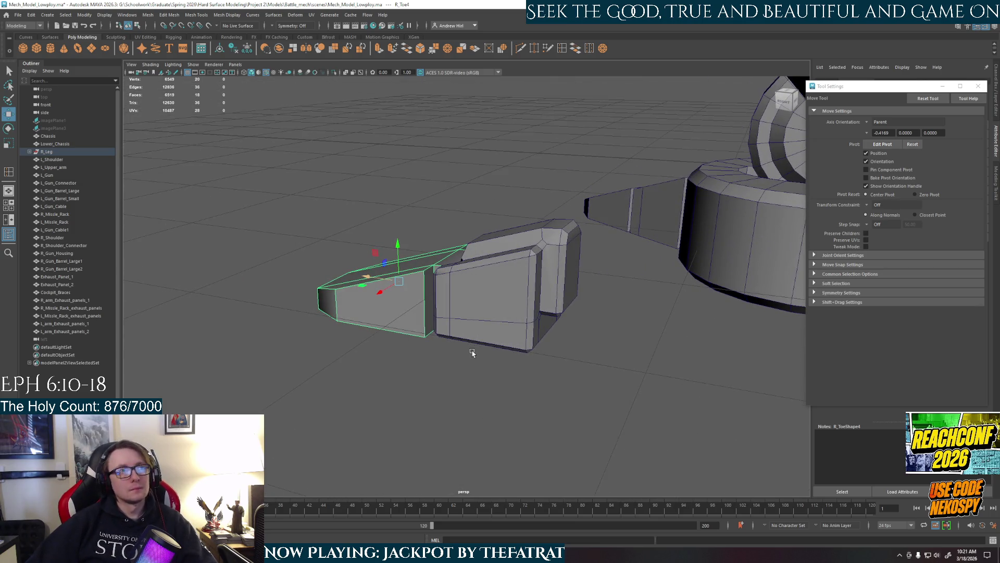
mouse_move(472, 353)
alt+mouse_down()
mouse_move(529, 358)
mouse_move(509, 358)
alt+mouse_up()
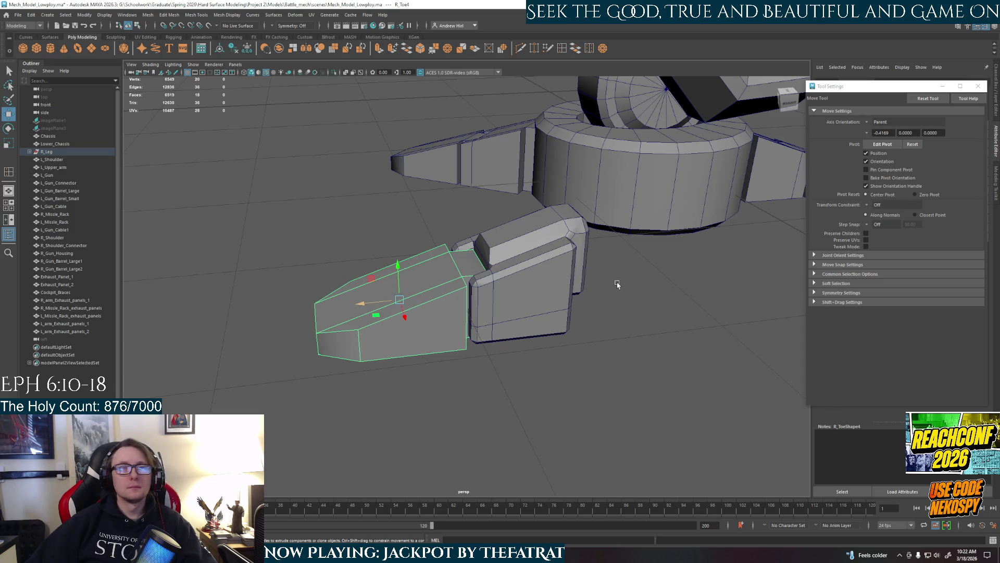
alt+drag(618, 282, 554, 347)
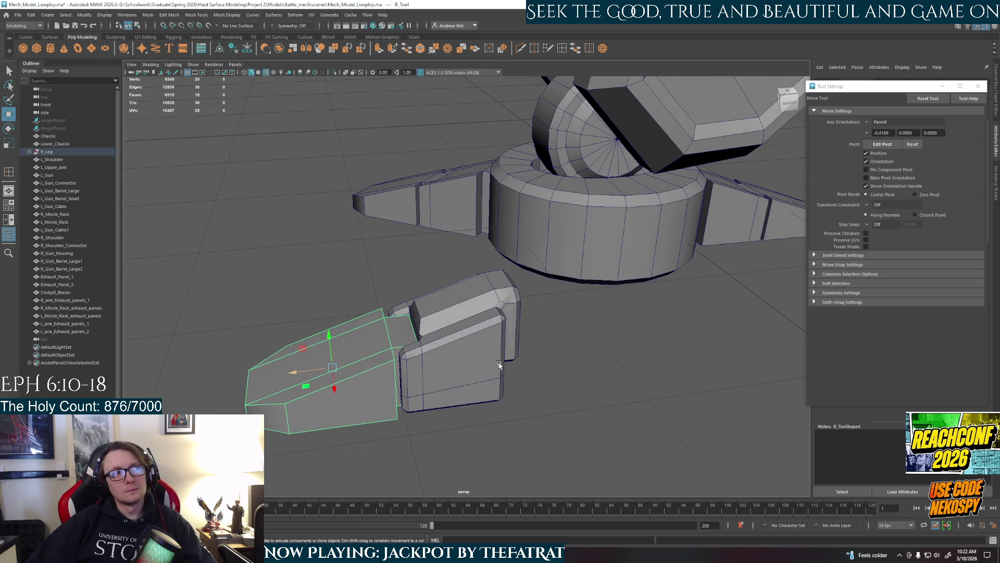
alt+drag(487, 376, 571, 307)
Undo the piece's move and the BevelPolygon on R_Toe3, restoring square corners
click(571, 306)
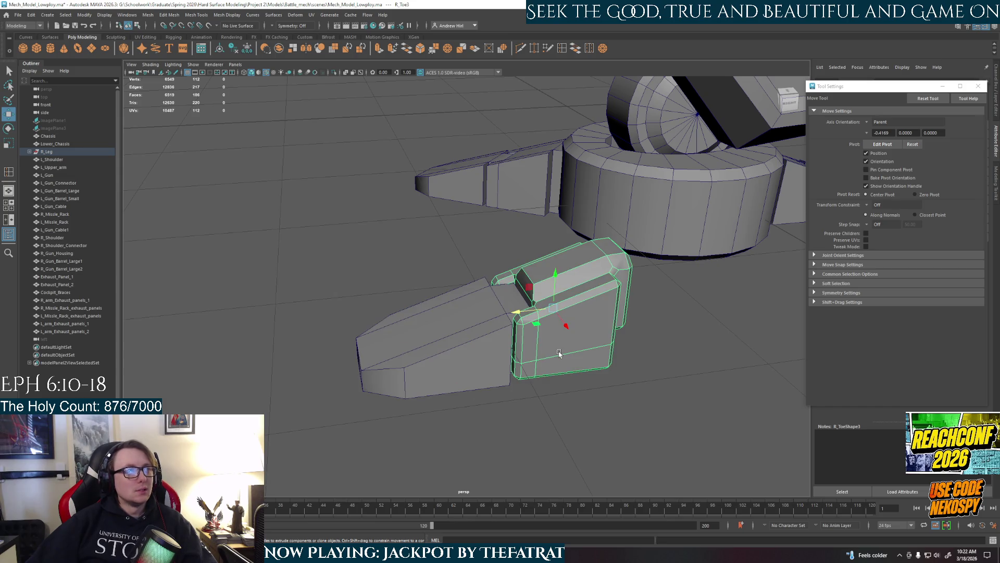
key(ctrl+z)
key(ctrl+z)
key(ctrl+z)
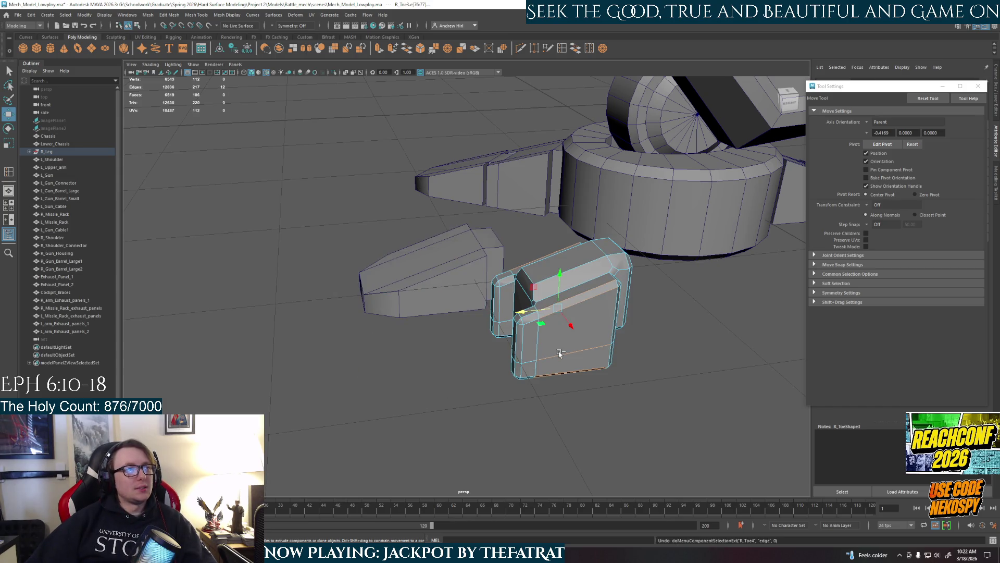
key(ctrl+z)
key(ctrl+z)
key(ctrl+z)
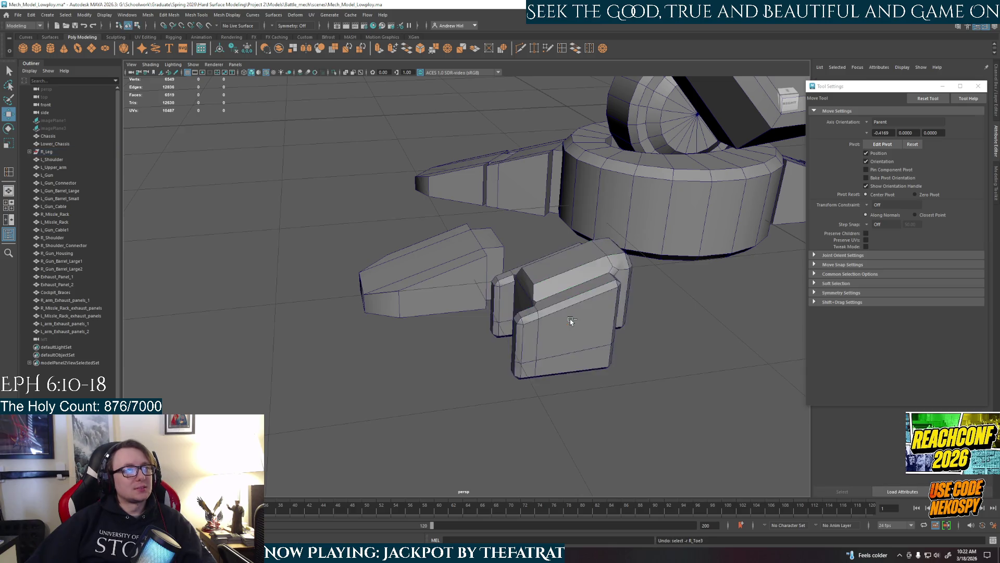
key(ctrl+z)
key(ctrl+z)
mouse_move(530, 339)
alt+mouse_down()
mouse_move(599, 313)
mouse_move(573, 357)
alt+mouse_up()
click(575, 402)
alt+drag(576, 404, 490, 398)
alt+right_drag(490, 398, 618, 236)
scroll(585, 307, down, 3)
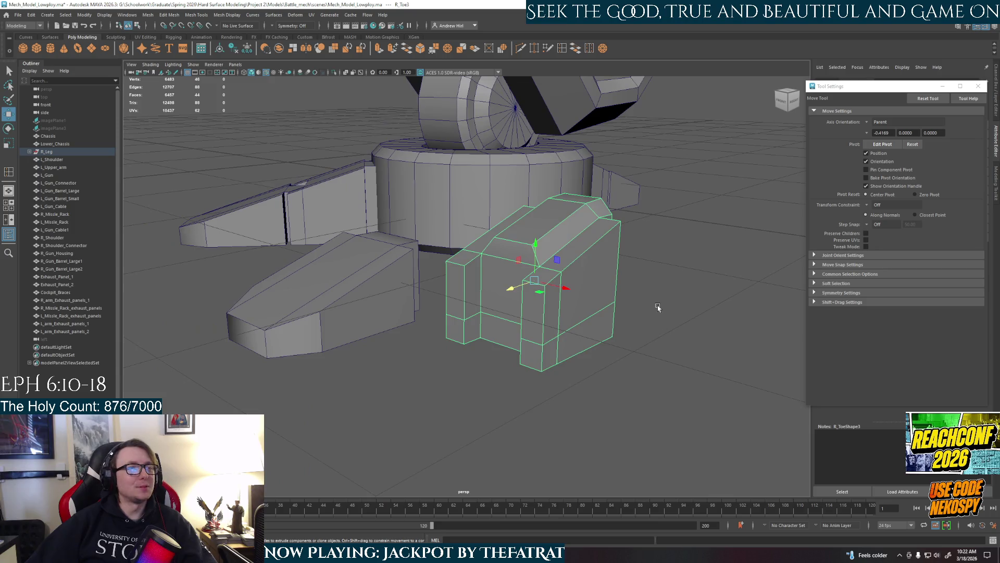
Switch R_Toe3 to edge mode and pick its outer edges, including a bottom edge
click(658, 307)
mouse_move(627, 348)
alt+mouse_down()
mouse_move(507, 341)
mouse_move(454, 317)
mouse_move(535, 354)
mouse_move(555, 333)
mouse_move(533, 318)
alt+mouse_up()
right_drag(537, 231, 521, 245)
key(q)
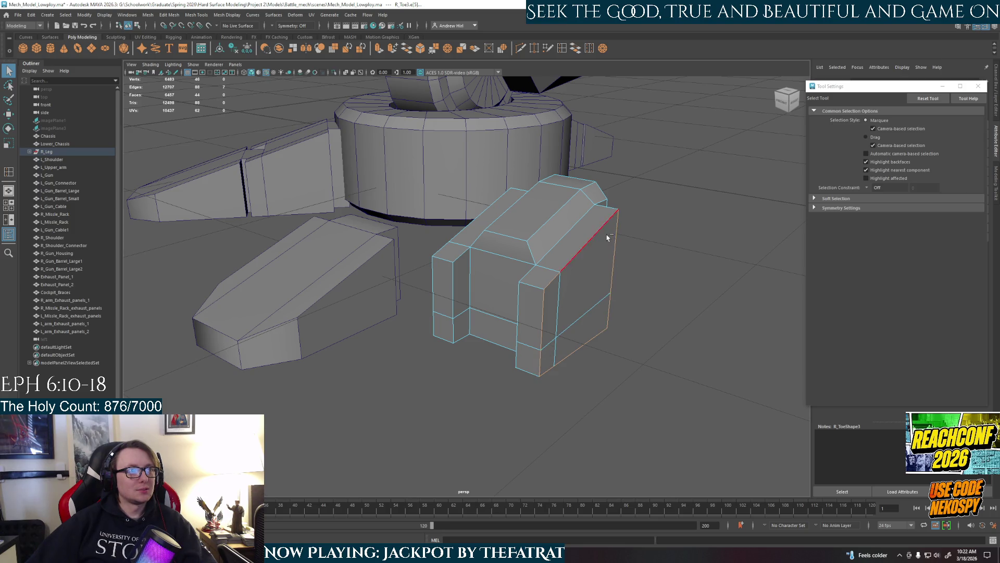
mouse_move(497, 309)
alt+mouse_down()
mouse_move(571, 323)
mouse_move(501, 269)
alt+mouse_up()
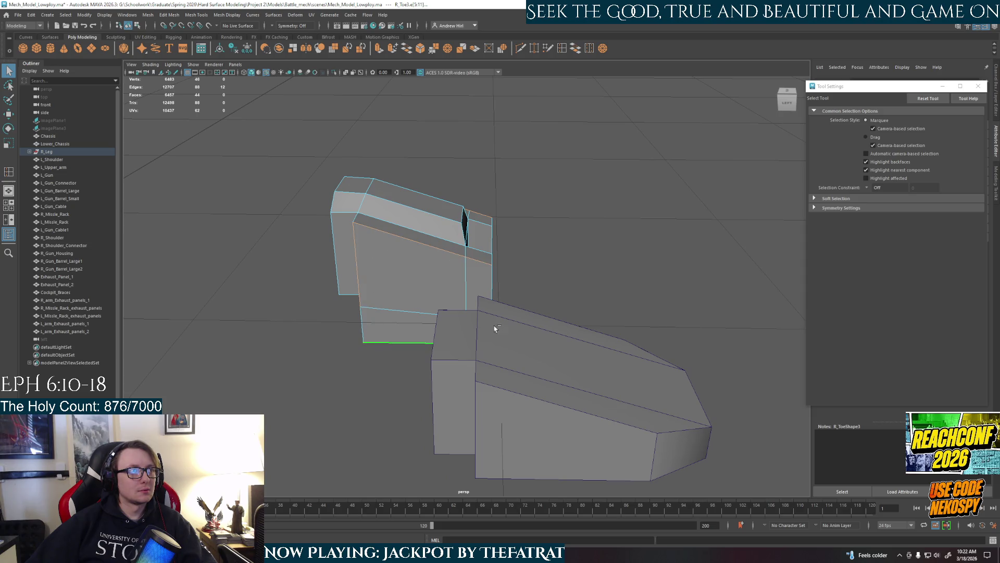
mouse_move(399, 332)
alt+mouse_down()
mouse_move(545, 331)
mouse_move(449, 343)
mouse_move(500, 346)
mouse_move(462, 342)
mouse_move(456, 262)
alt+mouse_up()
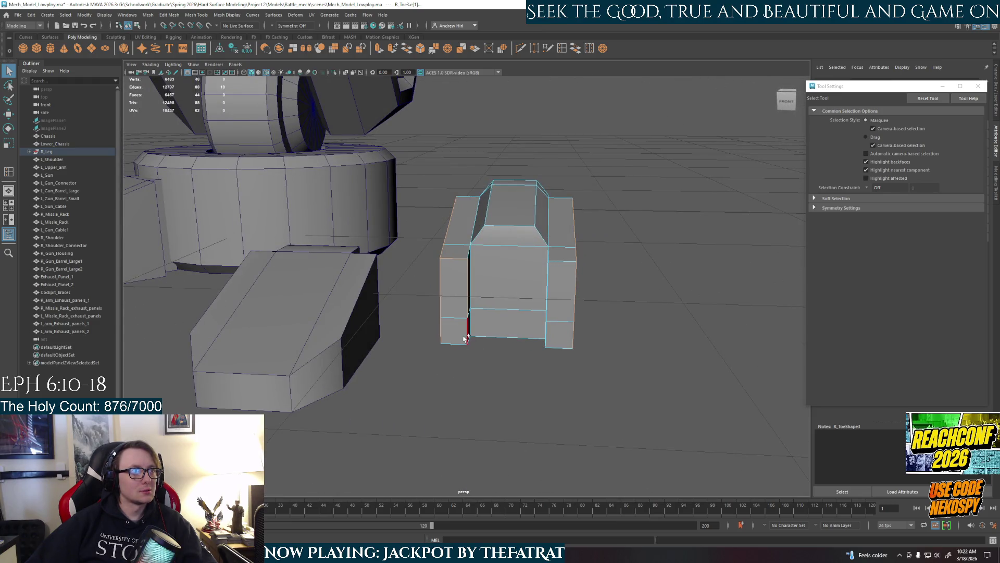
alt+drag(474, 386, 474, 354)
mouse_move(560, 278)
alt+mouse_down()
mouse_move(585, 306)
mouse_move(551, 331)
alt+mouse_up()
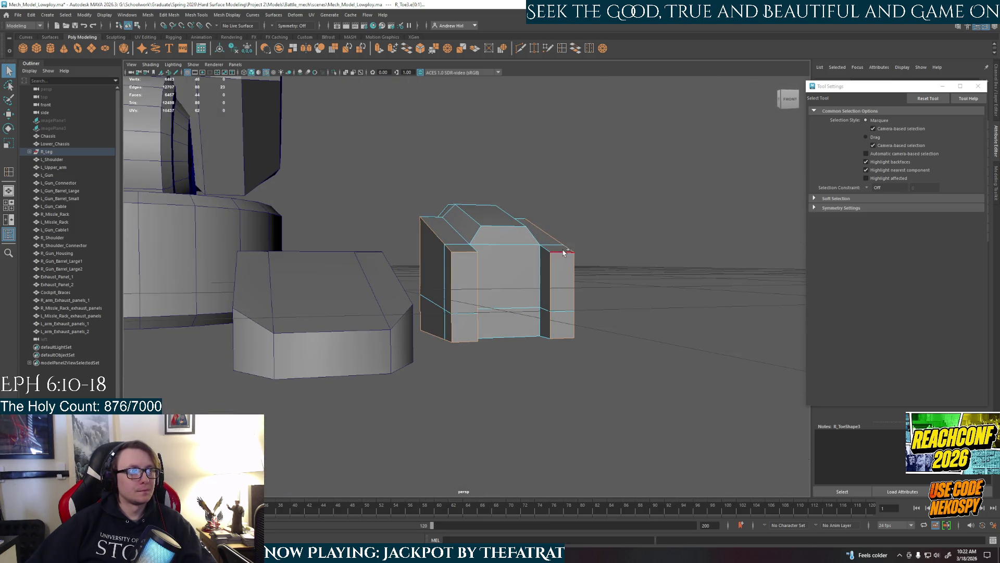
mouse_move(564, 276)
alt+mouse_down()
mouse_move(560, 261)
mouse_move(548, 321)
mouse_move(598, 326)
mouse_move(602, 317)
mouse_move(581, 309)
mouse_move(568, 268)
alt+mouse_up()
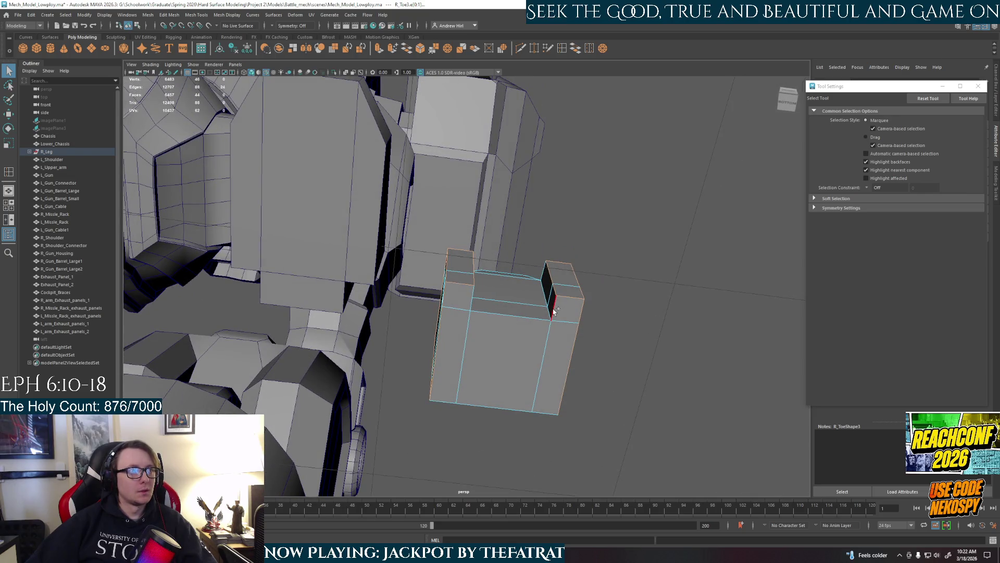
alt+drag(473, 306, 567, 349)
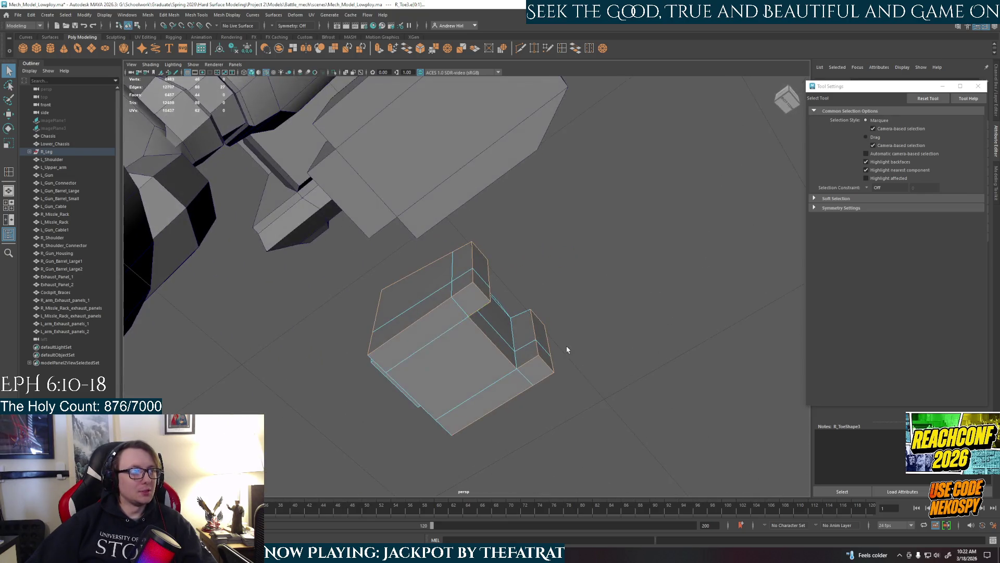
click(443, 426)
mouse_move(443, 426)
alt+mouse_down()
mouse_move(469, 396)
mouse_move(509, 384)
mouse_move(623, 418)
mouse_move(579, 387)
mouse_move(613, 352)
alt+mouse_up()
Trial-bevel the chosen edges with Ctrl+B, undo it, and inspect the block from several angles
key(ctrl+b)
scroll(613, 352, up, 5)
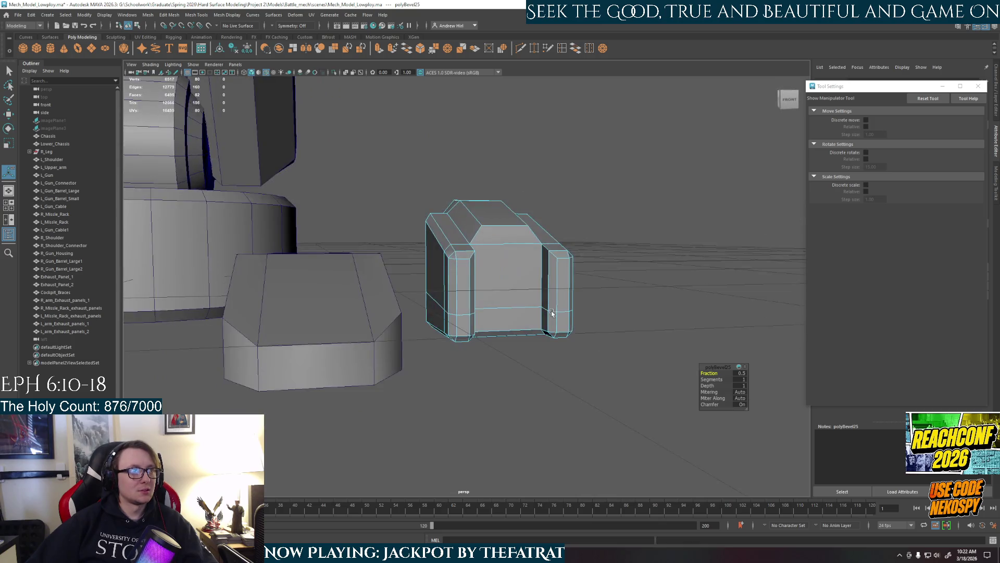
alt+drag(552, 380, 573, 384)
key(ctrl+z)
key(ctrl+z)
key(ctrl+z)
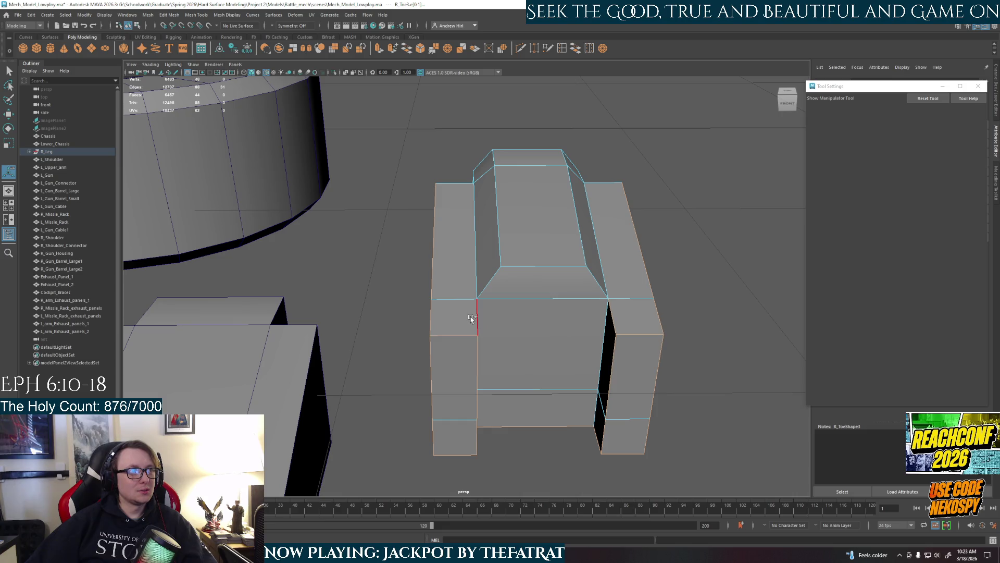
mouse_move(562, 383)
alt+mouse_down()
mouse_move(514, 382)
mouse_move(570, 363)
mouse_move(469, 391)
alt+mouse_up()
mouse_move(404, 469)
alt+mouse_down()
mouse_move(458, 396)
mouse_move(479, 339)
mouse_move(509, 331)
mouse_move(521, 305)
mouse_move(505, 276)
alt+mouse_up()
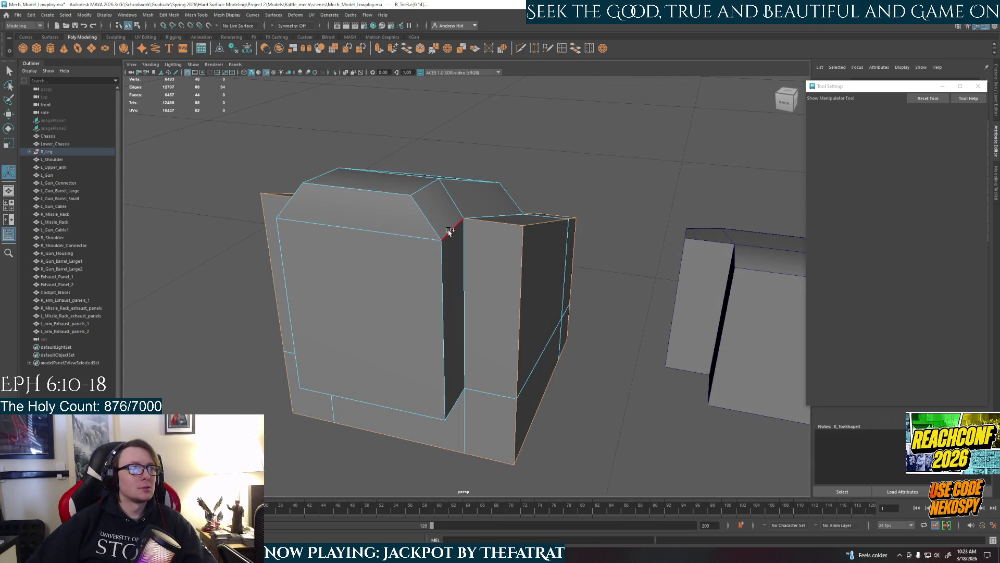
mouse_move(422, 245)
alt+mouse_down()
mouse_move(408, 297)
mouse_move(509, 284)
alt+mouse_up()
mouse_move(559, 354)
alt+mouse_down()
mouse_move(328, 345)
mouse_move(450, 298)
alt+mouse_up()
mouse_move(479, 261)
alt+mouse_down()
mouse_move(530, 313)
mouse_move(509, 335)
mouse_move(415, 329)
mouse_move(523, 339)
mouse_move(496, 347)
mouse_move(505, 335)
mouse_move(361, 324)
mouse_move(448, 336)
alt+mouse_up()
Re-apply the Fraction 0.5, Segments 1 bevel, redoing it until the chamfer looks right
key(ctrl+b)
mouse_move(532, 275)
alt+mouse_down()
mouse_move(394, 297)
mouse_move(495, 390)
mouse_move(423, 359)
mouse_move(386, 359)
mouse_move(499, 377)
mouse_move(458, 365)
mouse_move(355, 362)
mouse_move(510, 368)
alt+mouse_up()
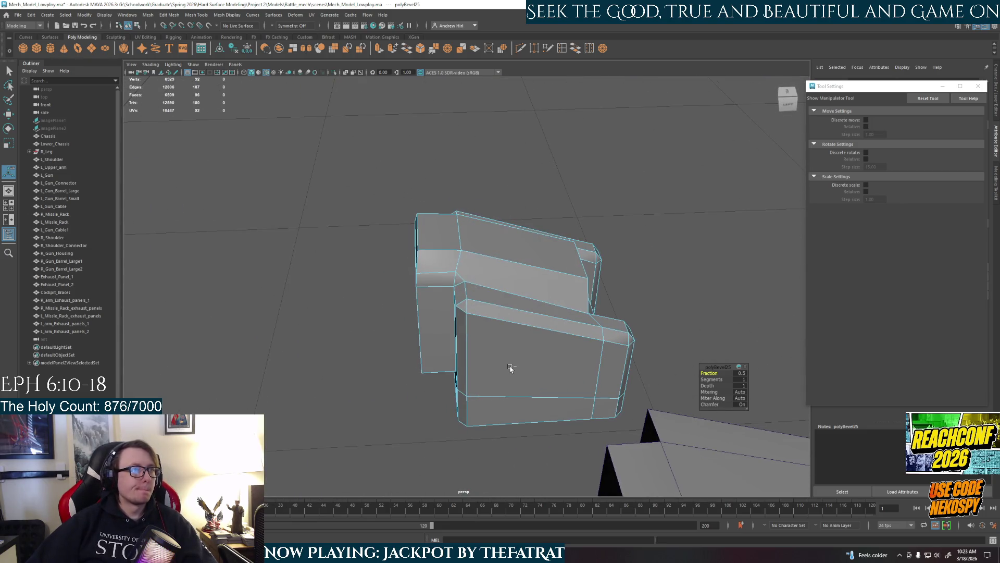
key(ctrl+z)
mouse_move(461, 239)
alt+mouse_down()
mouse_move(530, 357)
mouse_move(524, 314)
alt+mouse_up()
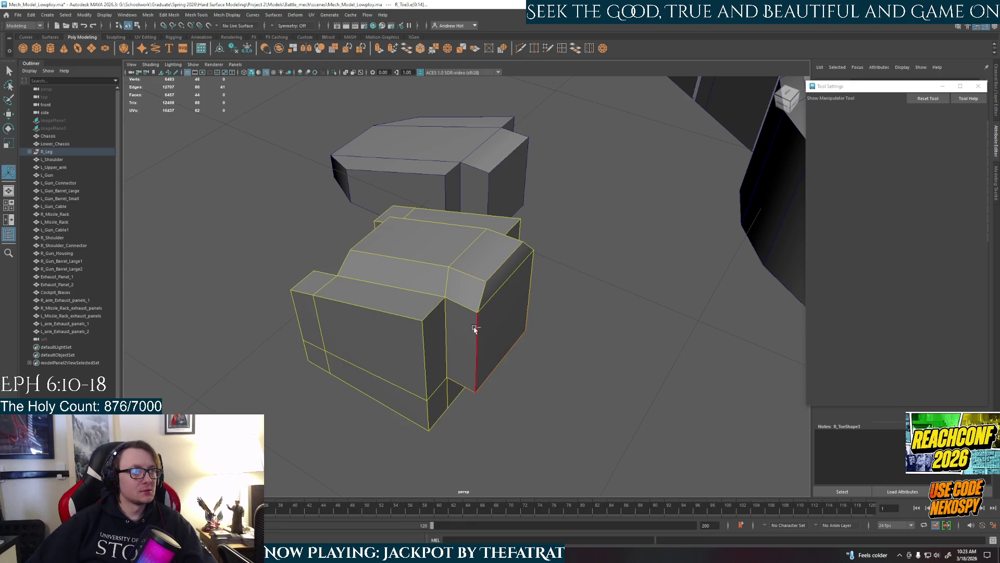
key(ctrl+b)
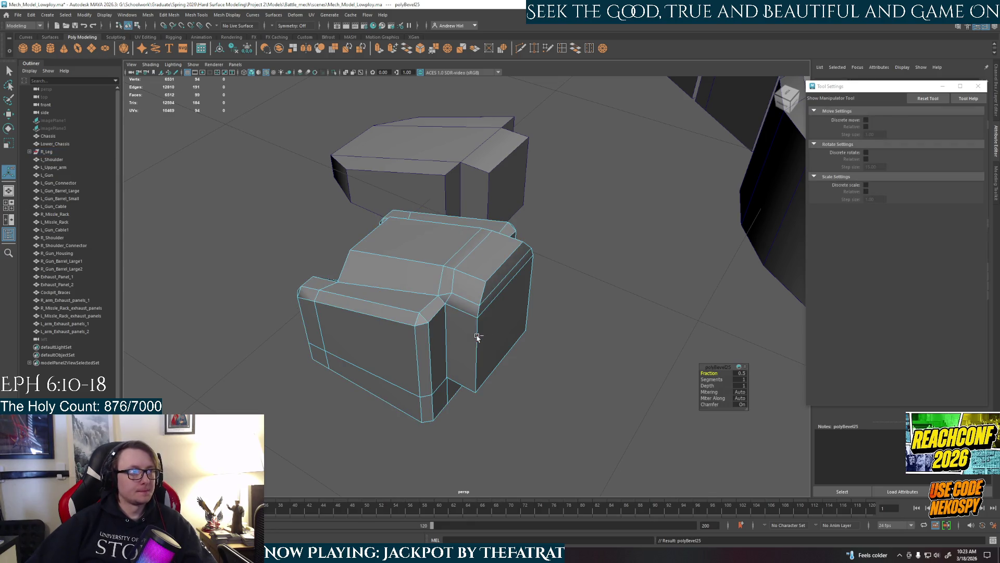
mouse_move(447, 358)
alt+mouse_down()
mouse_move(629, 358)
mouse_move(514, 361)
alt+mouse_up()
key(ctrl+z)
key(ctrl+z)
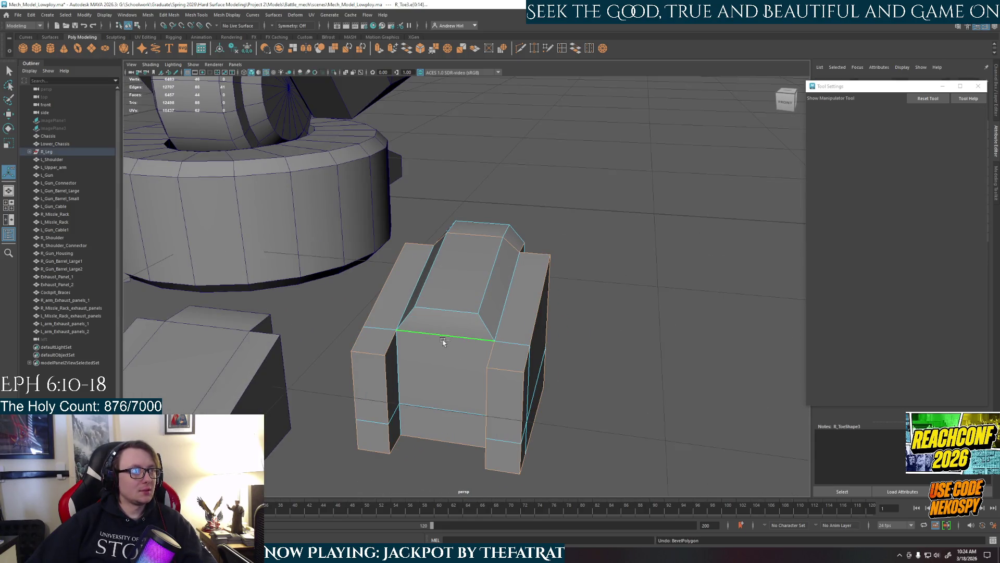
key(ctrl+b)
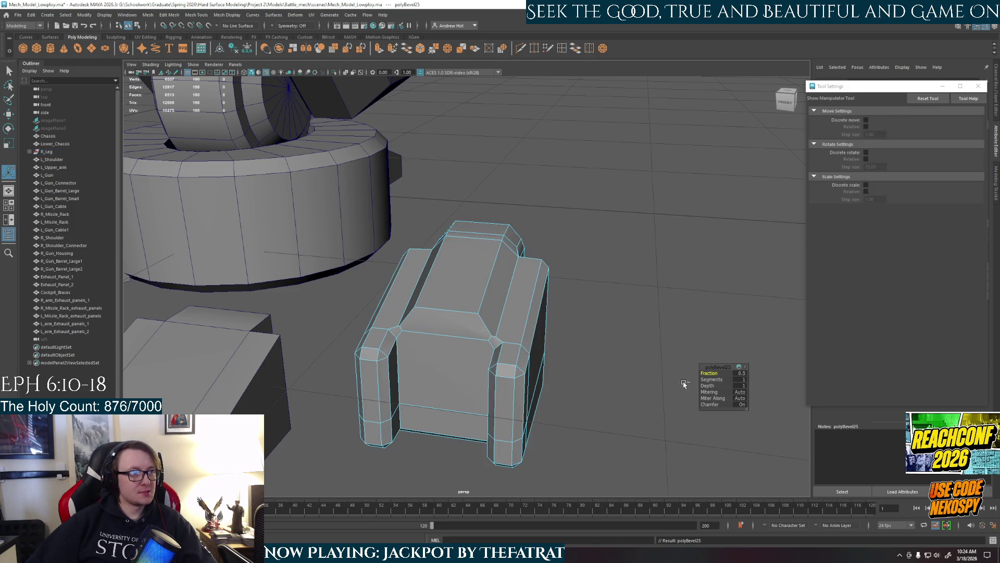
mouse_move(469, 380)
alt+mouse_down()
mouse_move(484, 379)
mouse_move(359, 415)
mouse_move(259, 403)
mouse_move(346, 397)
alt+mouse_up()
scroll(480, 376, up, 3)
scroll(490, 388, down, 3)
mouse_move(364, 398)
alt+mouse_down()
mouse_move(464, 404)
mouse_move(460, 335)
mouse_move(462, 349)
alt+mouse_up()
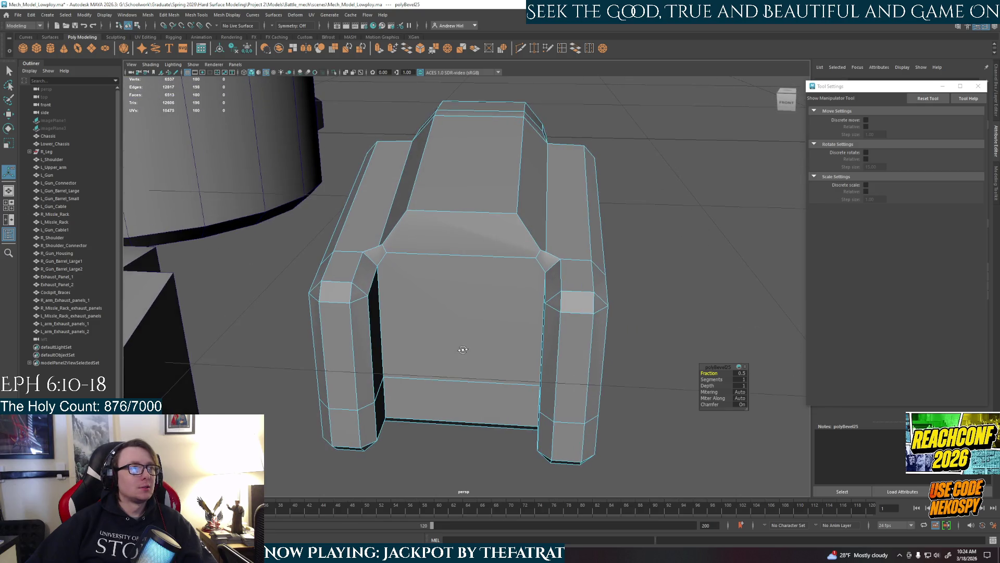
Use Multi-Cut to slice one edge across the toe's top from left to right
click(555, 52)
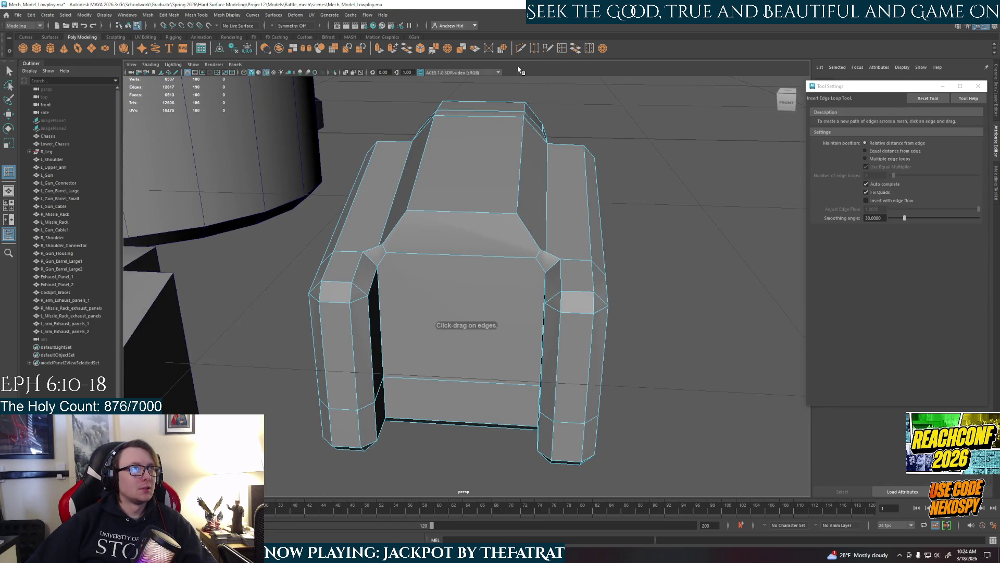
click(521, 49)
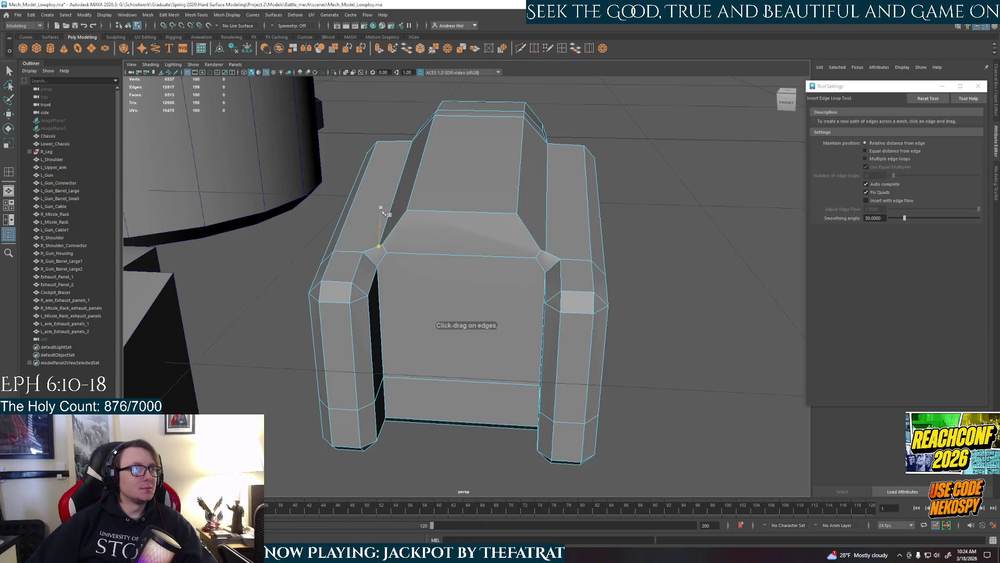
click(383, 243)
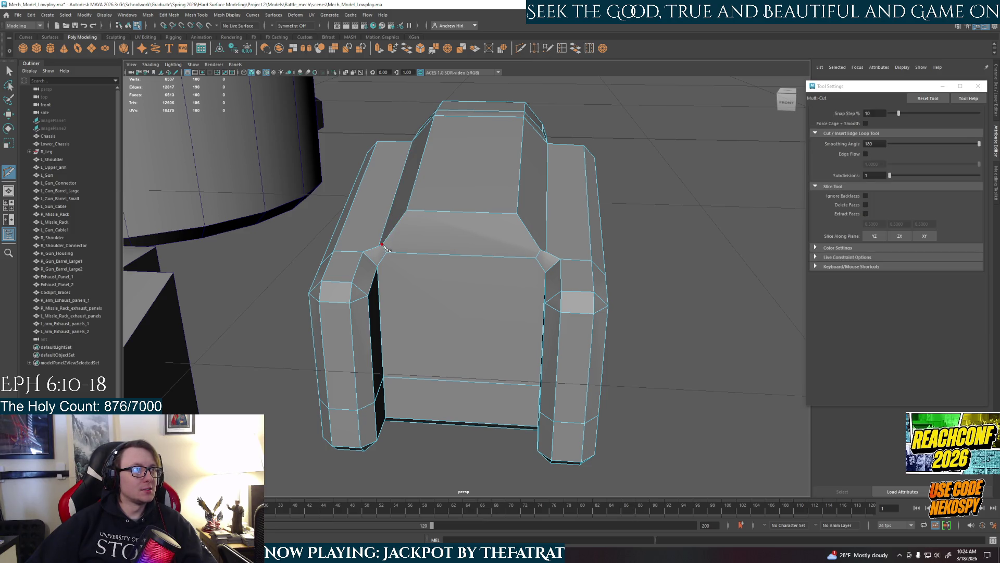
click(540, 250)
key(Return)
Cut a second edge path between the toe's corner vertices across the front face
click(378, 267)
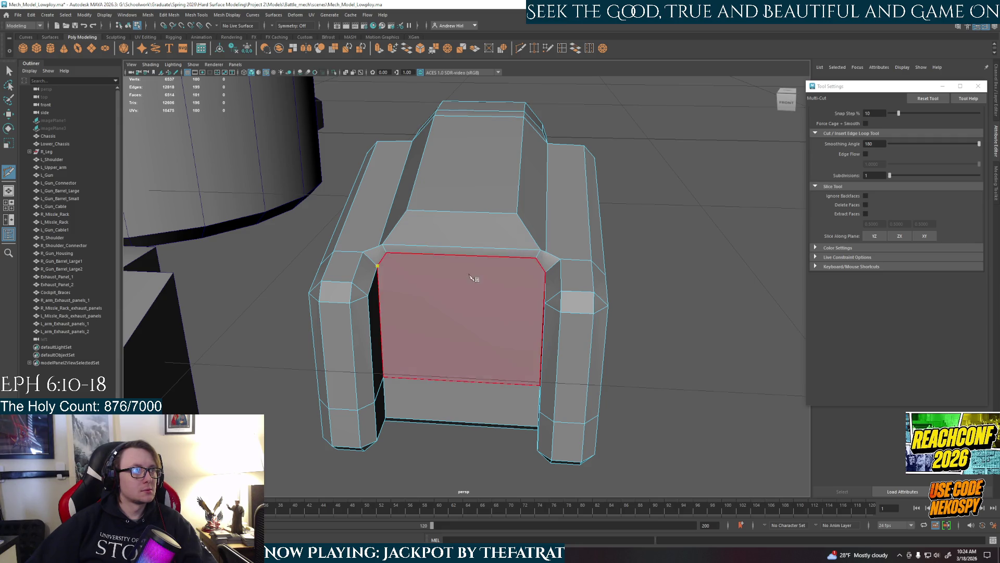
mouse_move(541, 279)
alt+mouse_down()
mouse_move(536, 292)
mouse_move(446, 295)
mouse_move(453, 312)
mouse_move(523, 305)
alt+mouse_up()
click(525, 305)
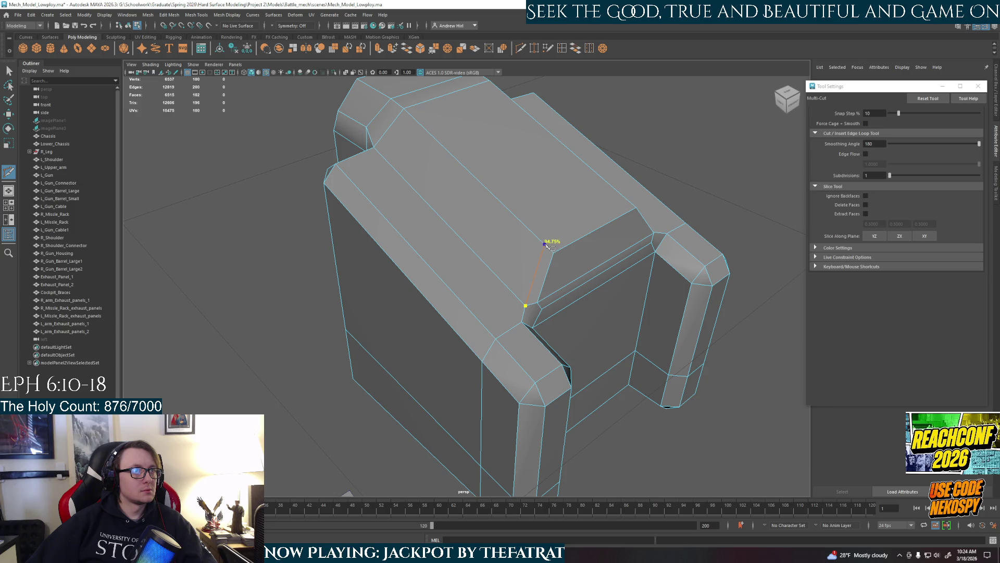
key(space)
mouse_move(579, 247)
alt+mouse_down()
mouse_move(587, 266)
mouse_move(557, 290)
mouse_move(458, 244)
mouse_move(442, 263)
mouse_move(487, 270)
alt+mouse_up()
click(555, 288)
click(434, 262)
key(Return)
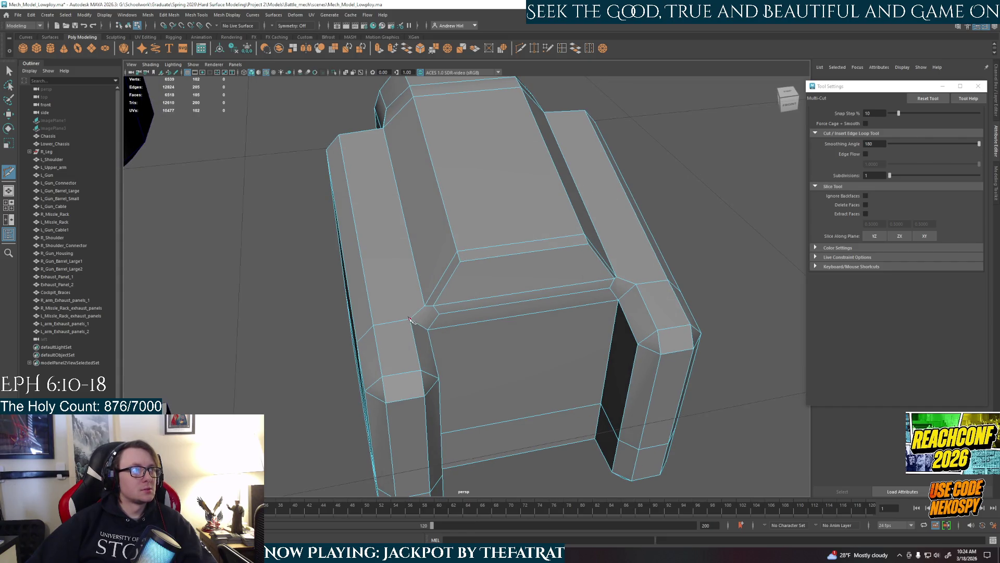
Start a new cut down the long side face, placing points along its edges
mouse_move(370, 278)
alt+mouse_down()
mouse_move(434, 291)
mouse_move(495, 354)
alt+mouse_up()
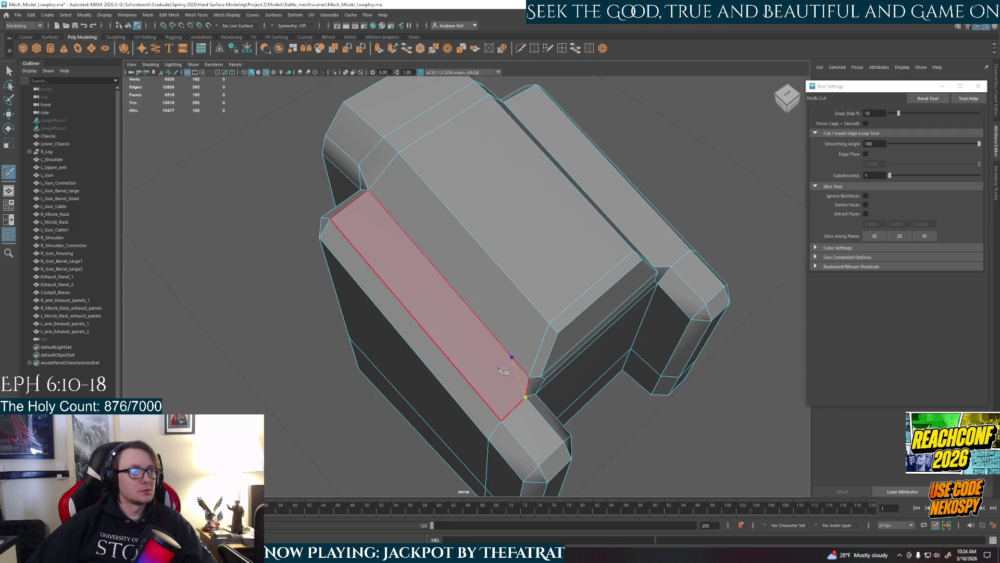
mouse_move(515, 383)
alt+mouse_down()
mouse_move(547, 402)
mouse_move(538, 396)
alt+mouse_up()
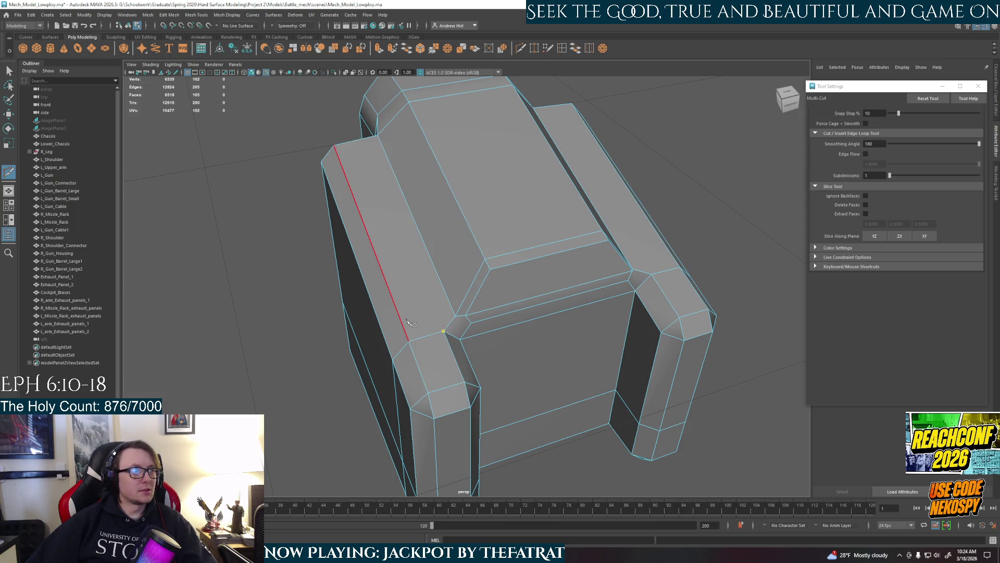
alt+drag(408, 321, 458, 328)
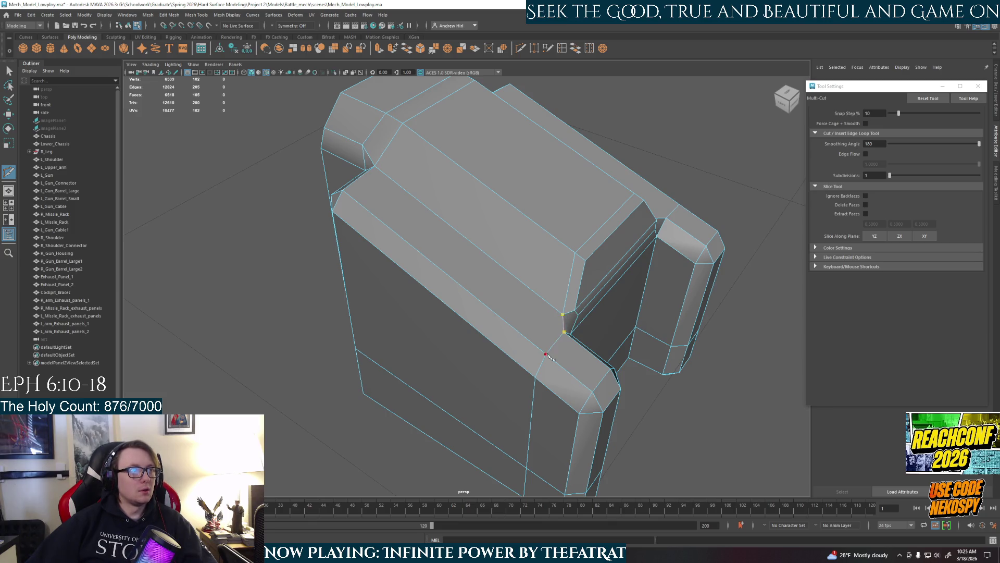
click(562, 315)
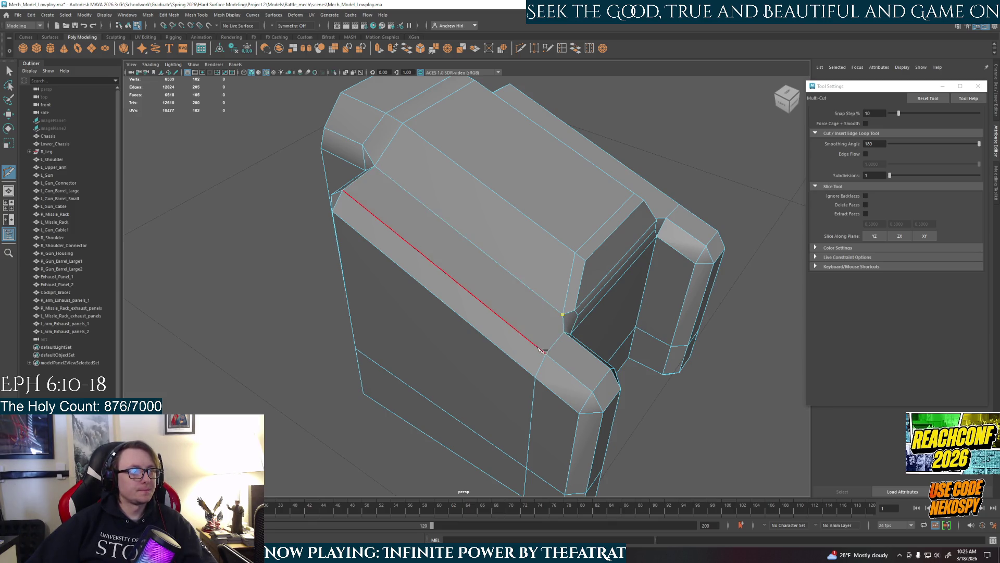
click(537, 347)
mouse_move(529, 397)
alt+mouse_down()
mouse_move(553, 378)
mouse_move(594, 383)
alt+mouse_up()
click(596, 381)
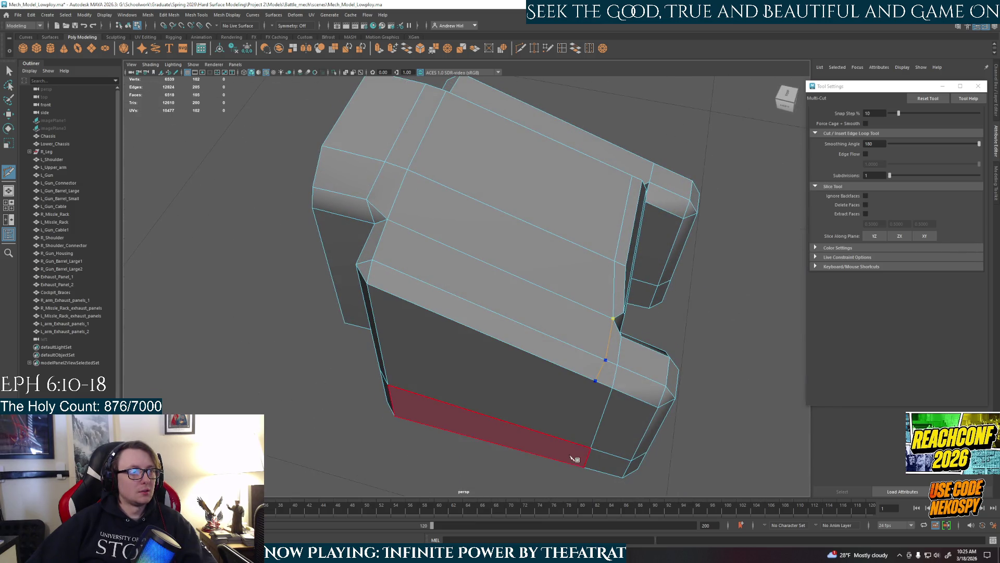
click(580, 444)
key(ctrl+z)
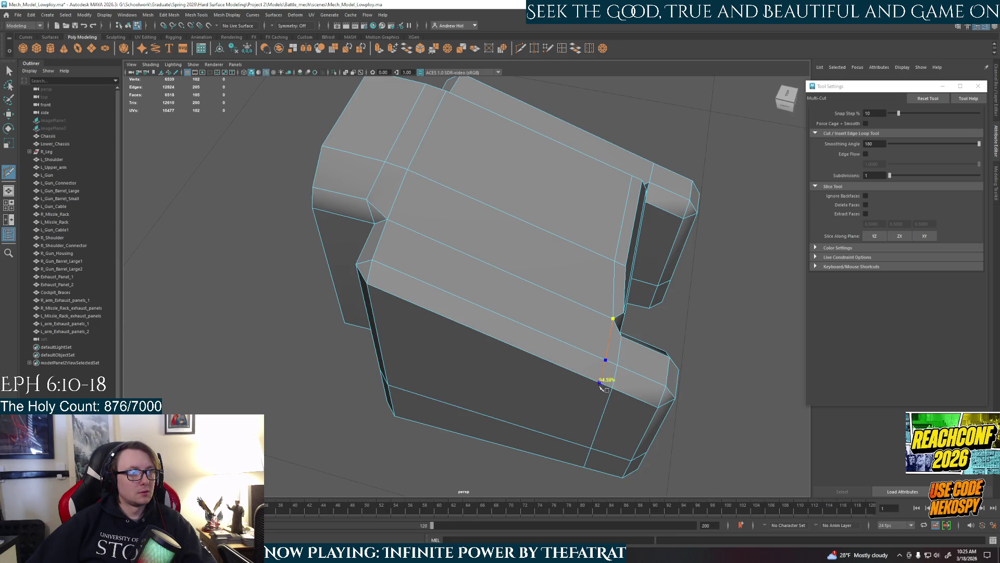
click(581, 444)
Continue the cut over the top, down to the bottom edge and across the underside, then commit
mouse_move(578, 461)
alt+mouse_down()
mouse_move(607, 395)
mouse_move(620, 323)
alt+mouse_up()
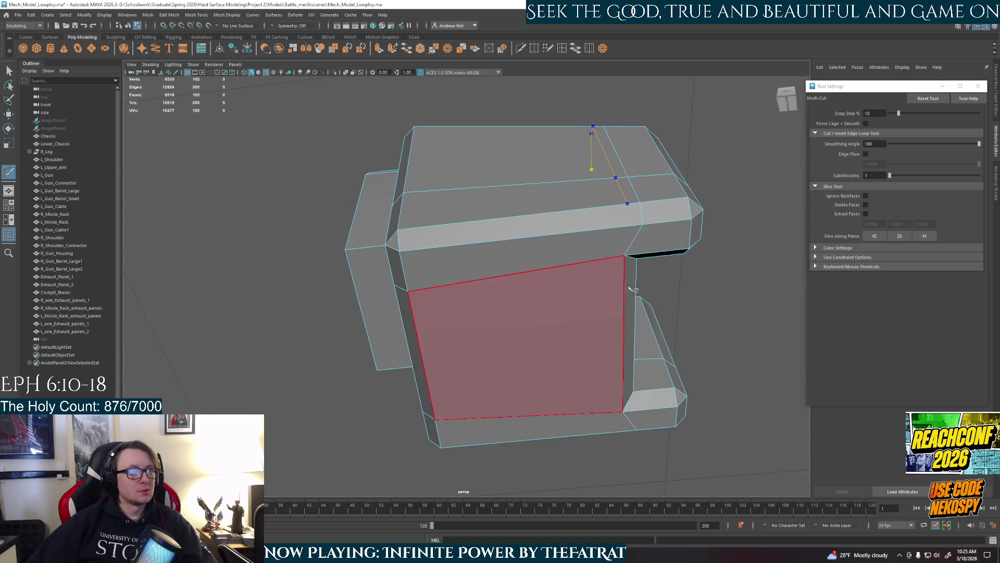
click(630, 226)
click(614, 257)
click(616, 413)
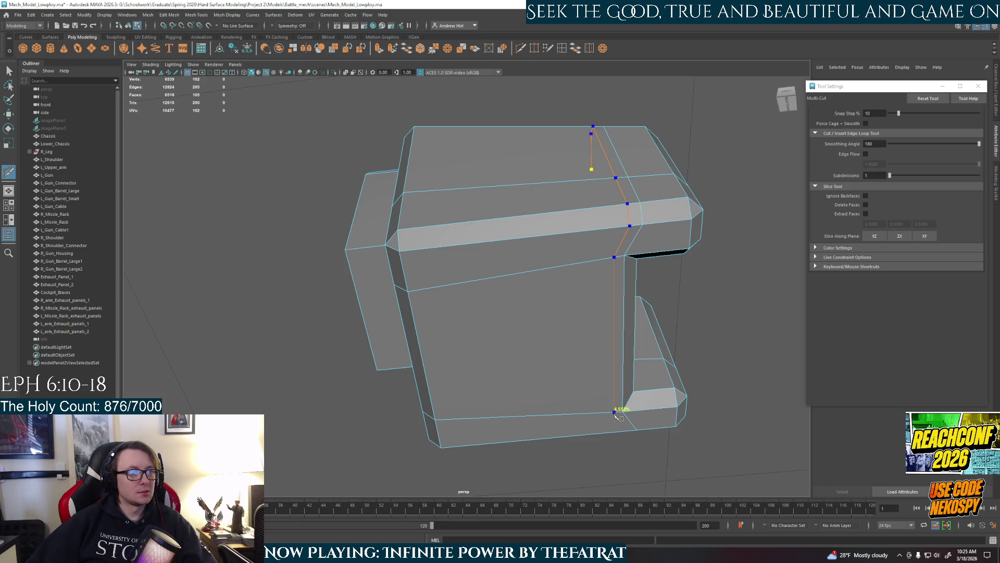
click(627, 432)
mouse_move(637, 425)
alt+mouse_down()
mouse_move(529, 437)
mouse_move(475, 307)
alt+mouse_up()
click(469, 306)
click(473, 240)
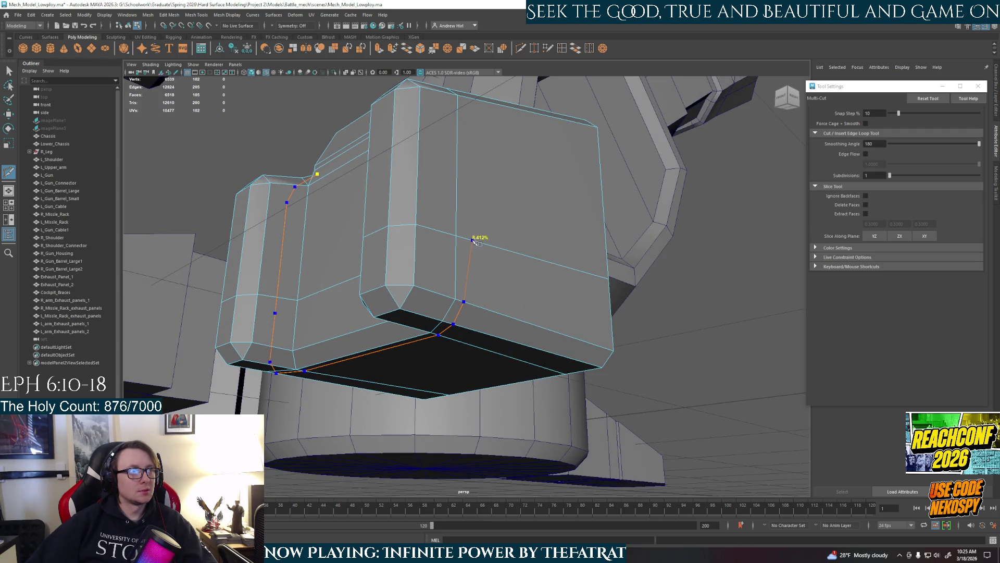
alt+drag(466, 241, 440, 315)
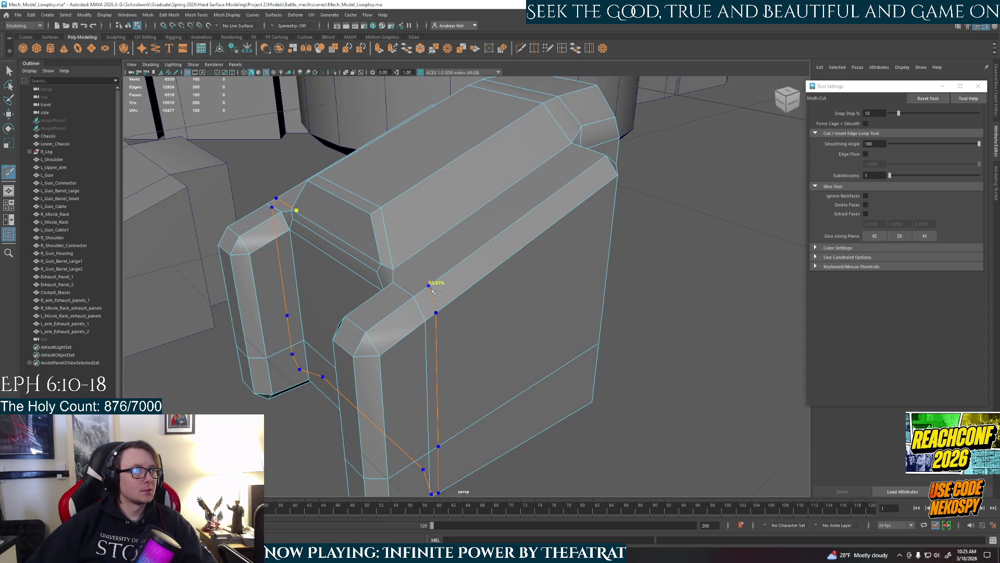
alt+drag(425, 301, 466, 311)
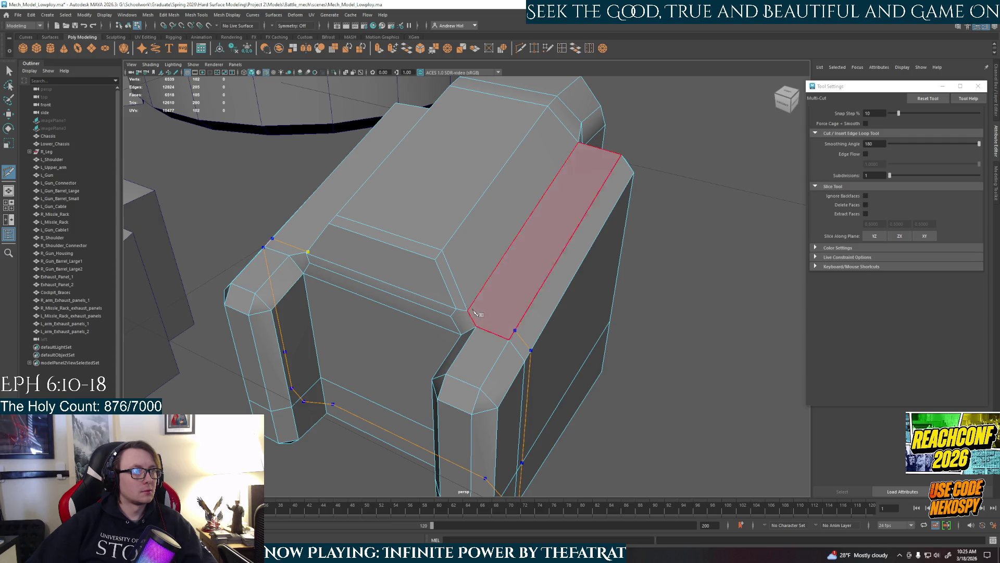
key(Return)
mouse_move(476, 286)
alt+mouse_down()
mouse_move(474, 342)
mouse_move(576, 357)
mouse_move(520, 197)
alt+mouse_up()
key(q)
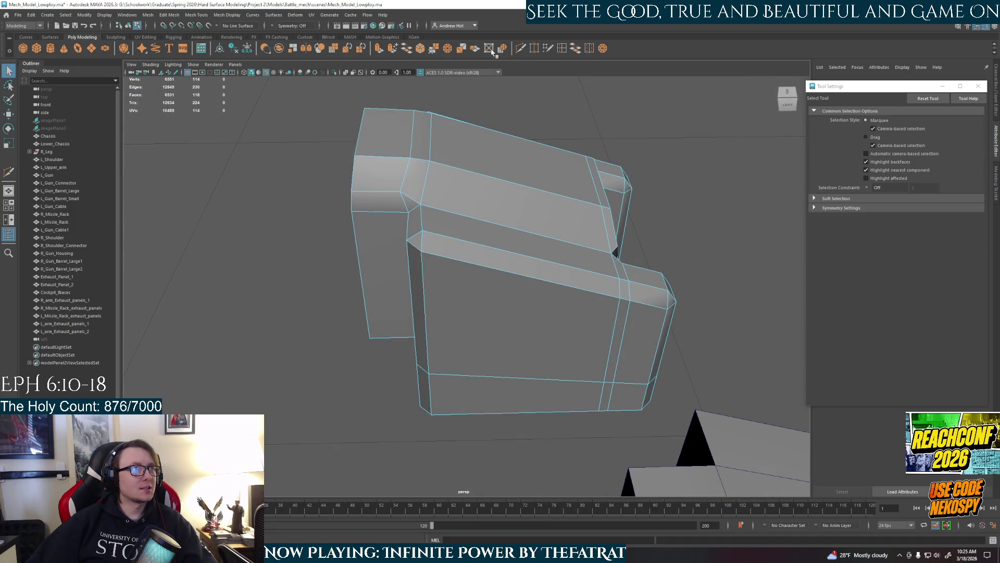
shift+right_drag(551, 79, 520, 233)
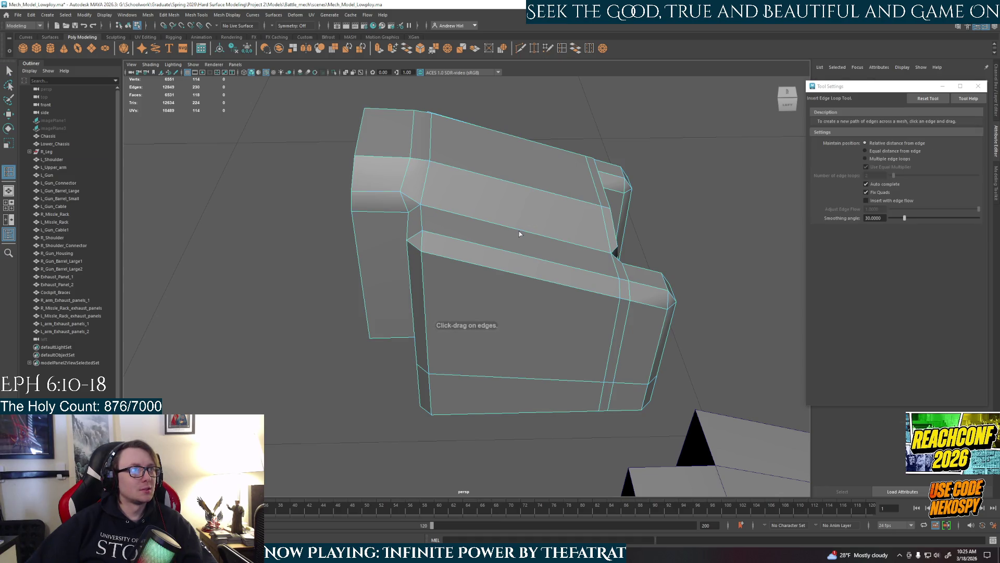
click(520, 234)
mouse_move(535, 245)
alt+mouse_down()
mouse_move(517, 286)
mouse_move(450, 350)
mouse_move(467, 358)
alt+mouse_up()
key(ctrl+z)
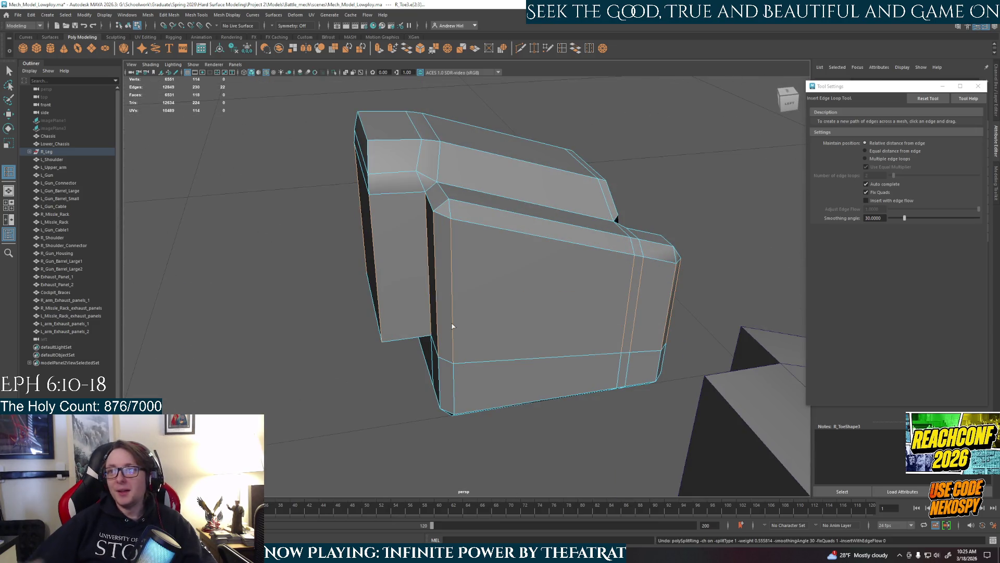
mouse_move(451, 323)
alt+mouse_down()
mouse_move(492, 329)
mouse_move(541, 385)
mouse_move(542, 372)
mouse_move(528, 401)
mouse_move(503, 404)
mouse_move(461, 370)
mouse_move(564, 370)
alt+mouse_up()
scroll(518, 412, up, 3)
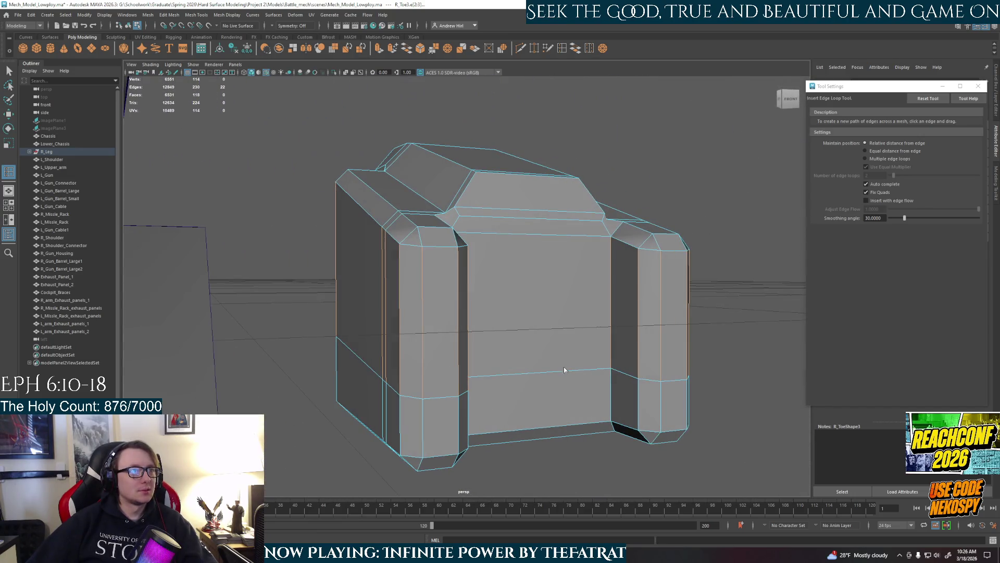
mouse_move(374, 288)
alt+mouse_down()
mouse_move(408, 368)
mouse_move(467, 314)
mouse_move(458, 311)
mouse_move(500, 425)
mouse_move(451, 404)
alt+mouse_up()
scroll(456, 365, down, 5)
mouse_move(459, 330)
alt+mouse_down()
mouse_move(492, 352)
mouse_move(521, 312)
mouse_move(500, 333)
mouse_move(520, 329)
mouse_move(549, 351)
mouse_move(514, 272)
alt+mouse_up()
scroll(477, 308, up, 5)
scroll(471, 337, down, 2)
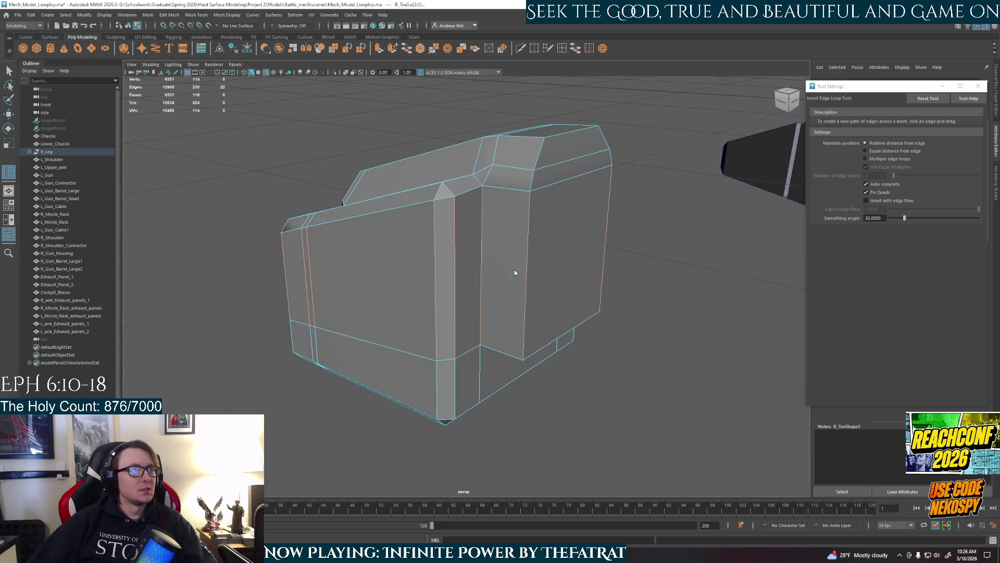
click(874, 159)
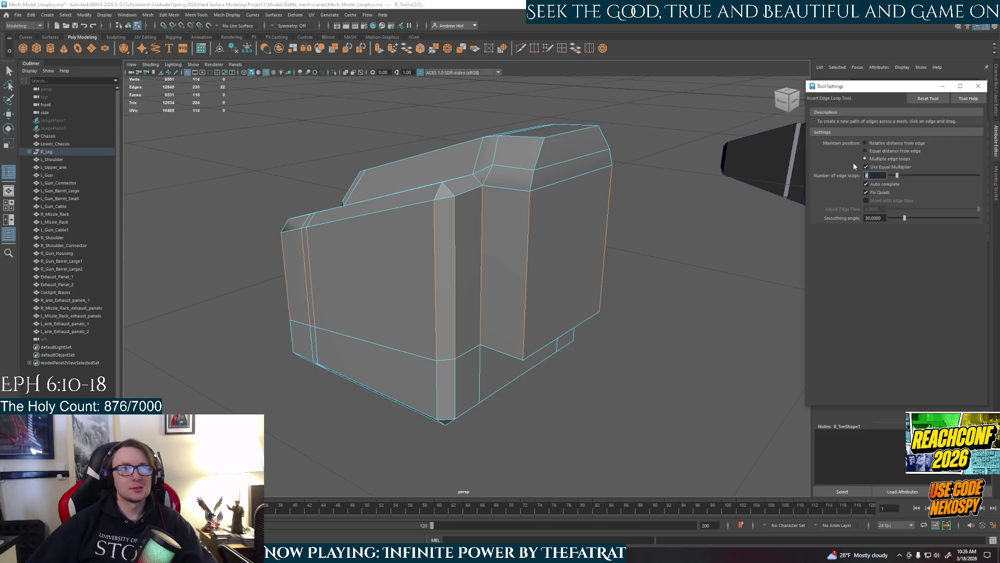
click(531, 259)
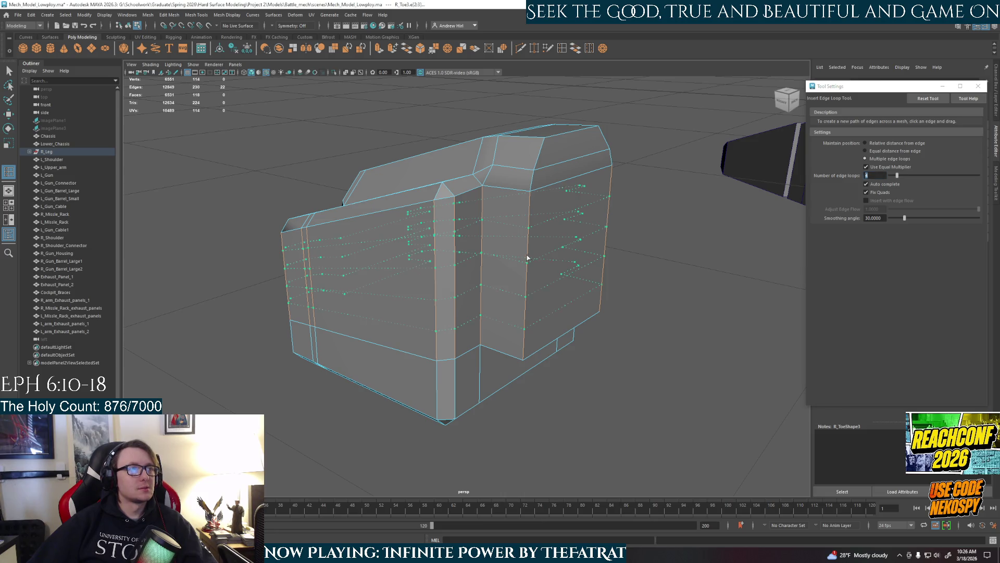
click(489, 286)
mouse_move(518, 311)
alt+mouse_down()
mouse_move(462, 319)
mouse_move(538, 267)
mouse_move(516, 260)
alt+mouse_up()
key(ctrl+z)
right_drag(516, 260, 547, 214)
click(547, 214)
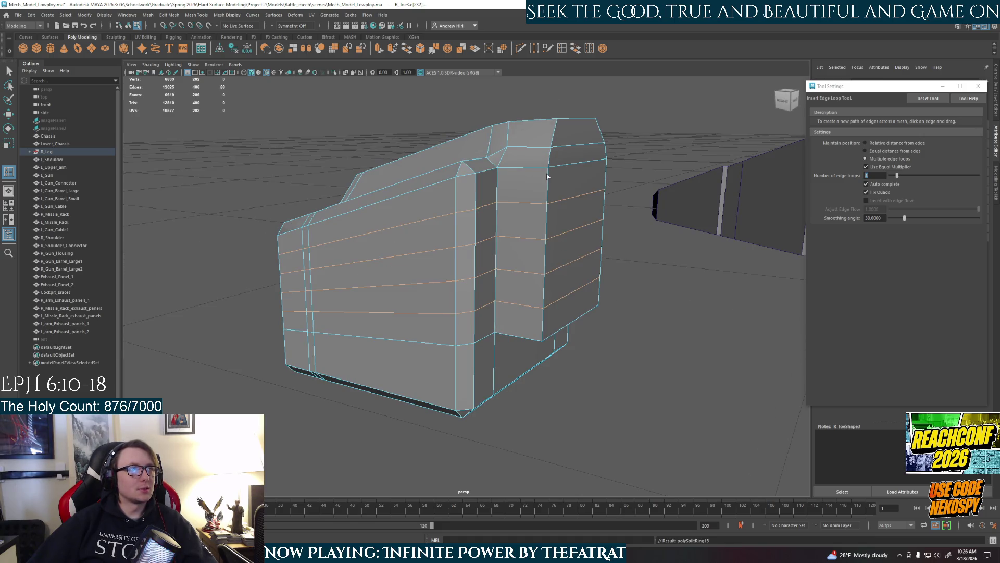
key(ctrl+z)
key(q)
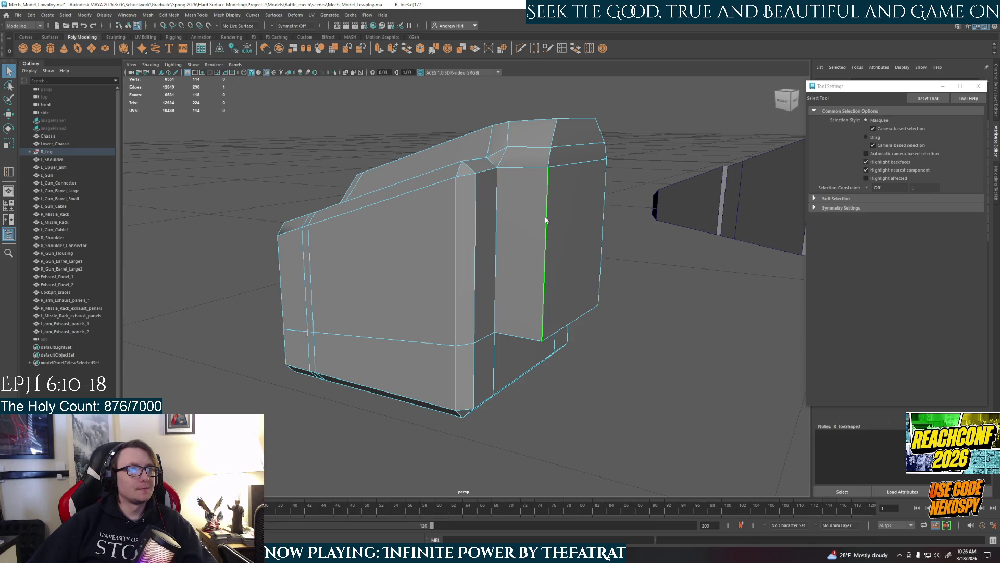
click(548, 165)
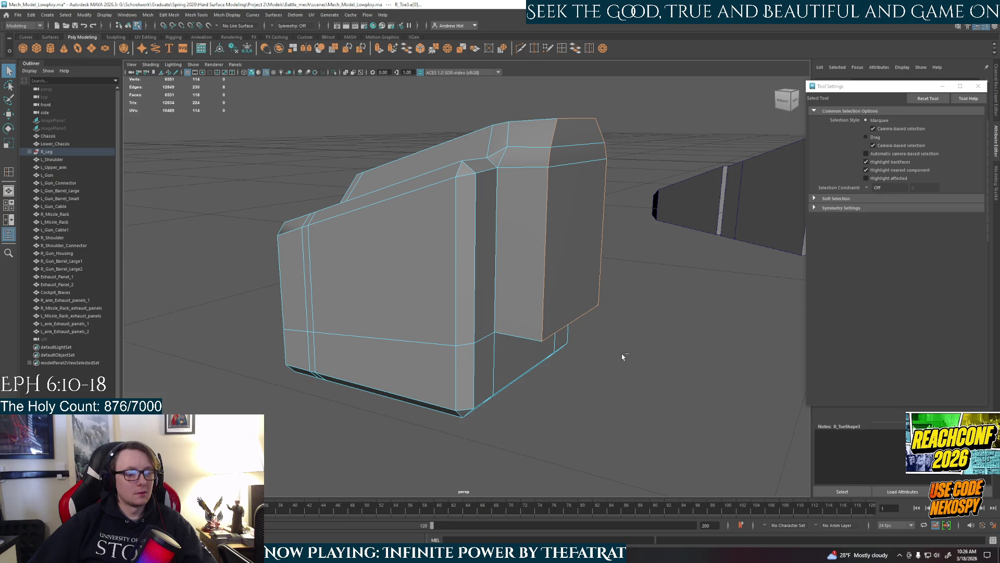
Bevel the selected vertical edges of the toe block at a 0.2 fraction
key(b)
key(b)
key(ctrl+b)
mouse_move(612, 336)
alt+mouse_down()
mouse_move(540, 295)
mouse_move(511, 325)
mouse_move(770, 239)
mouse_move(614, 297)
mouse_move(791, 214)
alt+mouse_up()
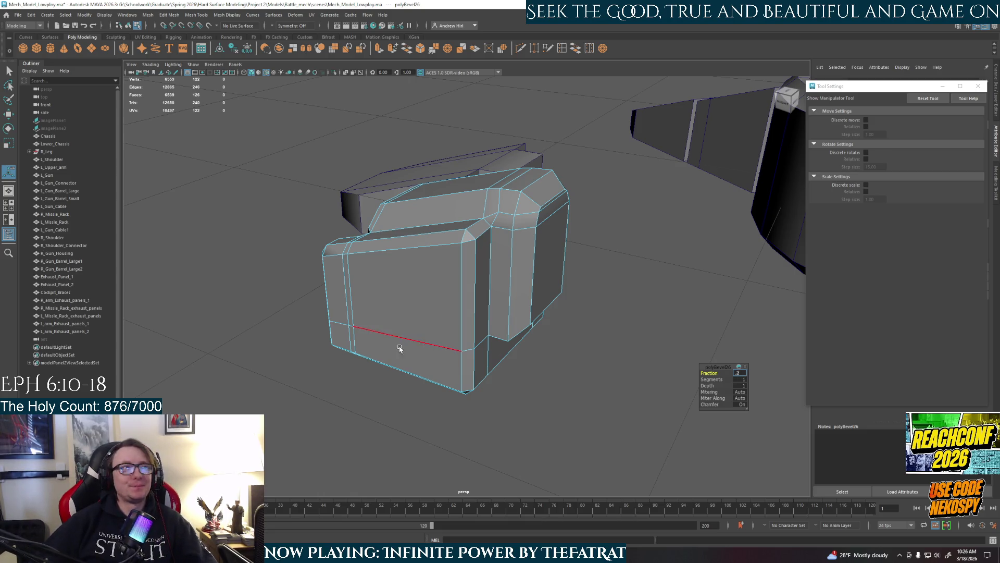
key(Return)
mouse_move(722, 354)
alt+mouse_down()
mouse_move(571, 281)
mouse_move(552, 293)
mouse_move(652, 305)
alt+mouse_up()
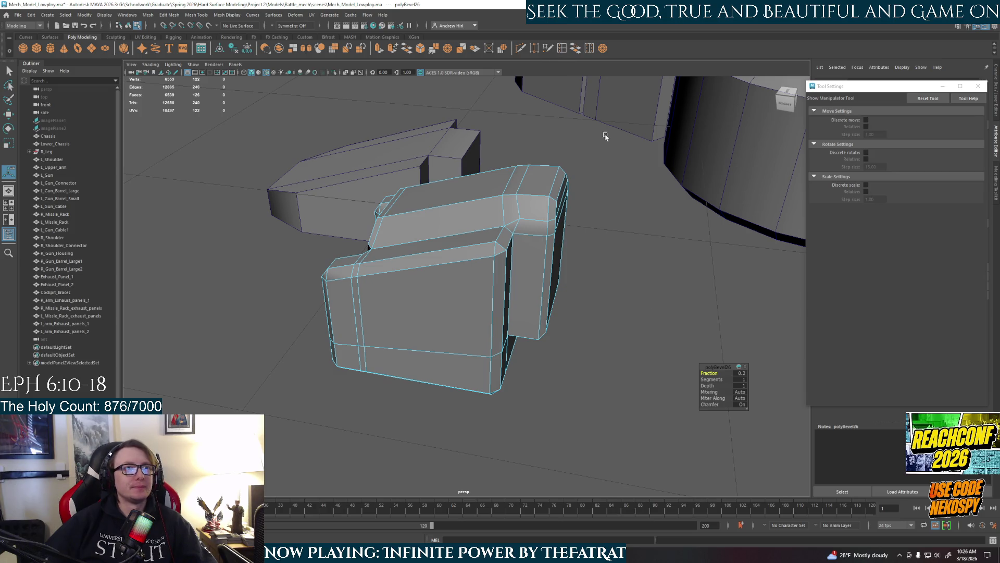
Insert evenly spaced horizontal edge loops across the block, then select a face on the toe
shift+right_drag(605, 136, 621, 284)
mouse_move(621, 283)
alt+mouse_down()
mouse_move(457, 248)
mouse_move(487, 307)
alt+mouse_up()
click(522, 256)
right_drag(518, 253, 526, 284)
click(533, 302)
Try moving a chamfer face on the toe block, then undo the move
click(531, 269)
mouse_move(530, 269)
alt+mouse_down()
mouse_move(567, 290)
mouse_move(540, 335)
mouse_move(528, 301)
mouse_move(495, 266)
mouse_move(502, 273)
alt+mouse_up()
key(w)
click(506, 270)
key(ctrl+z)
alt+drag(539, 318, 519, 272)
Pick the front edge-loop edges and pull them outward along X to bulge the nose
double_click(526, 274)
click(519, 272)
shift+click(514, 337)
drag(494, 306, 538, 316)
click(514, 260)
mouse_move(503, 253)
mouse_down()
mouse_move(561, 274)
mouse_move(552, 278)
mouse_up()
click(550, 268)
click(561, 275)
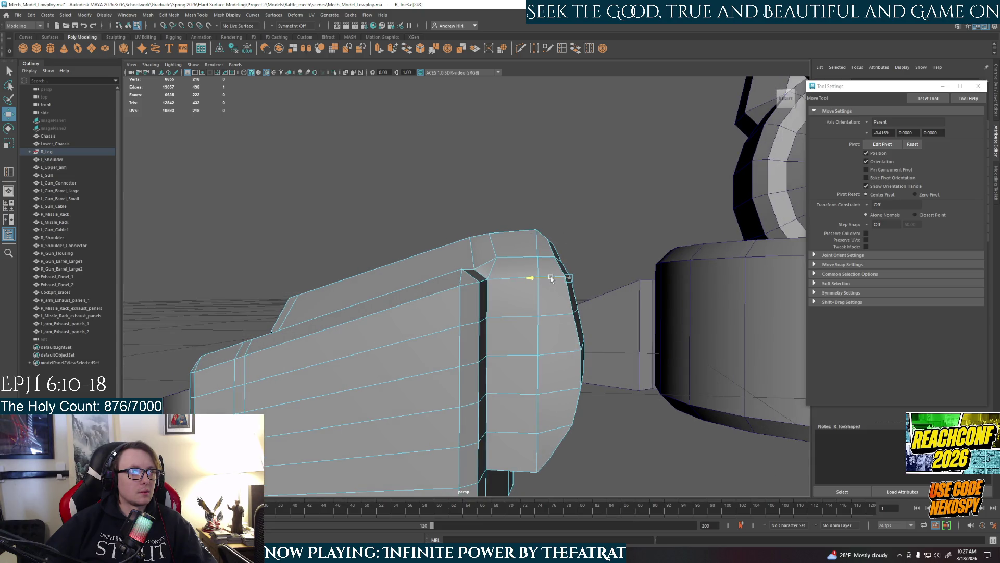
click(558, 259)
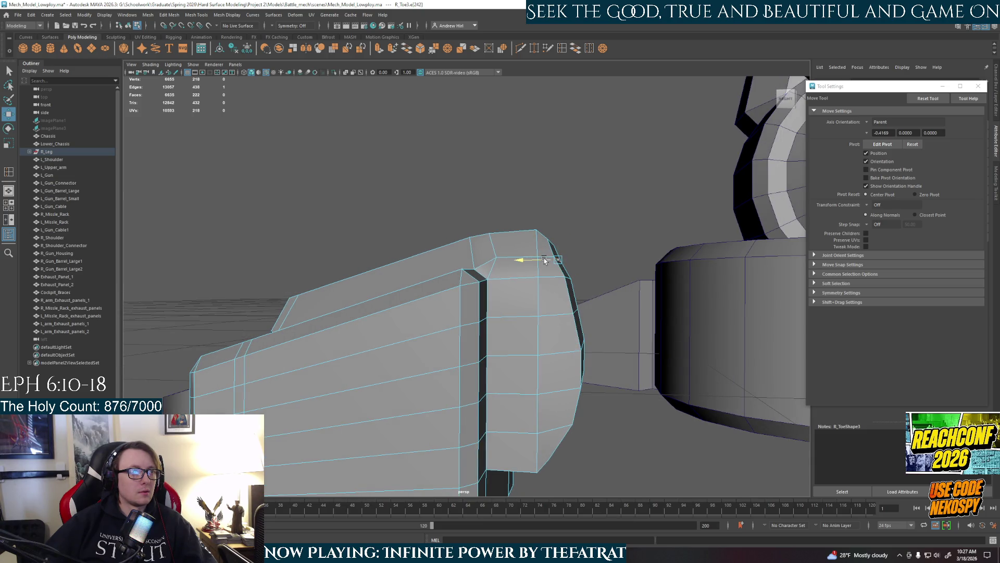
Nudge more front edges outward to smooth the toe block's rounded nose
mouse_move(547, 260)
alt+mouse_down()
mouse_move(557, 288)
mouse_move(464, 291)
mouse_move(468, 279)
mouse_move(542, 293)
mouse_move(552, 307)
mouse_move(480, 301)
mouse_move(474, 290)
mouse_move(501, 340)
mouse_move(521, 292)
mouse_move(469, 307)
alt+mouse_up()
right_drag(454, 324, 464, 293)
mouse_move(465, 381)
alt+mouse_down()
mouse_move(396, 399)
mouse_move(430, 396)
mouse_move(479, 371)
mouse_move(468, 388)
mouse_move(517, 326)
mouse_move(501, 349)
mouse_move(540, 382)
mouse_move(533, 344)
alt+mouse_up()
click(524, 377)
key(w)
click(547, 225)
alt+drag(547, 225, 546, 270)
alt+drag(545, 321, 545, 290)
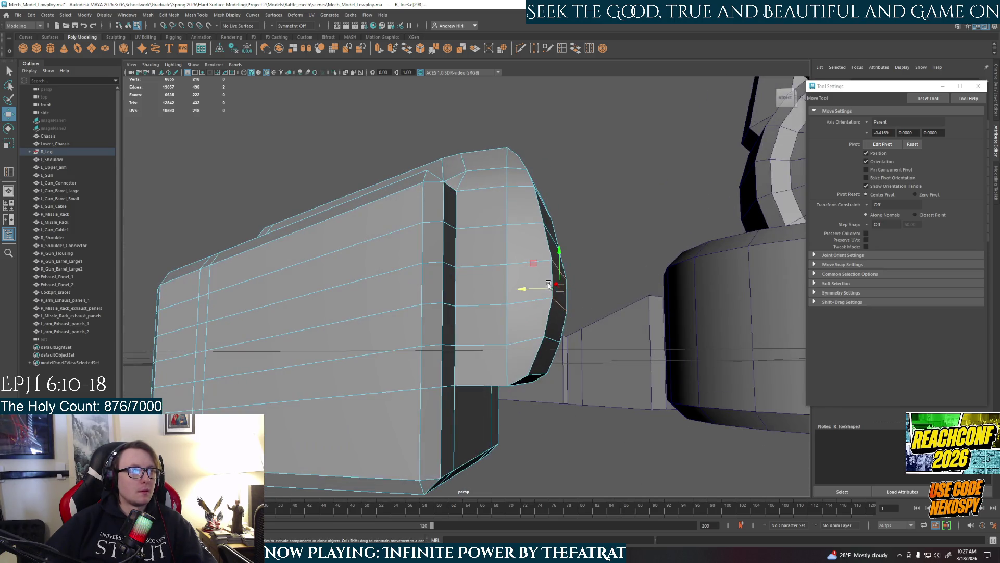
mouse_move(542, 340)
mouse_down()
mouse_move(547, 265)
mouse_move(529, 259)
mouse_move(540, 211)
mouse_move(509, 215)
mouse_up()
Select a top face of the toe block, try shifting it sideways, then undo
scroll(509, 214, down, 5)
mouse_move(469, 261)
alt+mouse_down()
mouse_move(505, 330)
mouse_move(507, 307)
alt+mouse_up()
right_drag(508, 307, 544, 281)
mouse_move(503, 302)
alt+mouse_down()
mouse_move(542, 365)
mouse_move(466, 350)
mouse_move(489, 393)
mouse_move(495, 369)
mouse_move(531, 335)
mouse_move(522, 256)
alt+mouse_up()
right_drag(521, 206, 524, 168)
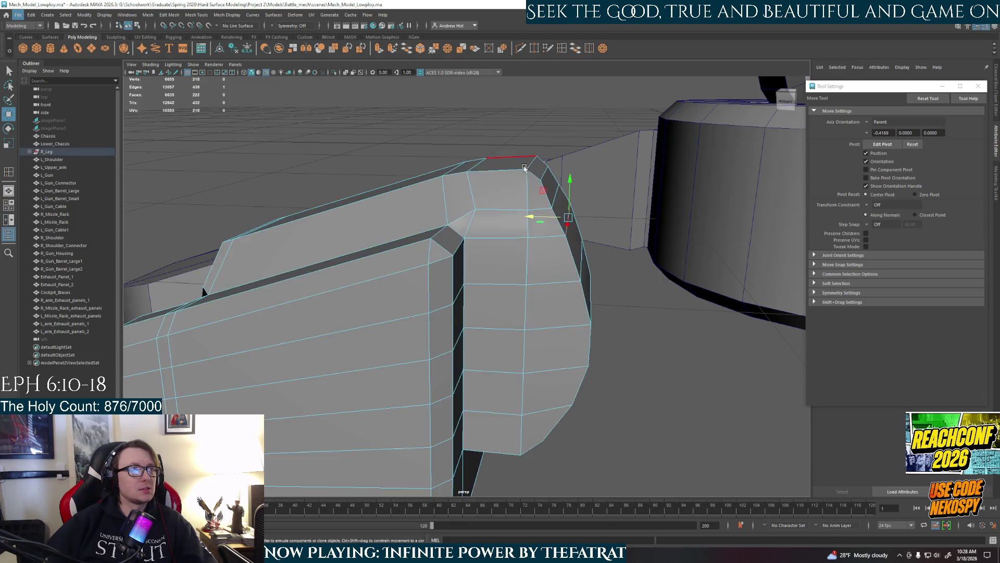
alt+drag(524, 168, 534, 208)
right_drag(534, 208, 541, 201)
click(542, 202)
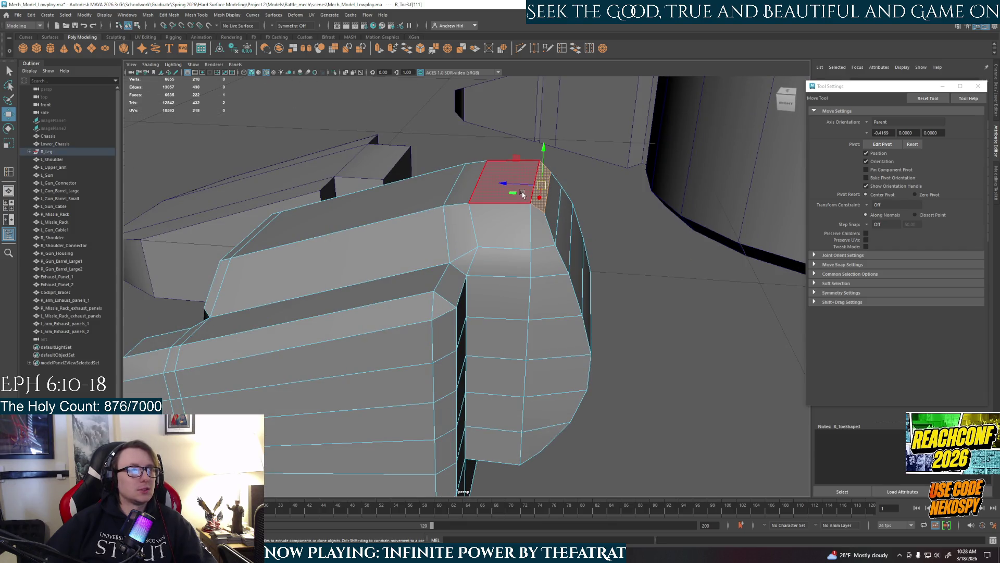
drag(523, 182, 487, 178)
key(ctrl+z)
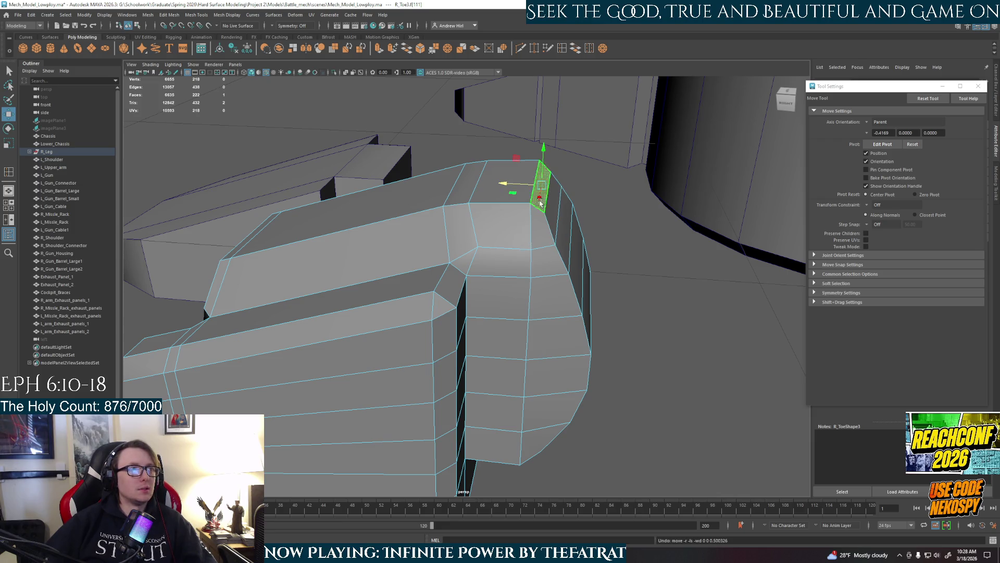
Slide the top-corner edge sideways along X to reshape the block's top face
key(F10)
click(536, 194)
mouse_move(519, 183)
mouse_down()
mouse_move(505, 177)
mouse_move(533, 184)
mouse_up()
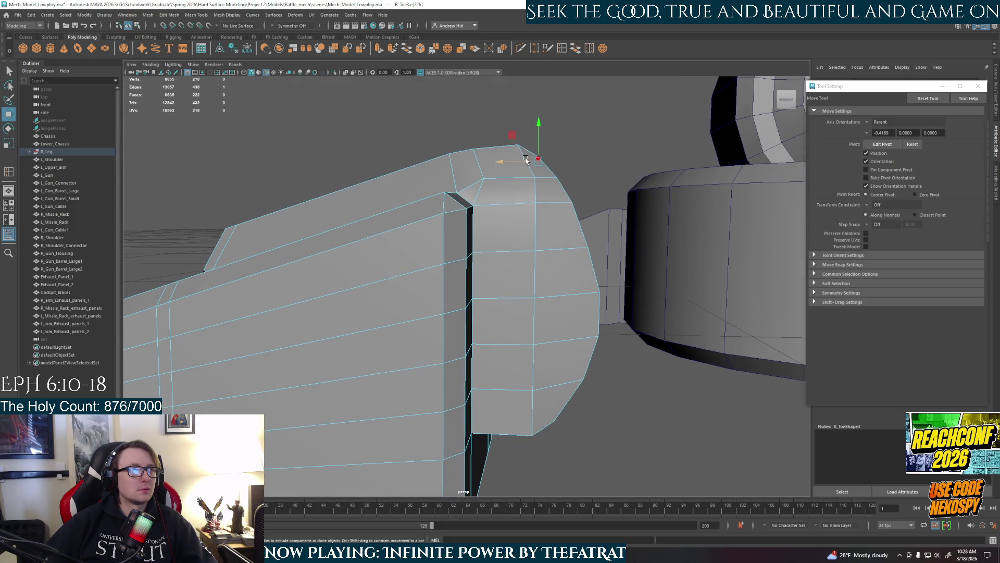
scroll(602, 297, down, 5)
mouse_move(603, 297)
alt+mouse_down()
mouse_move(536, 349)
mouse_move(502, 346)
alt+mouse_up()
click(511, 320)
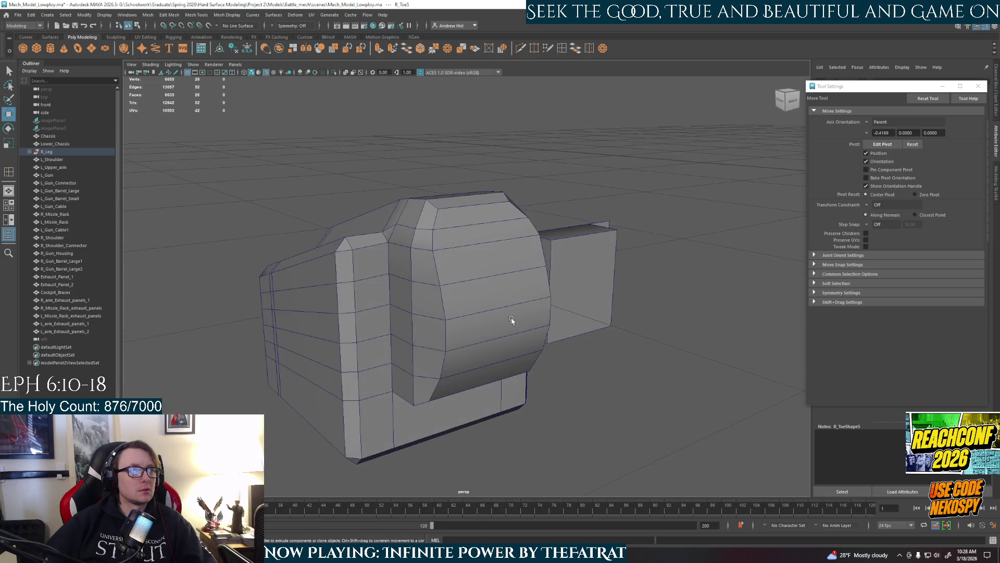
right_drag(451, 263, 451, 211)
Bevel the edge running across the toe block's face with Ctrl+B
key(q)
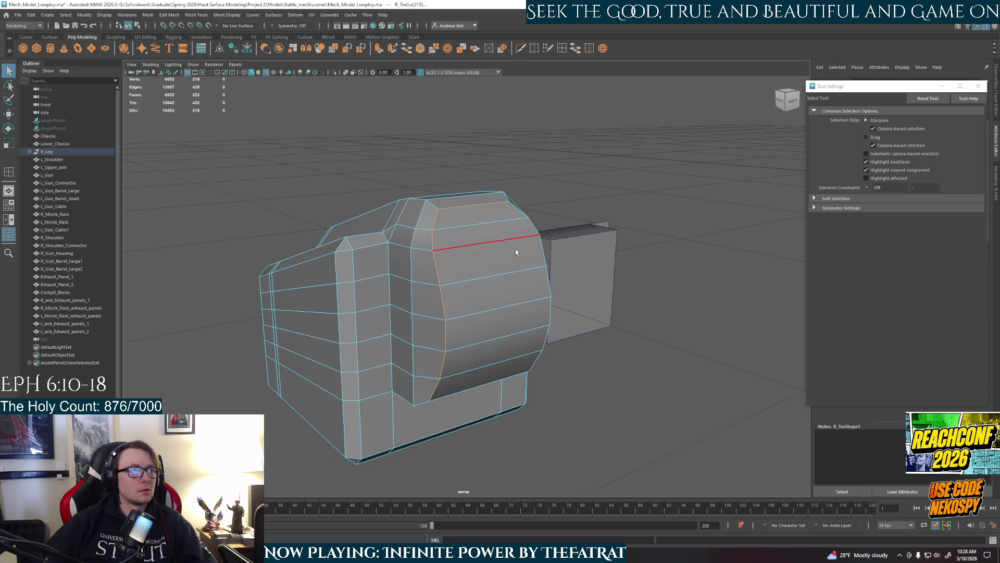
click(793, 100)
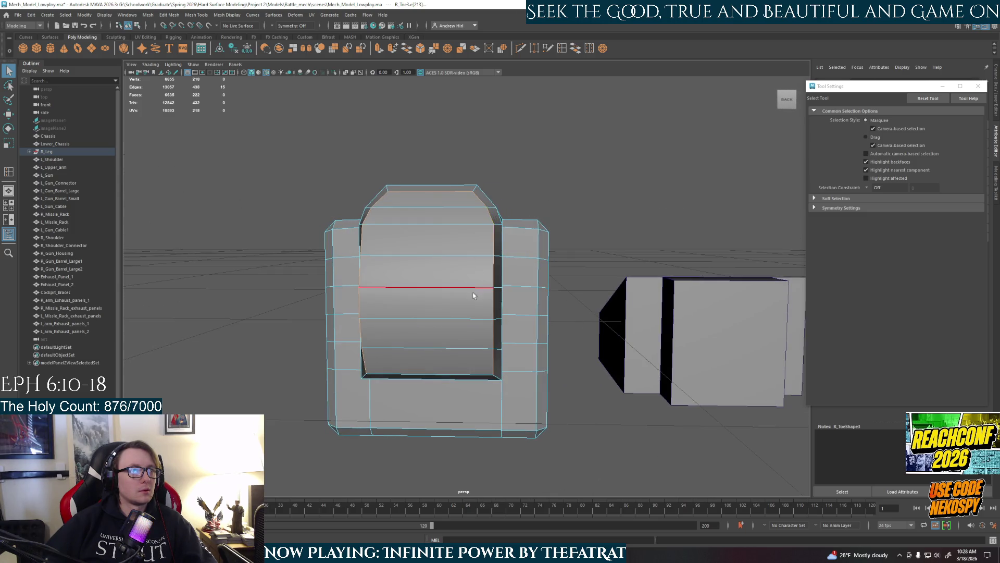
alt+drag(473, 296, 467, 305)
click(468, 306)
key(ctrl+b)
mouse_move(529, 306)
alt+mouse_down()
mouse_move(485, 335)
mouse_move(480, 355)
mouse_move(513, 292)
alt+mouse_up()
right_drag(513, 291, 563, 269)
Select the toe block as an object and move it down near the foot
scroll(582, 361, down, 3)
click(576, 374)
mouse_move(576, 373)
alt+mouse_down()
mouse_move(511, 406)
mouse_move(453, 334)
mouse_move(499, 347)
mouse_move(516, 338)
mouse_move(343, 270)
alt+mouse_up()
click(453, 334)
key(w)
alt+drag(363, 304, 505, 280)
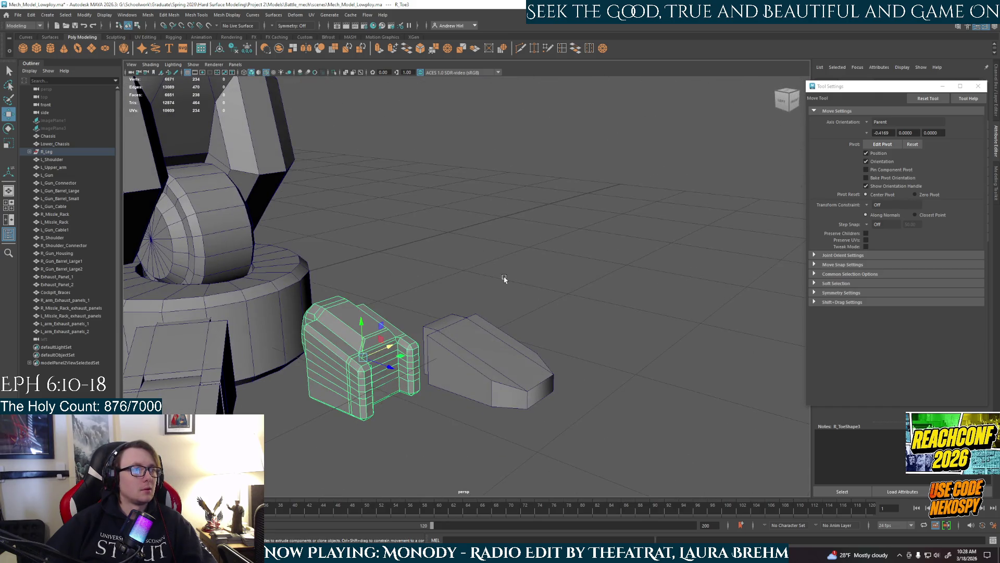
click(505, 279)
scroll(530, 350, down, 5)
alt+drag(529, 351, 435, 363)
click(453, 272)
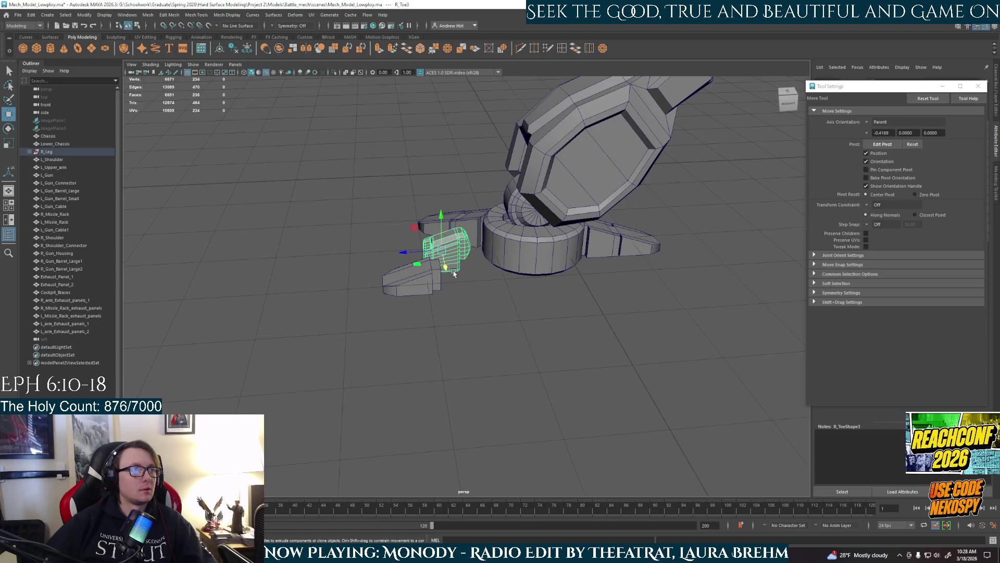
drag(455, 278, 440, 264)
Select the wedge-shaped second toe piece and orbit around it
scroll(480, 301, up, 3)
click(445, 254)
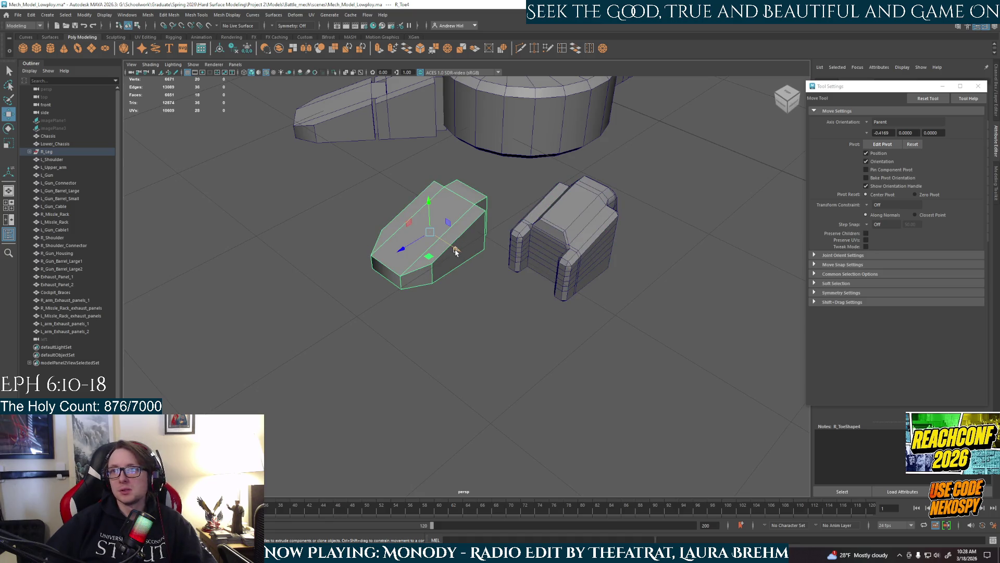
mouse_move(458, 251)
alt+mouse_down()
mouse_move(520, 290)
mouse_move(455, 270)
mouse_move(509, 279)
mouse_move(543, 305)
mouse_move(620, 295)
mouse_move(623, 283)
mouse_move(552, 295)
mouse_move(586, 297)
mouse_move(569, 302)
alt+mouse_up()
scroll(454, 275, up, 2)
right_click(574, 296)
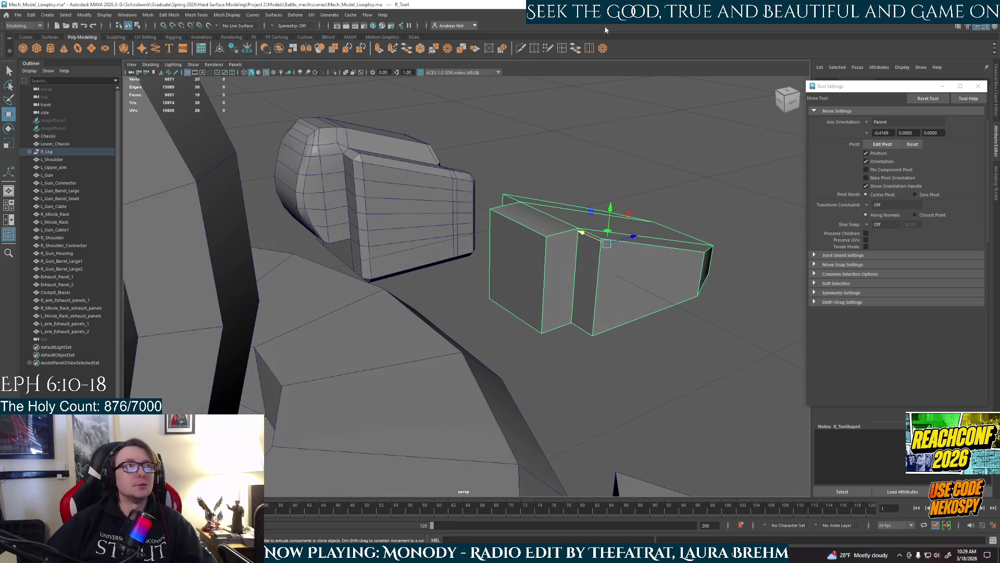
Insert edge loops across the wedge toe piece, then delete the extra horizontal loops
click(562, 49)
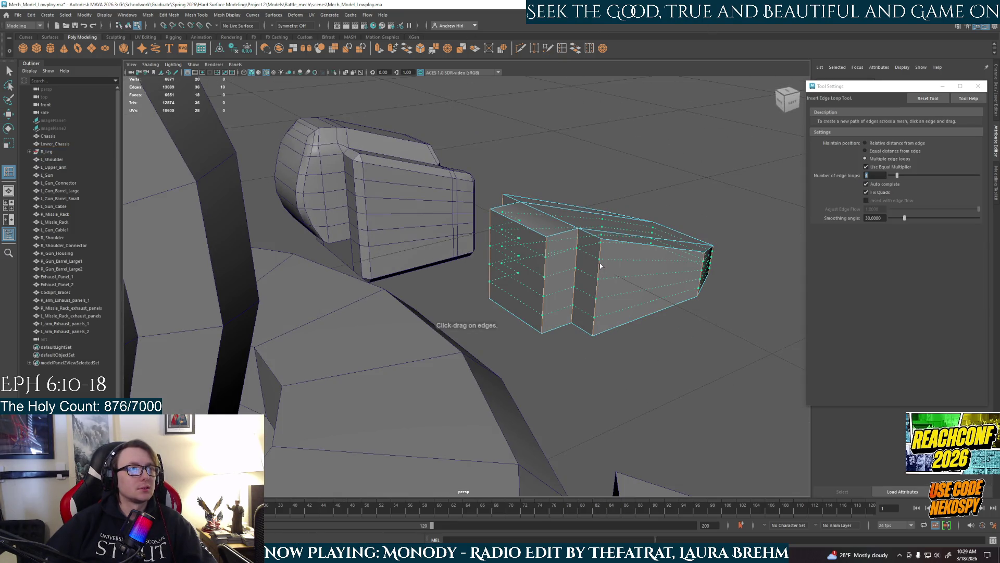
drag(600, 266, 602, 266)
mouse_move(566, 262)
right_down()
mouse_move(573, 237)
mouse_move(601, 246)
right_up()
key(w)
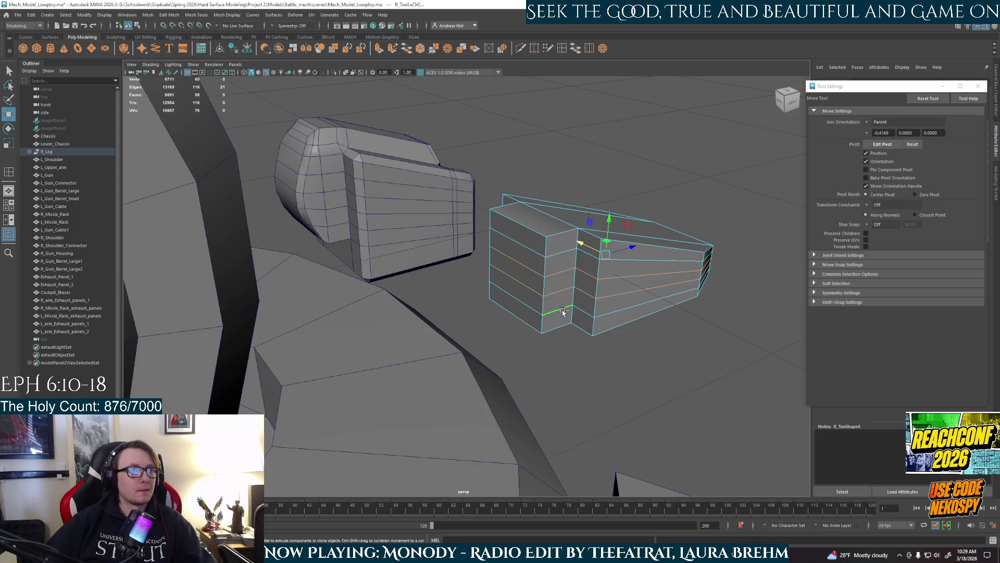
key(Delete)
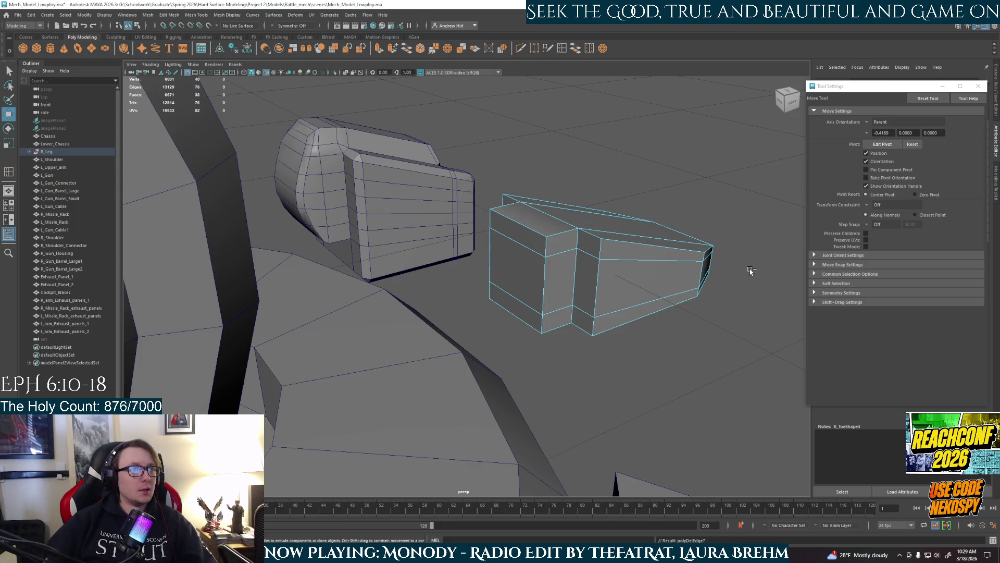
Select the top face and neighbouring faces around the wedge's notch
right_drag(547, 260, 545, 274)
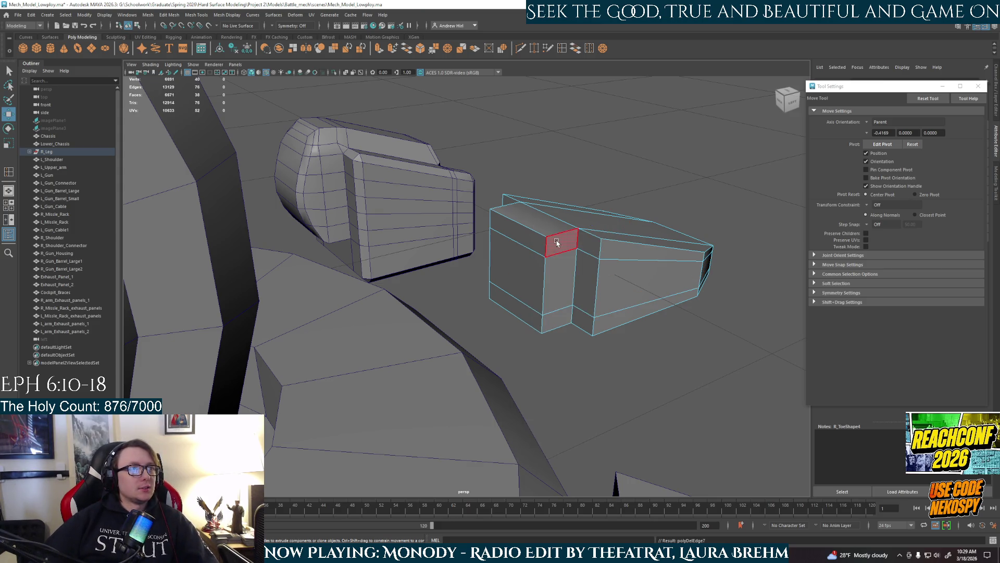
click(523, 213)
mouse_move(524, 214)
alt+mouse_down()
mouse_move(621, 295)
mouse_move(429, 240)
alt+mouse_up()
alt+drag(526, 279, 474, 224)
shift+click(459, 287)
mouse_move(459, 286)
alt+mouse_down()
mouse_move(516, 245)
mouse_move(521, 344)
mouse_move(528, 275)
alt+mouse_up()
shift+click(520, 343)
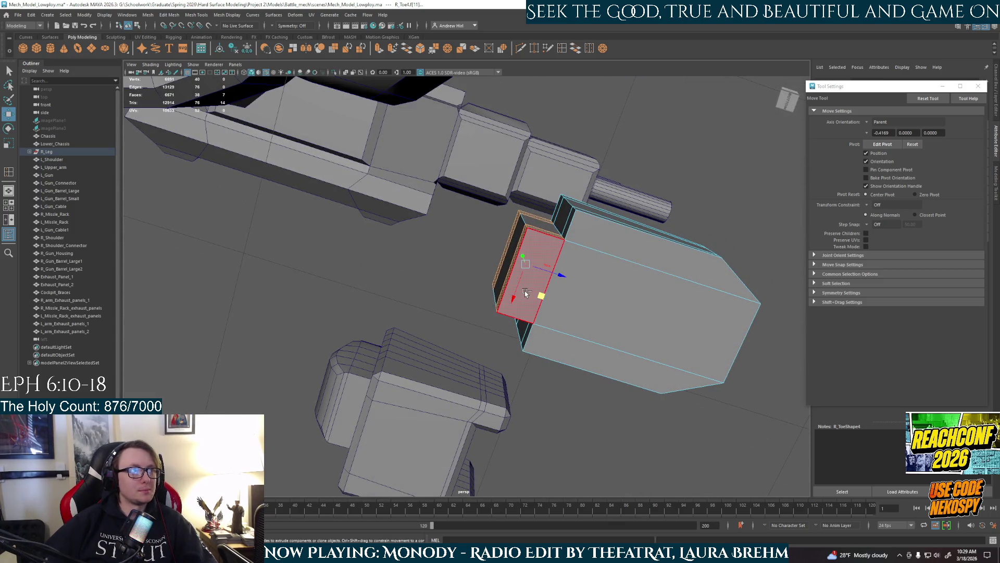
Delete the selected notch faces and isolate the wedge piece with Ctrl+1
shift+click(527, 318)
key(Delete)
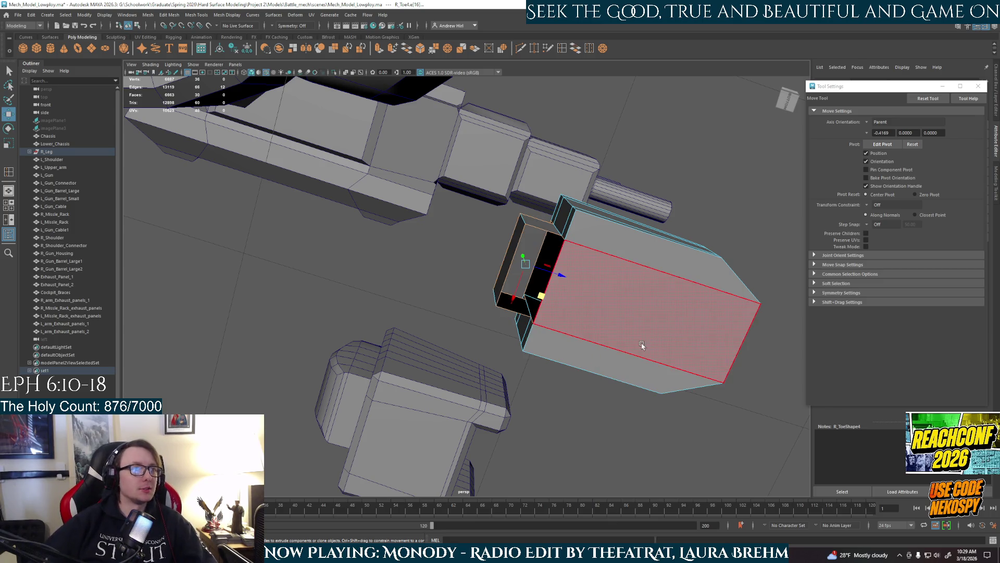
alt+drag(641, 348, 632, 313)
right_drag(631, 309, 674, 296)
mouse_move(675, 296)
alt+mouse_down()
mouse_move(635, 320)
mouse_move(608, 285)
alt+mouse_up()
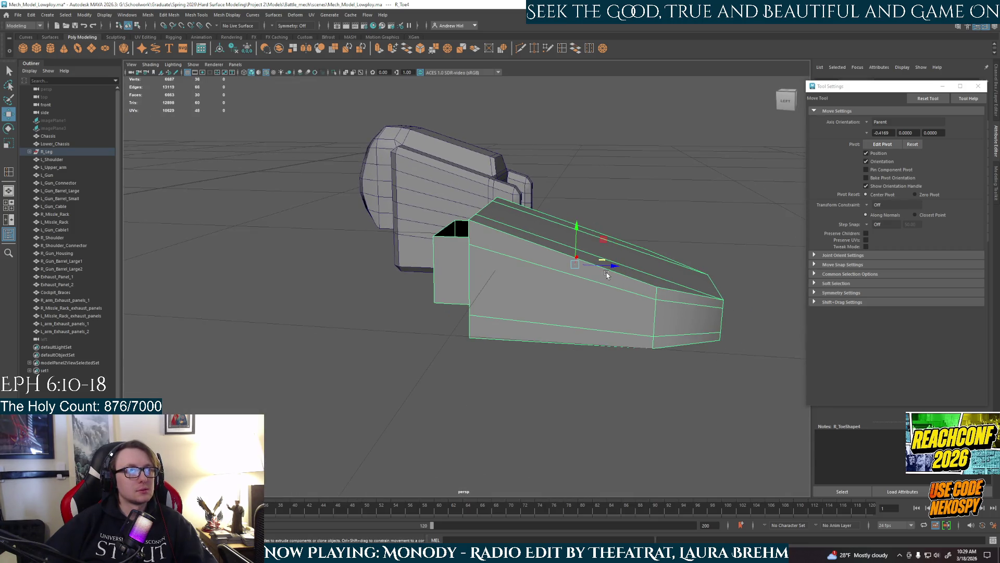
key(f)
key(ctrl+1)
mouse_move(671, 326)
alt+mouse_down()
mouse_move(584, 290)
mouse_move(583, 340)
mouse_move(598, 320)
mouse_move(534, 339)
mouse_move(432, 192)
alt+mouse_up()
Multi-Cut a new edge on the opening's left side and bridge across the gap
mouse_move(431, 192)
right_down()
mouse_move(431, 156)
mouse_move(424, 172)
right_up()
click(629, 181)
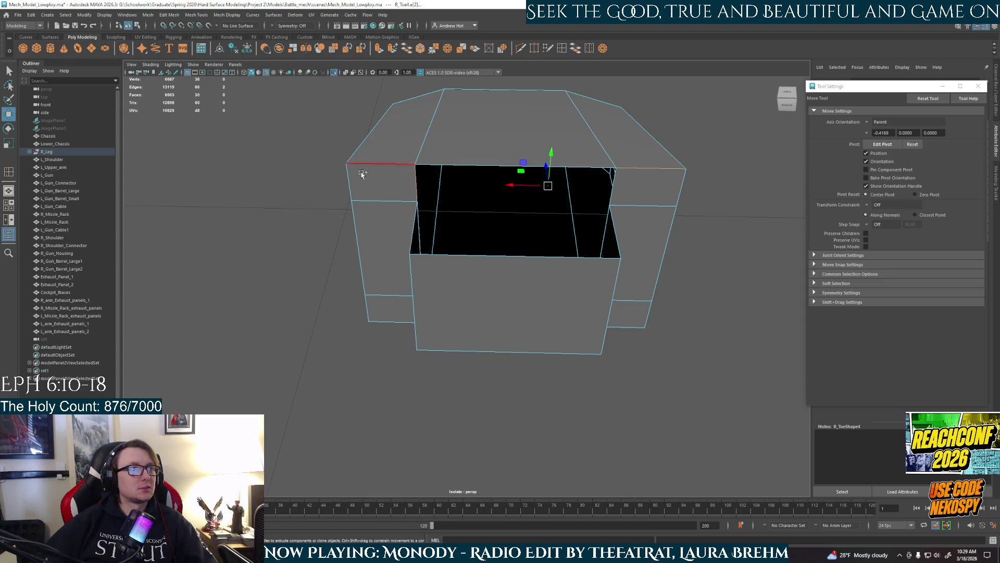
click(392, 181)
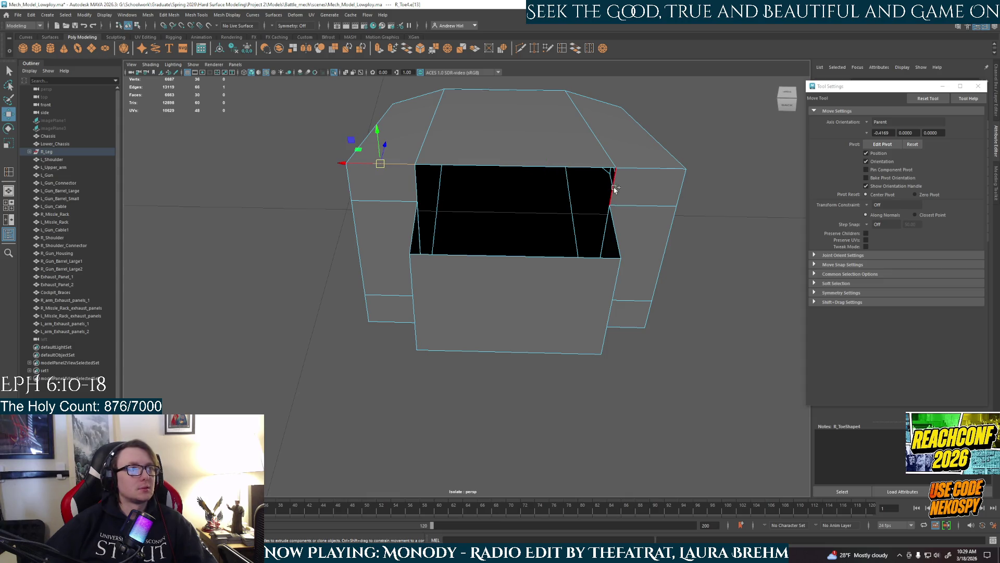
click(413, 179)
click(576, 53)
mouse_move(449, 179)
alt+mouse_down()
mouse_move(458, 257)
mouse_move(413, 267)
alt+mouse_up()
click(412, 267)
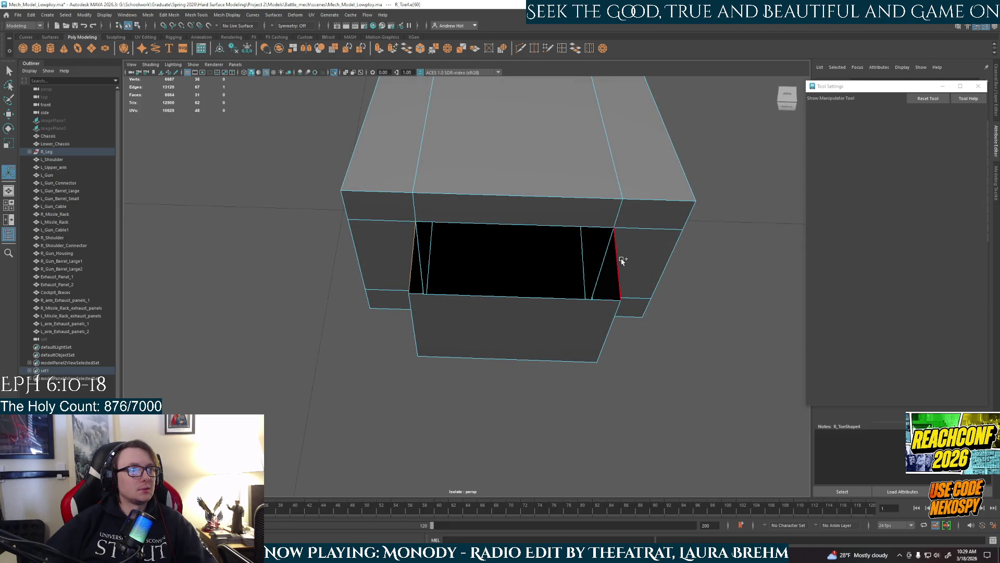
shift+right_drag(584, 181, 584, 167)
alt+drag(584, 167, 584, 148)
Cut another edge on the opening's right side and bridge the remaining gap
click(430, 251)
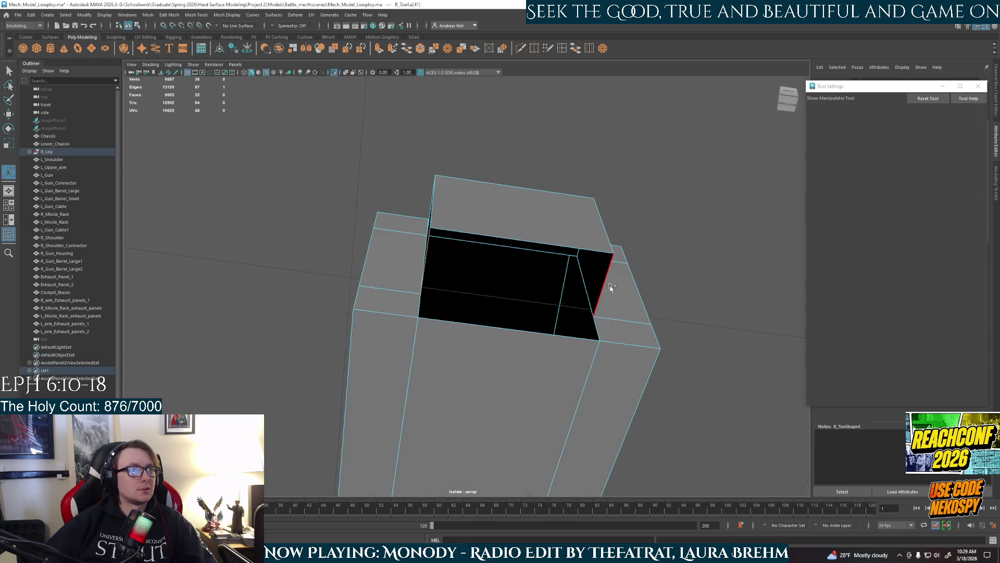
click(576, 52)
mouse_move(575, 245)
alt+mouse_down()
mouse_move(573, 281)
mouse_move(445, 326)
alt+mouse_up()
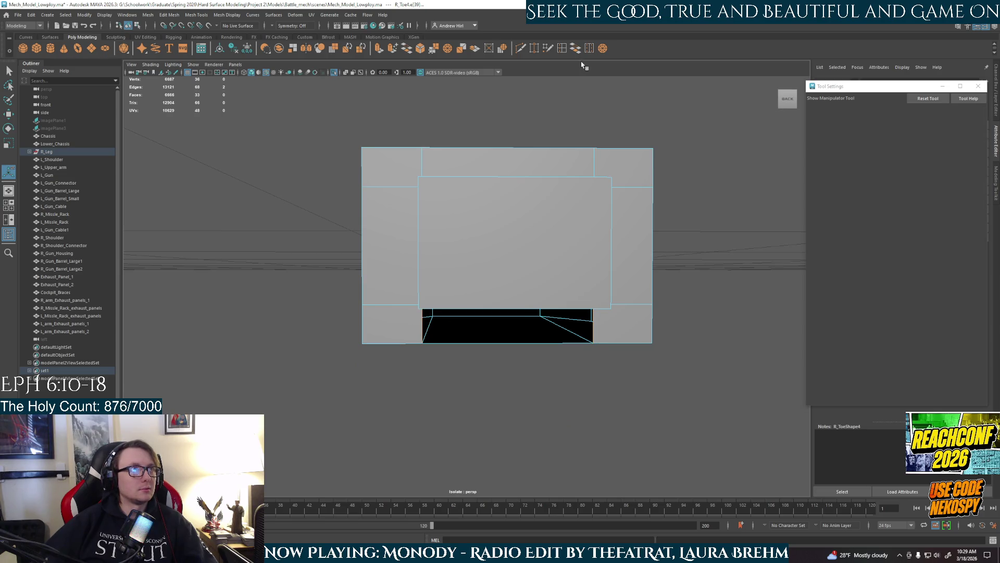
shift+right_drag(492, 201, 501, 218)
mouse_move(501, 219)
alt+mouse_down()
mouse_move(552, 296)
mouse_move(599, 279)
mouse_move(583, 307)
mouse_move(598, 330)
mouse_move(540, 331)
mouse_move(561, 314)
alt+mouse_up()
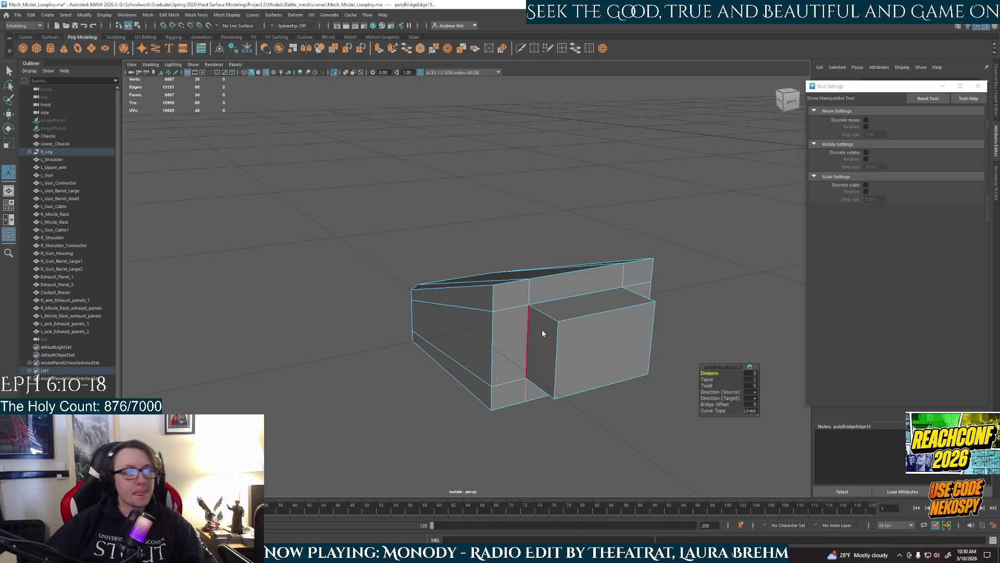
Select the front and bottom faces of the isolated wedge box to inspect them
key(q)
right_drag(543, 334, 542, 346)
click(599, 349)
alt+drag(617, 352, 564, 356)
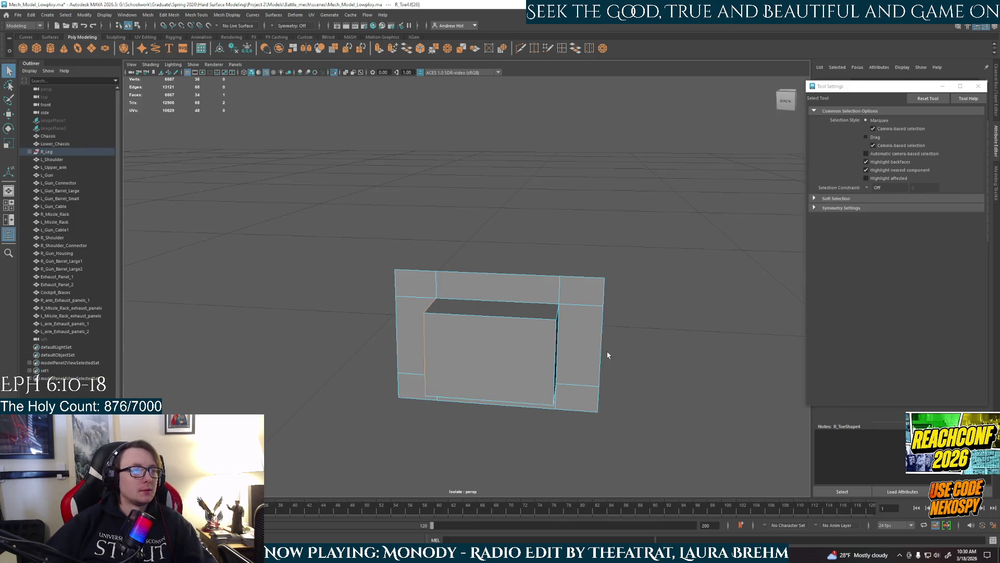
click(443, 384)
mouse_move(443, 384)
alt+mouse_down()
mouse_move(512, 376)
mouse_move(519, 364)
mouse_move(518, 398)
mouse_move(498, 404)
mouse_move(516, 397)
mouse_move(503, 314)
mouse_move(575, 342)
mouse_move(703, 351)
mouse_move(471, 277)
alt+mouse_up()
click(511, 376)
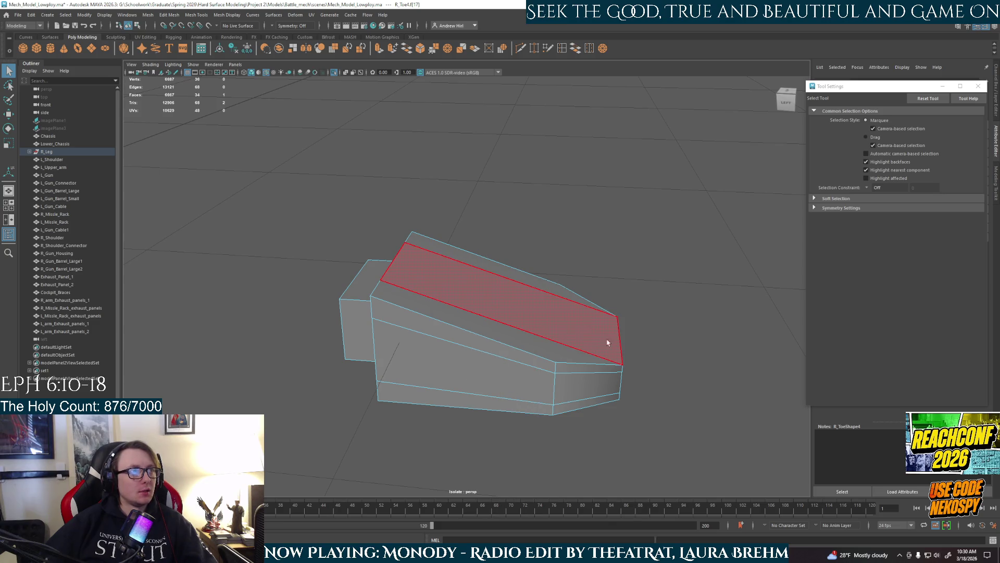
alt+drag(607, 342, 453, 328)
Exit isolate and slide the wedge piece along X until it butts against the toe block
key(ctrl+1)
scroll(473, 324, up, 2)
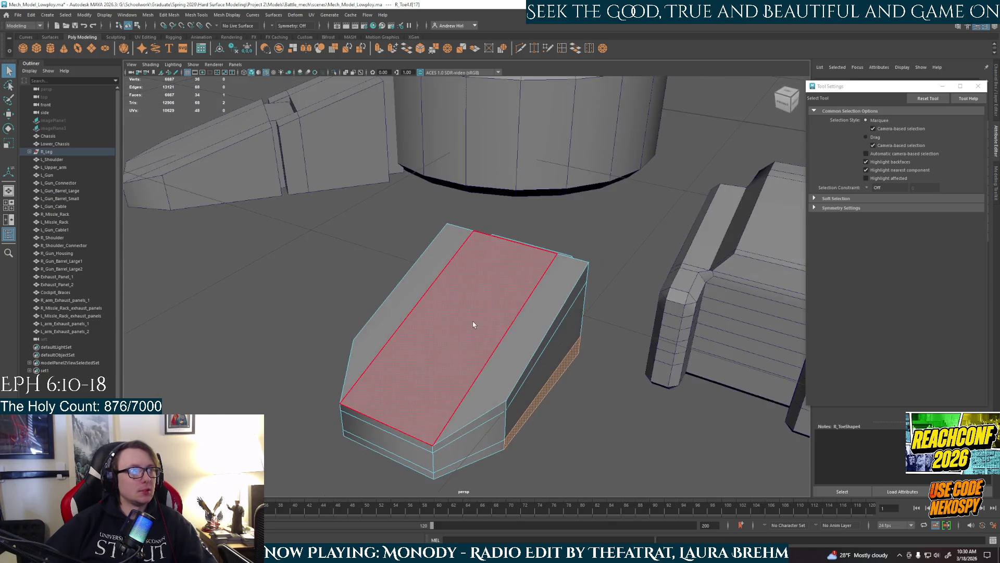
right_drag(473, 325, 512, 300)
scroll(511, 300, down, 3)
key(w)
mouse_move(519, 332)
mouse_down()
mouse_move(614, 364)
mouse_move(469, 411)
mouse_move(386, 405)
mouse_move(454, 399)
mouse_up()
click(514, 302)
mouse_move(515, 302)
alt+mouse_down()
mouse_move(500, 308)
mouse_move(515, 333)
alt+mouse_up()
scroll(514, 302, up, 3)
click(497, 419)
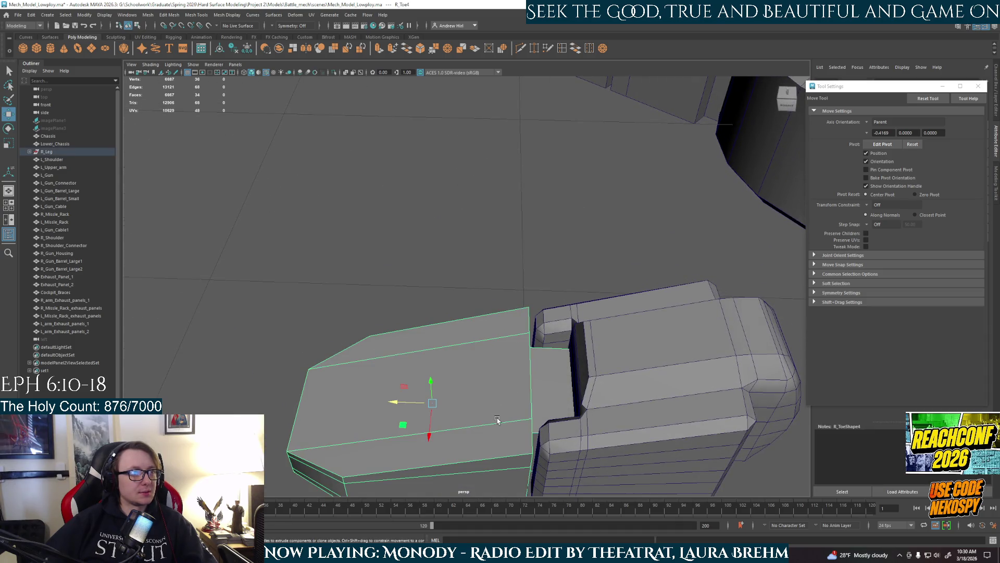
drag(422, 408, 500, 332)
mouse_move(380, 299)
mouse_down()
mouse_move(602, 323)
mouse_move(483, 248)
mouse_up()
right_drag(482, 246, 480, 284)
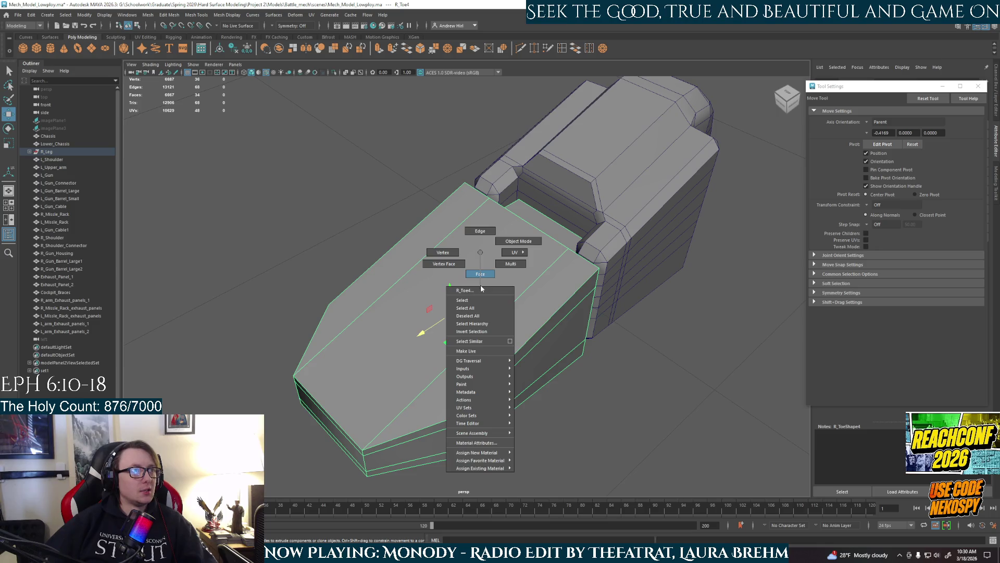
Extrude the top face of the wedge piece with Ctrl+E
alt+drag(480, 284, 414, 246)
click(414, 246)
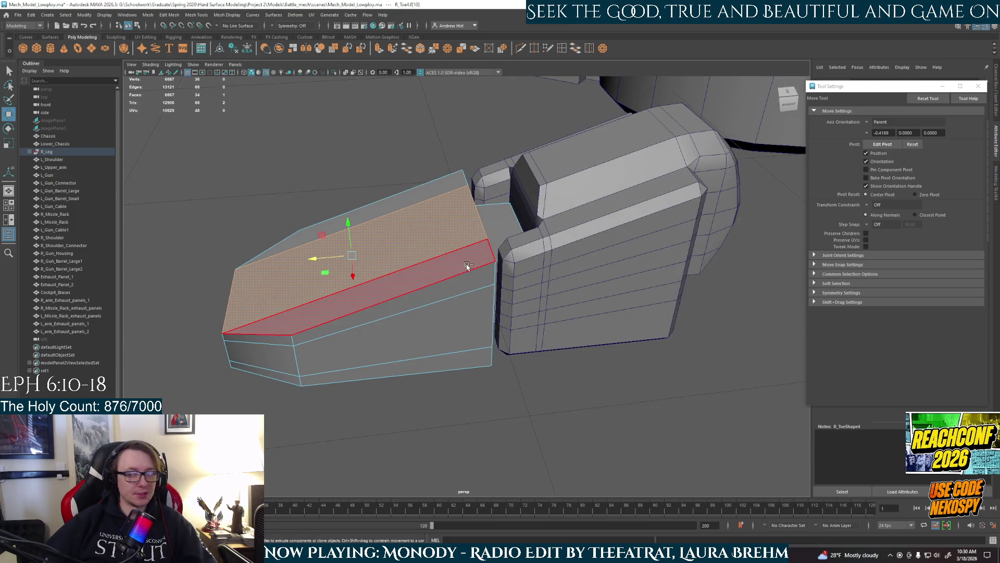
key(ctrl+e)
mouse_move(467, 266)
alt+mouse_down()
mouse_move(554, 286)
mouse_move(455, 261)
mouse_move(435, 280)
mouse_move(375, 255)
mouse_move(403, 245)
alt+mouse_up()
mouse_move(407, 243)
alt+mouse_down()
mouse_move(452, 240)
mouse_move(440, 235)
mouse_move(491, 387)
mouse_move(429, 357)
mouse_move(444, 384)
mouse_move(458, 339)
mouse_move(424, 330)
mouse_move(492, 301)
mouse_move(513, 260)
mouse_move(547, 292)
mouse_move(583, 304)
mouse_move(596, 285)
mouse_move(564, 291)
mouse_move(541, 251)
mouse_move(524, 250)
mouse_move(542, 244)
mouse_move(534, 256)
mouse_move(486, 259)
mouse_move(429, 248)
alt+mouse_up()
key(F8)
Isolate the toe piece and select the box's top, vertical and bottom edges
right_drag(461, 258, 469, 260)
key(ctrl+1)
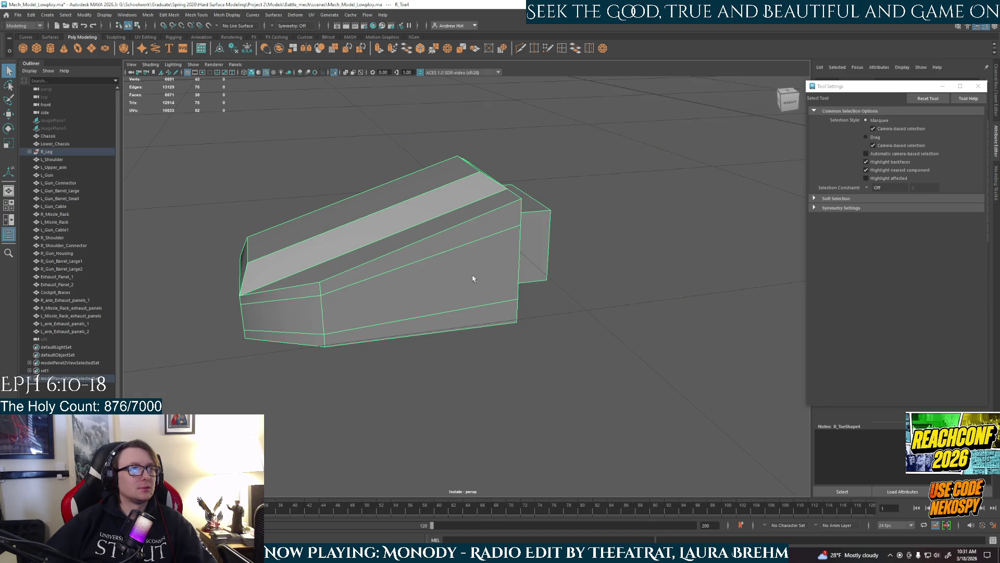
alt+drag(473, 277, 440, 268)
right_drag(423, 209, 400, 243)
click(400, 240)
shift+click(412, 294)
shift+click(426, 273)
mouse_move(457, 202)
alt+mouse_down()
mouse_move(436, 234)
mouse_move(457, 269)
mouse_move(446, 239)
mouse_move(520, 250)
mouse_move(400, 259)
mouse_move(462, 292)
alt+mouse_up()
shift+click(440, 268)
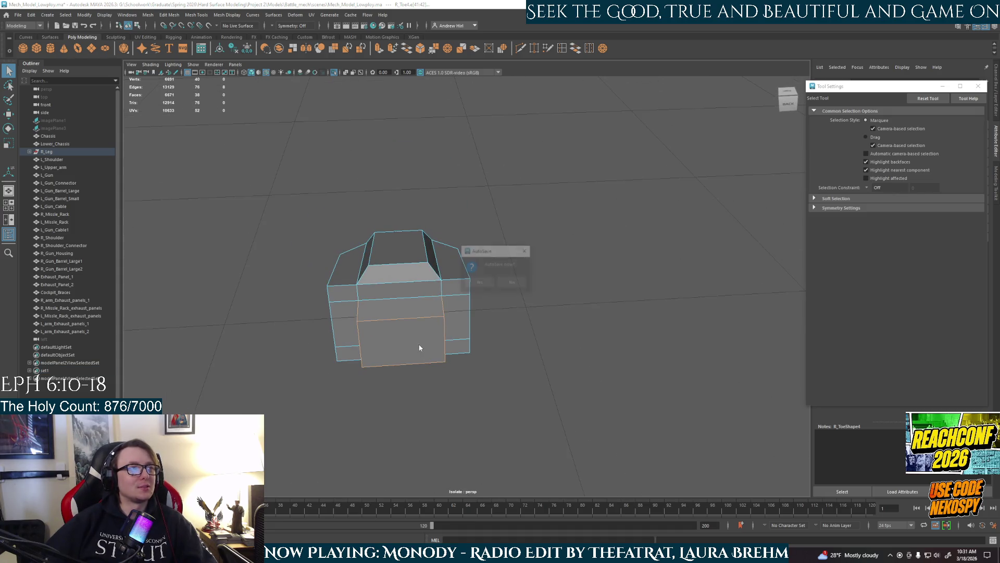
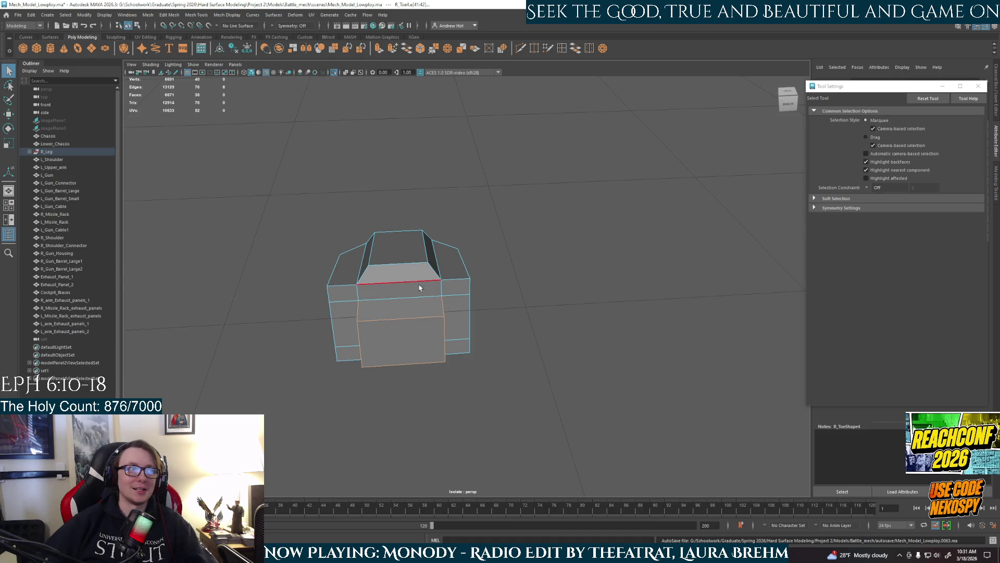
Select the toe block's short outer edges plus its side, top and front edge loops
shift+click(465, 289)
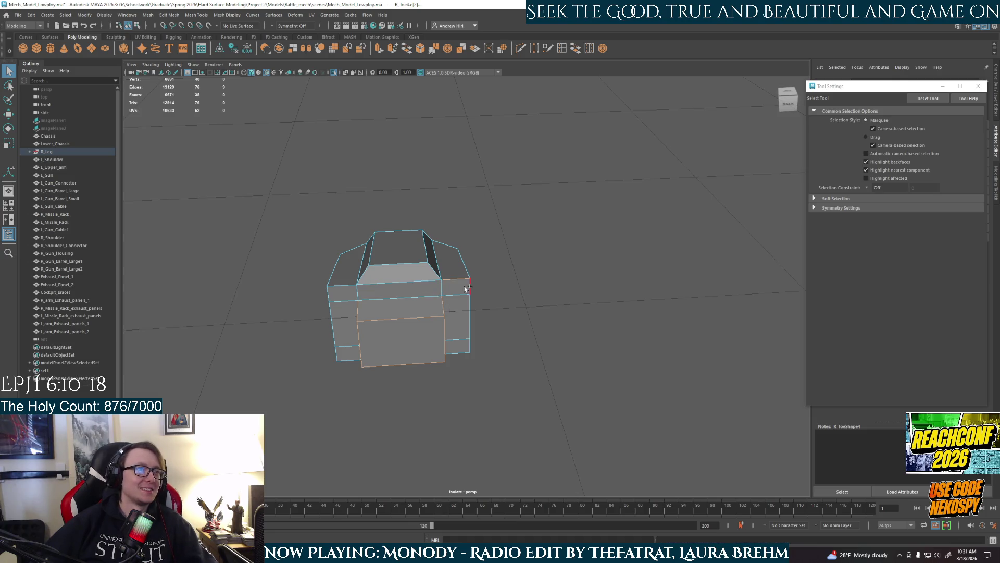
shift+click(463, 354)
mouse_move(463, 354)
alt+mouse_down()
mouse_move(462, 366)
mouse_move(462, 339)
mouse_move(422, 326)
alt+mouse_up()
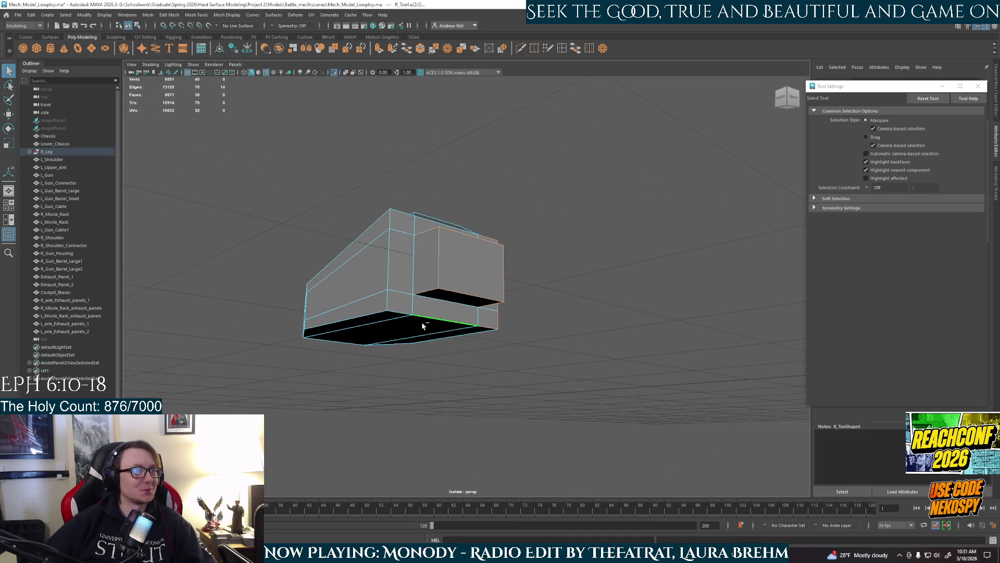
shift+click(401, 320)
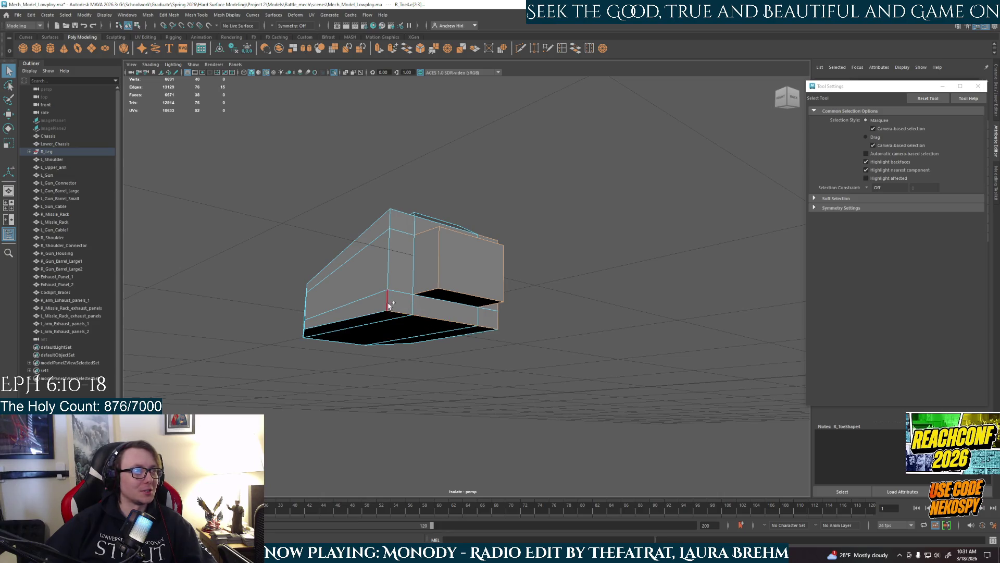
shift+click(397, 230)
alt+drag(397, 230, 396, 324)
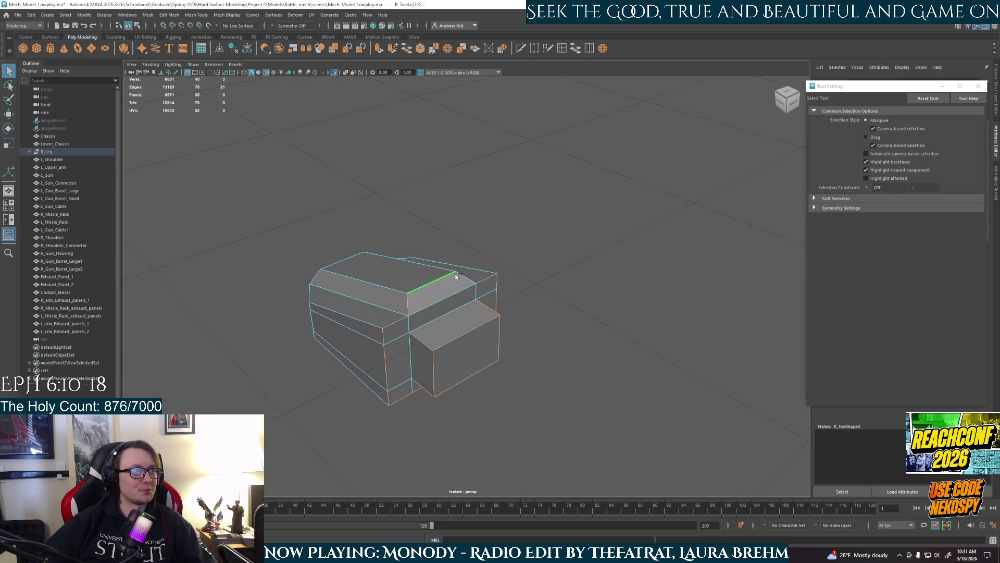
alt+drag(496, 292, 469, 270)
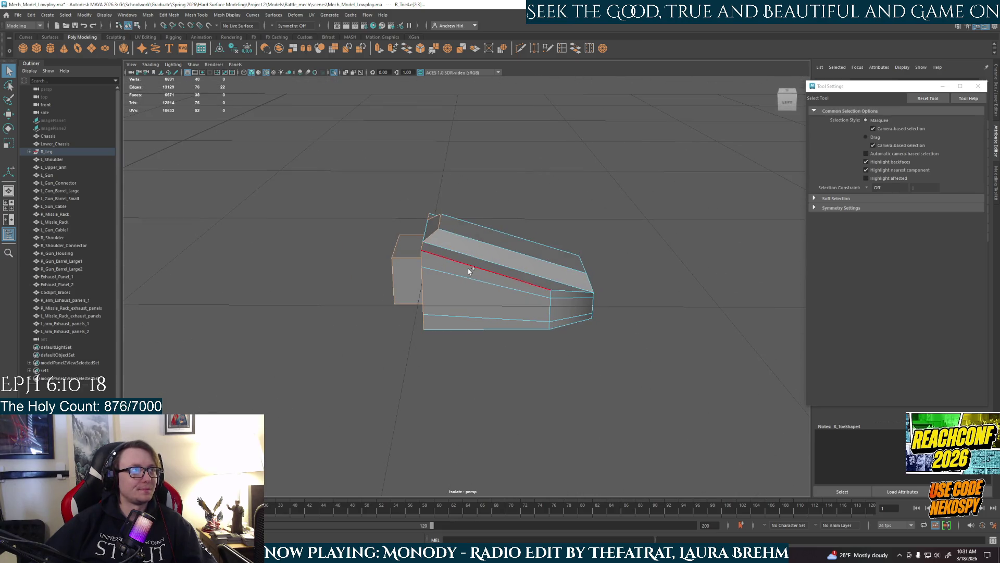
shift+double_click(556, 290)
mouse_move(639, 319)
alt+mouse_down()
mouse_move(632, 324)
mouse_move(625, 295)
mouse_move(563, 315)
mouse_move(560, 339)
alt+mouse_up()
shift+double_click(528, 320)
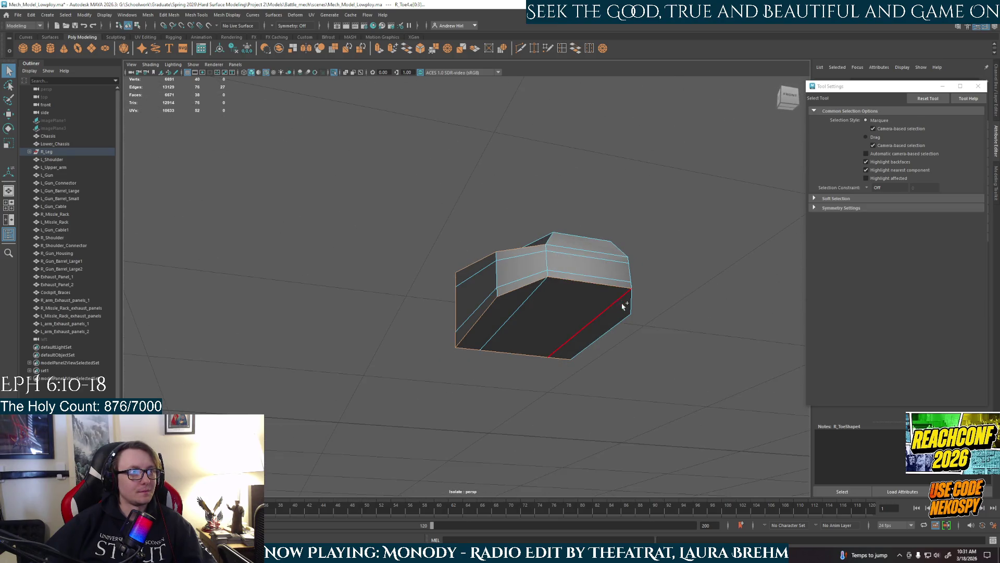
alt+drag(643, 327, 592, 345)
alt+drag(540, 311, 543, 351)
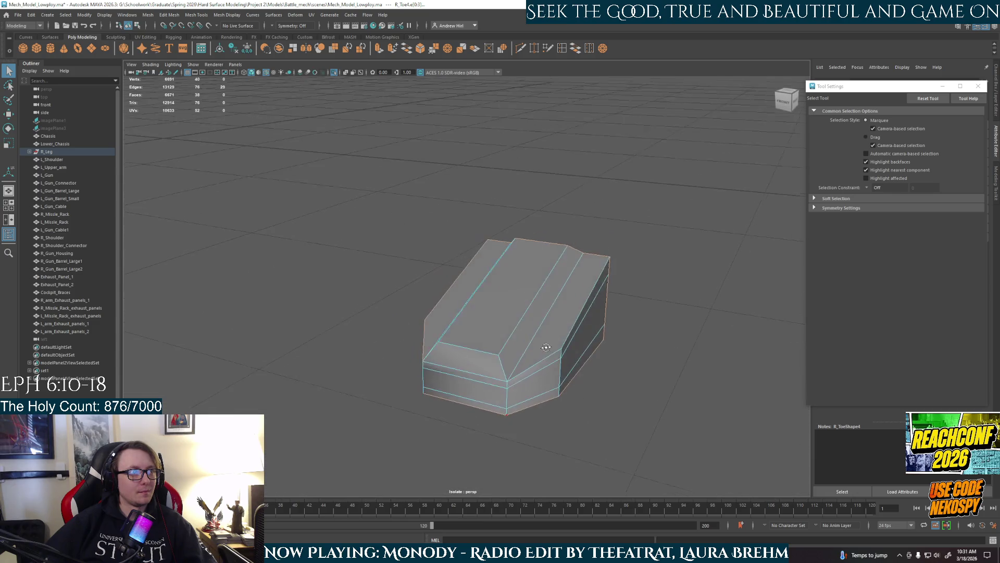
shift+double_click(576, 319)
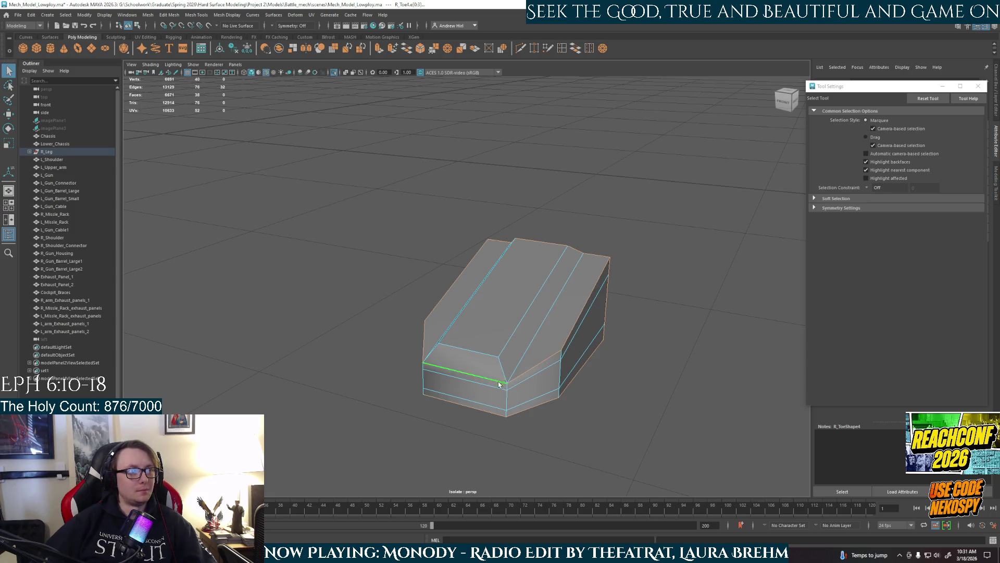
alt+drag(499, 385, 563, 401)
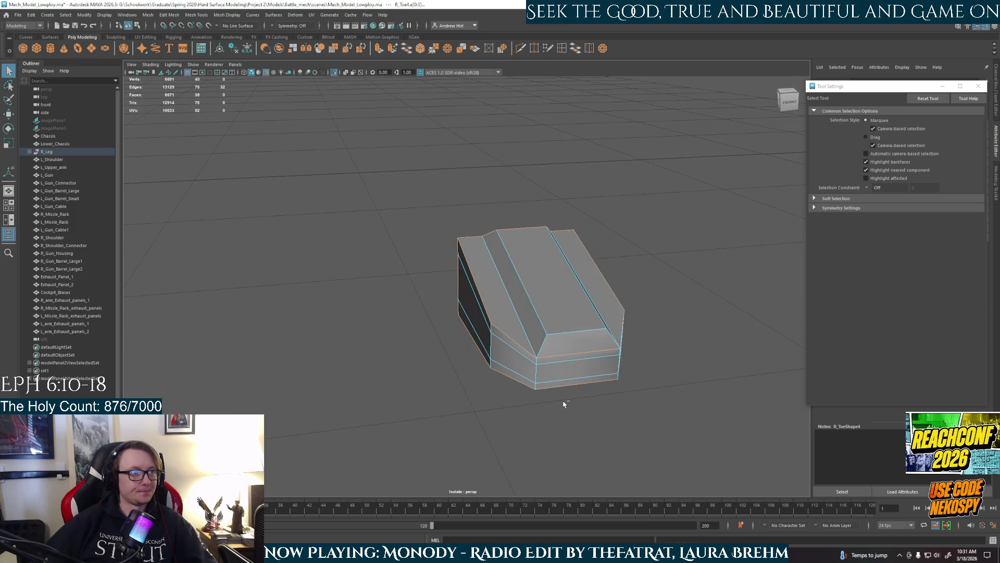
Try a bevel on the selected toe edges, inspect it, then undo it
key(ctrl+b)
alt+drag(507, 342, 592, 339)
mouse_move(502, 307)
alt+mouse_down()
mouse_move(576, 342)
mouse_move(509, 344)
mouse_move(491, 331)
mouse_move(454, 339)
mouse_move(495, 295)
mouse_move(398, 290)
mouse_move(446, 312)
alt+mouse_up()
mouse_move(510, 339)
alt+mouse_down()
mouse_move(415, 341)
mouse_move(492, 295)
alt+mouse_up()
key(ctrl+z)
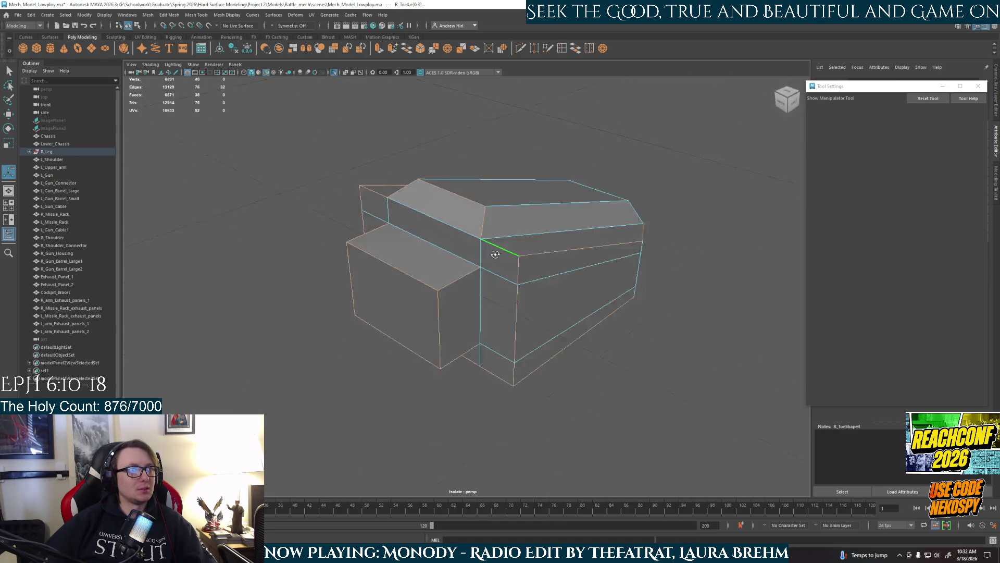
alt+drag(485, 233, 472, 245)
mouse_move(565, 292)
alt+mouse_down()
mouse_move(553, 286)
mouse_move(524, 350)
mouse_move(573, 333)
alt+mouse_up()
Bevel the selected toe edges again with a slightly larger fraction
key(ctrl+b)
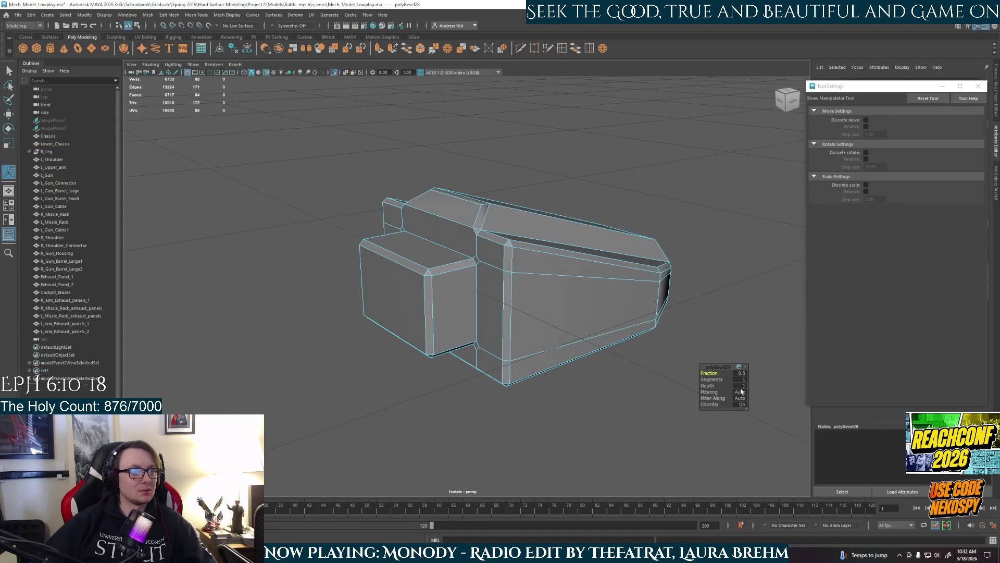
key(Return)
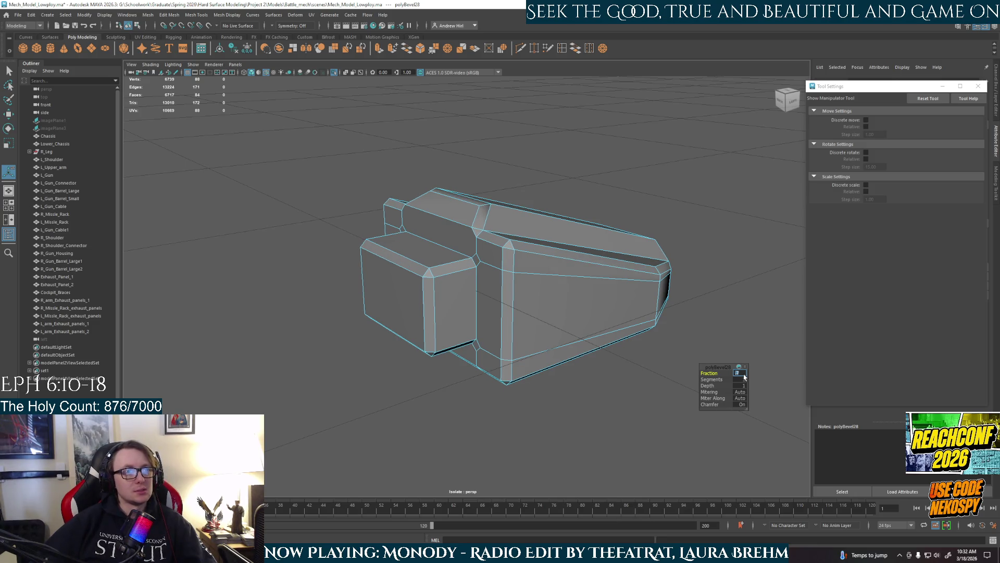
key(Return)
key(Return)
mouse_move(521, 323)
alt+mouse_down()
mouse_move(498, 295)
mouse_move(500, 326)
mouse_move(464, 320)
mouse_move(583, 364)
mouse_move(490, 367)
alt+mouse_up()
Select the R_Toe4 piece, frame it, and isolate it in the view
key(q)
key(ctrl+1)
click(446, 304)
key(f)
mouse_move(477, 404)
alt+mouse_down()
mouse_move(430, 335)
mouse_move(430, 265)
mouse_move(545, 273)
mouse_move(523, 250)
mouse_move(530, 215)
alt+mouse_up()
key(ctrl+1)
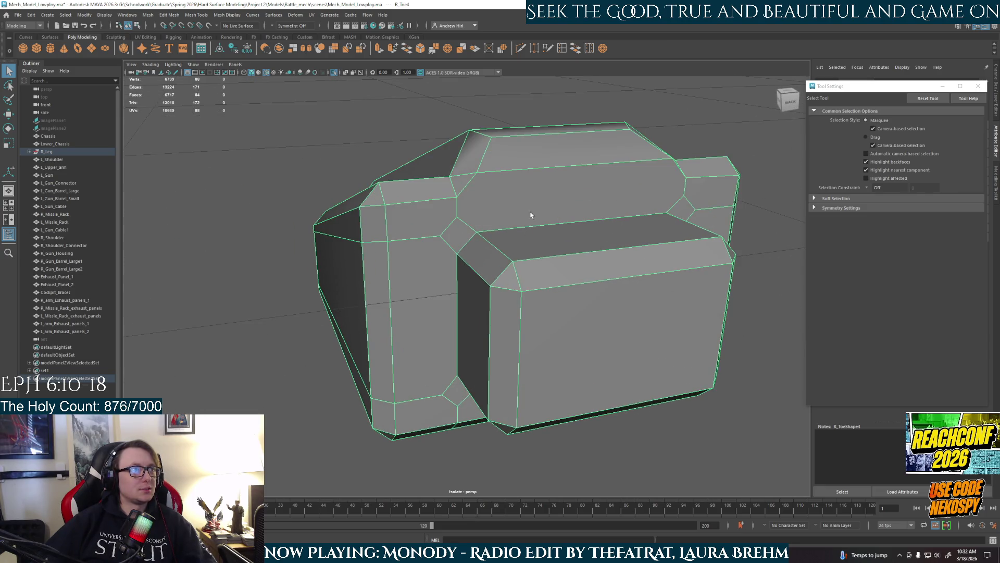
shift+right_drag(396, 290, 388, 308)
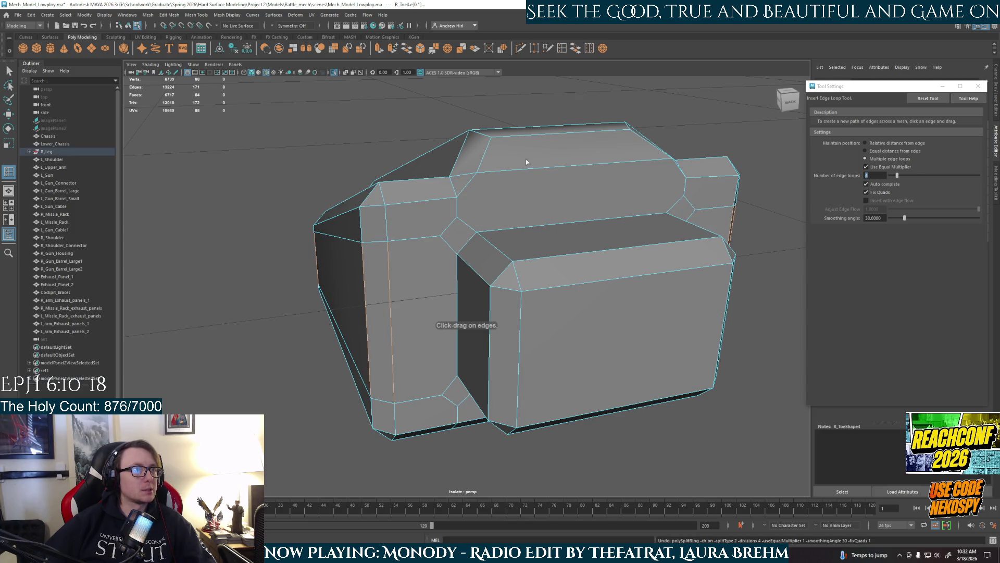
text(4)
Set Insert Edge Loop to 4, then start a Multi-Cut across the toe's side and vertical edges
key(Return)
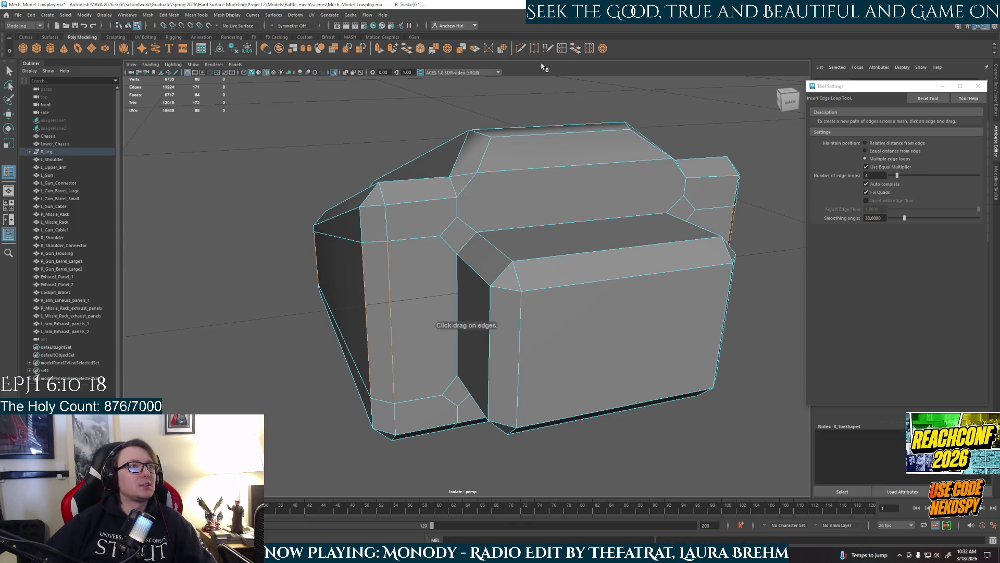
shift+right_drag(456, 231, 455, 256)
alt+drag(457, 256, 457, 231)
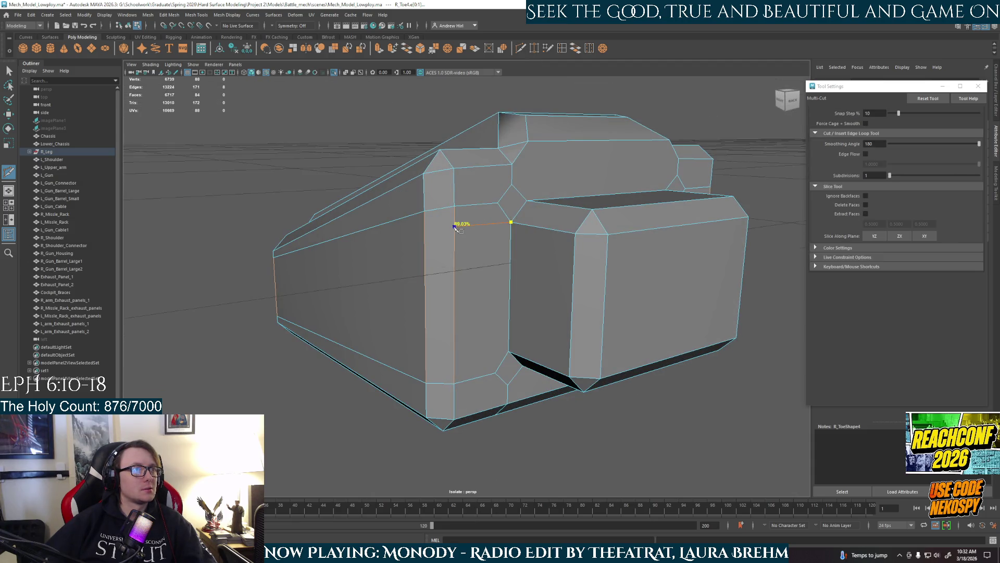
click(455, 227)
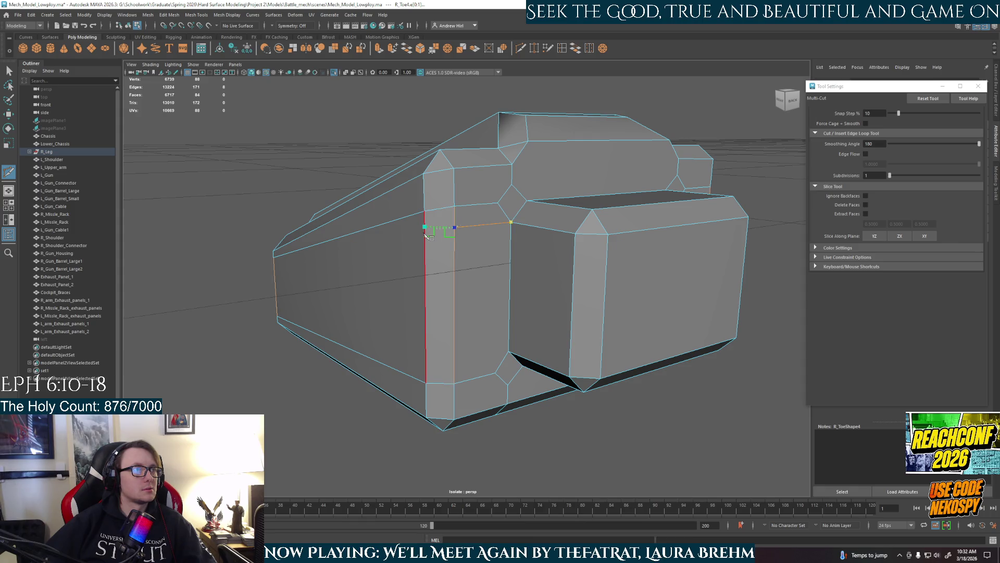
click(425, 232)
mouse_move(421, 250)
alt+mouse_down()
mouse_move(467, 262)
mouse_move(313, 267)
alt+mouse_up()
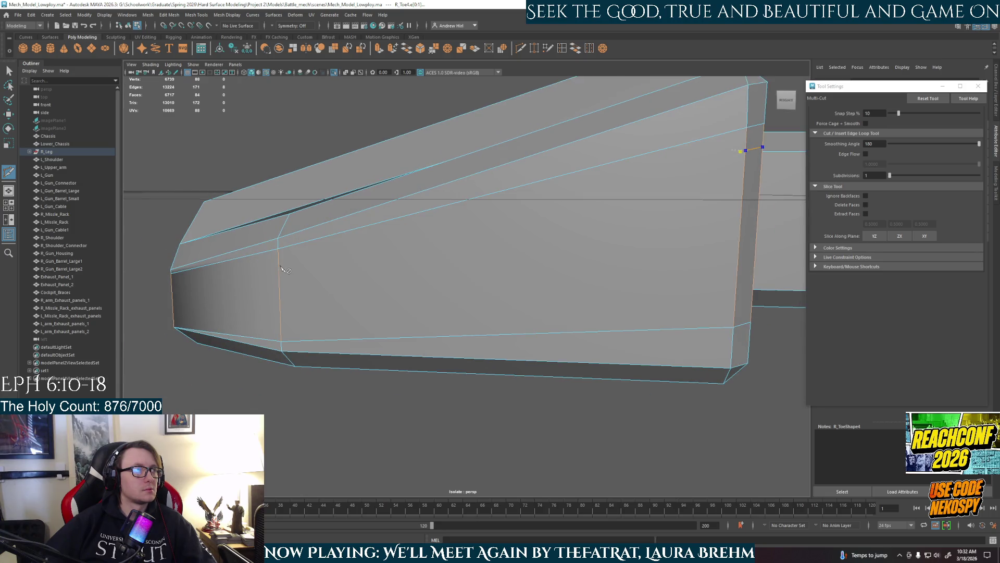
mouse_move(281, 267)
alt+mouse_down()
mouse_move(405, 272)
mouse_move(369, 287)
alt+mouse_up()
Continue the cut through the front corner to a final edge point and commit it
click(407, 272)
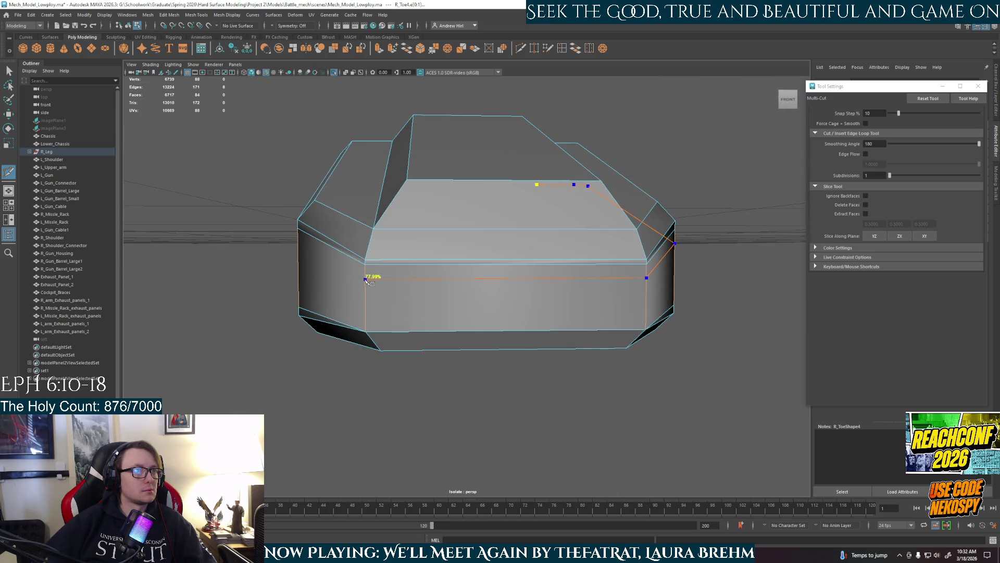
mouse_move(368, 284)
alt+mouse_down()
mouse_move(348, 266)
mouse_move(373, 286)
mouse_move(428, 261)
alt+mouse_up()
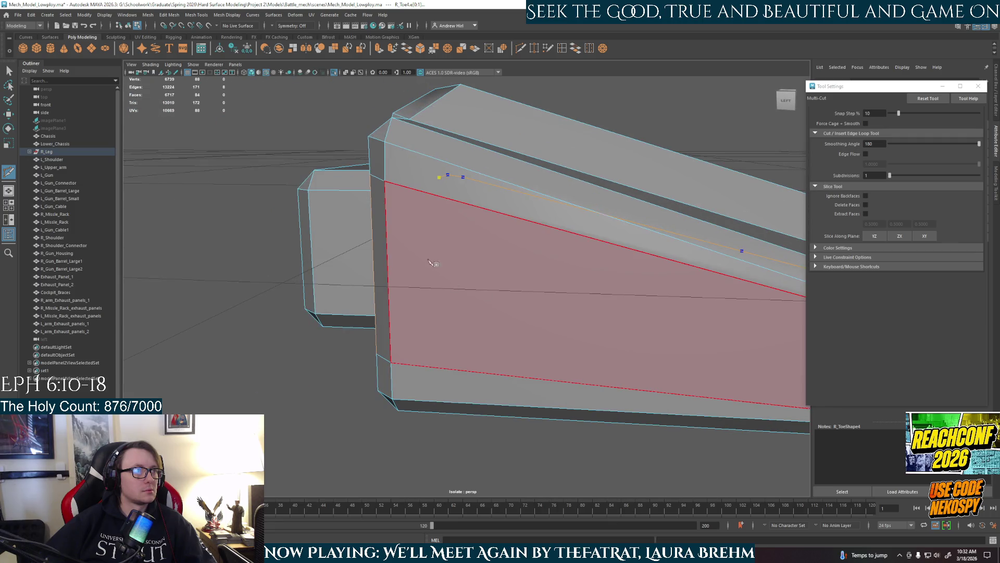
mouse_move(390, 219)
alt+mouse_down()
mouse_move(522, 244)
mouse_move(520, 263)
mouse_move(504, 283)
mouse_move(474, 271)
mouse_move(375, 299)
mouse_move(461, 285)
mouse_move(648, 286)
mouse_move(547, 276)
alt+mouse_up()
scroll(547, 276, up, 3)
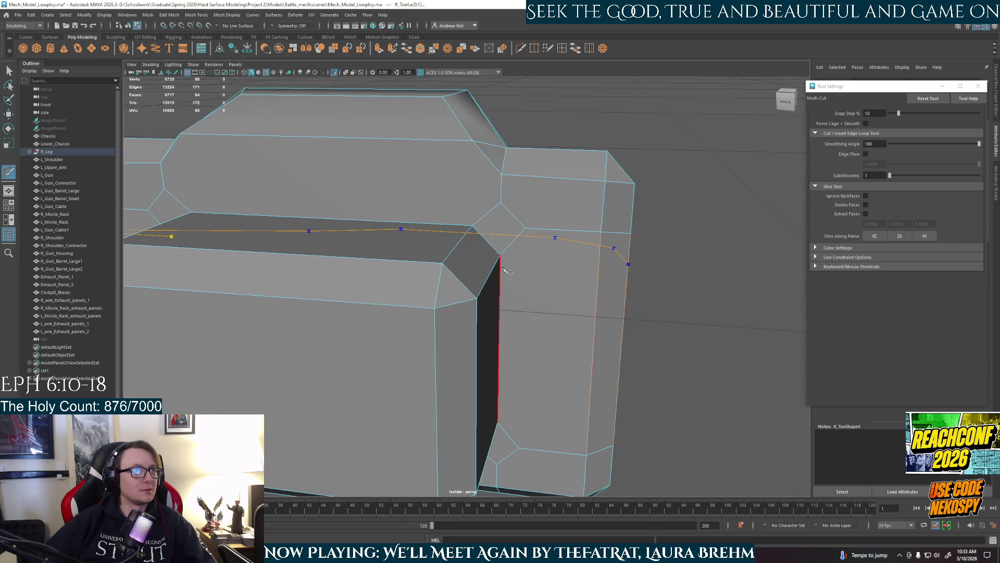
click(602, 265)
key(Return)
click(499, 256)
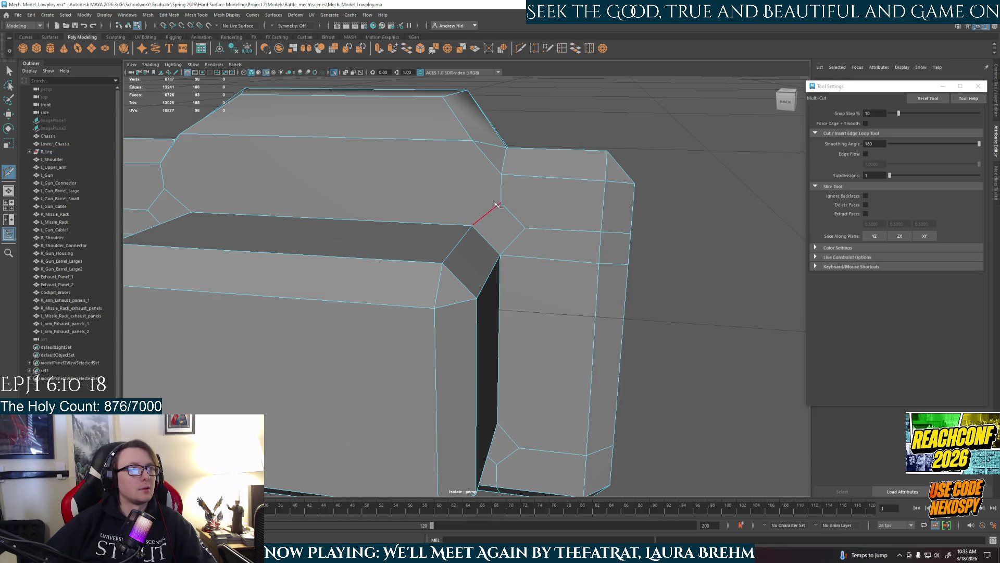
Place Multi-Cut points around the toe block, including 44.11% and 45.77% along edges, closing the loop
click(164, 189)
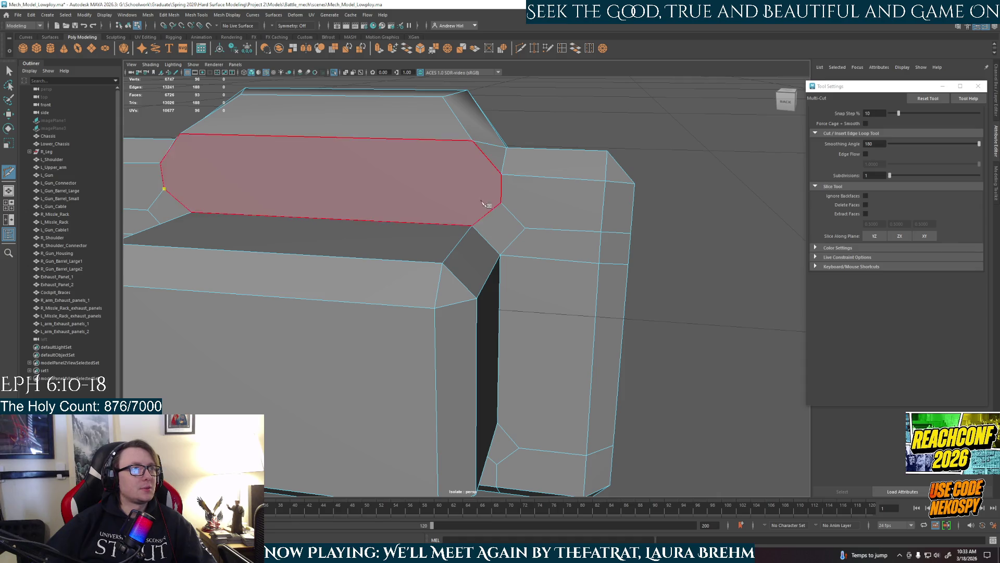
click(603, 210)
mouse_move(603, 210)
alt+mouse_down()
mouse_move(452, 199)
mouse_move(588, 268)
alt+mouse_up()
click(566, 249)
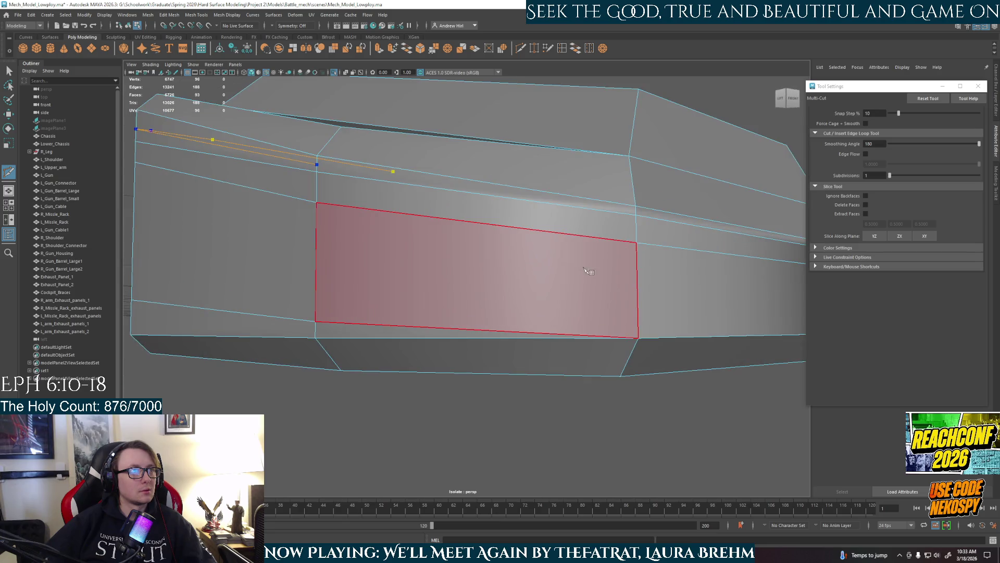
click(635, 211)
alt+drag(635, 210, 576, 281)
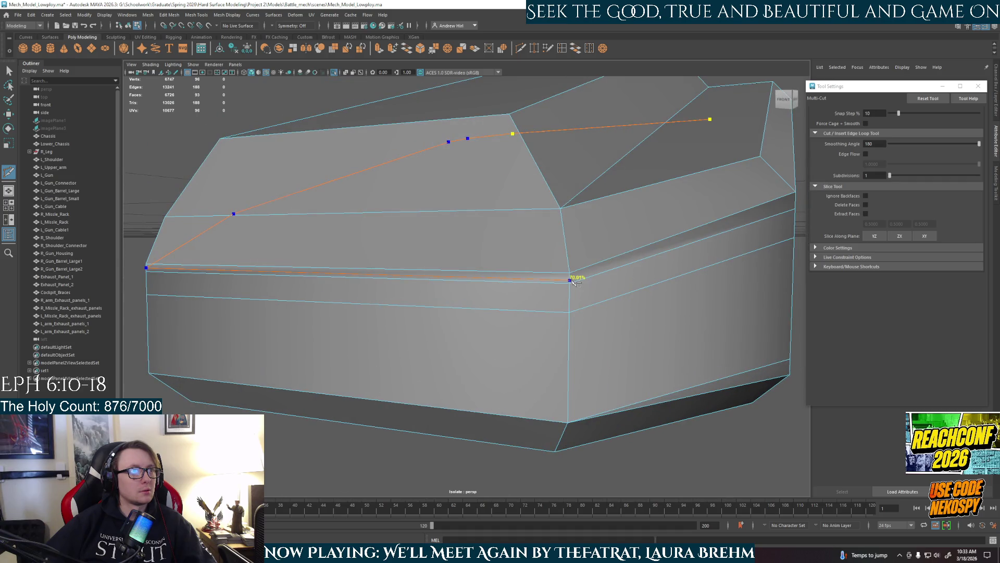
click(570, 276)
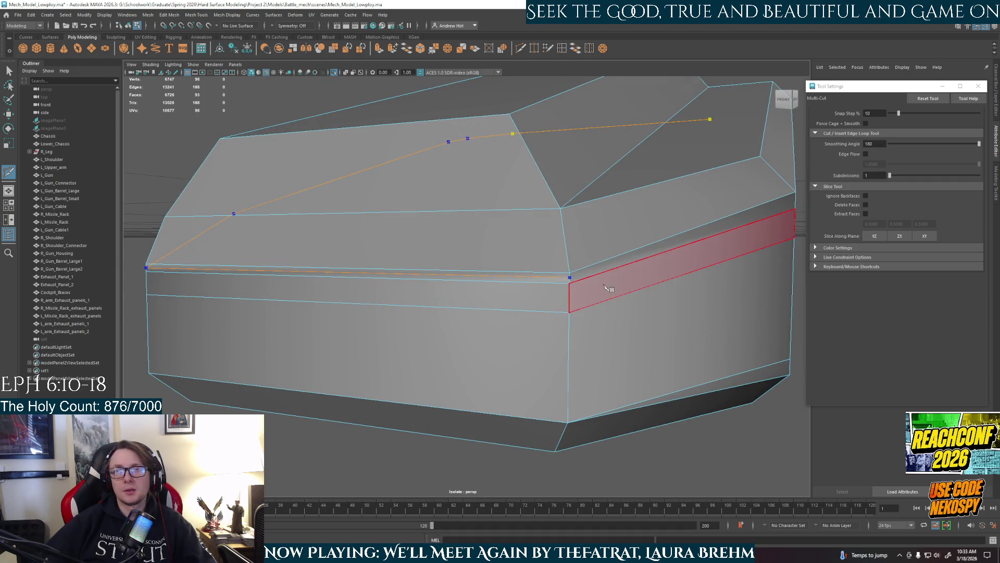
alt+drag(573, 278, 583, 284)
click(598, 212)
mouse_move(598, 212)
alt+mouse_down()
mouse_move(493, 205)
mouse_move(453, 232)
mouse_move(414, 315)
alt+mouse_up()
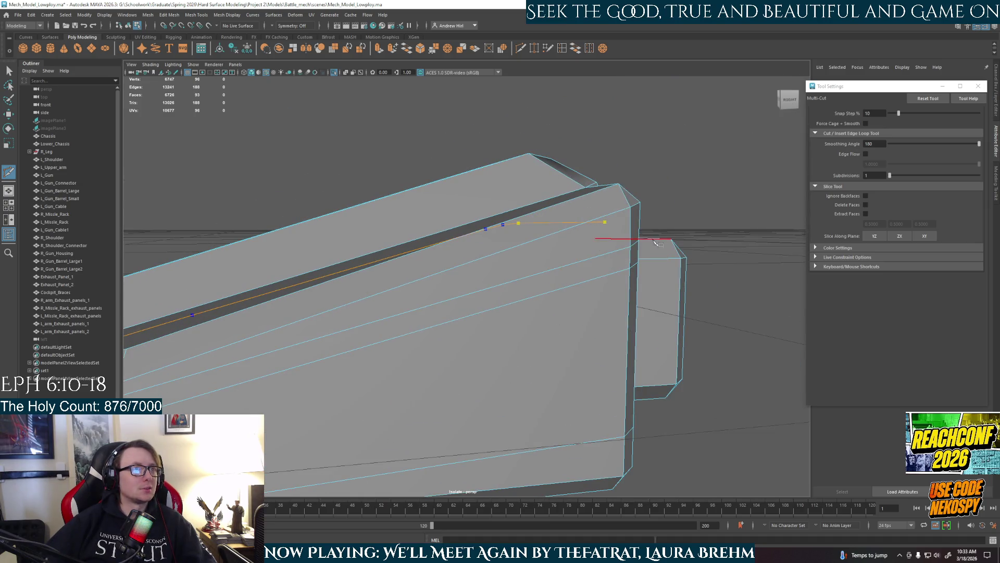
click(630, 228)
mouse_move(631, 254)
alt+mouse_down()
mouse_move(521, 250)
mouse_move(552, 282)
alt+mouse_up()
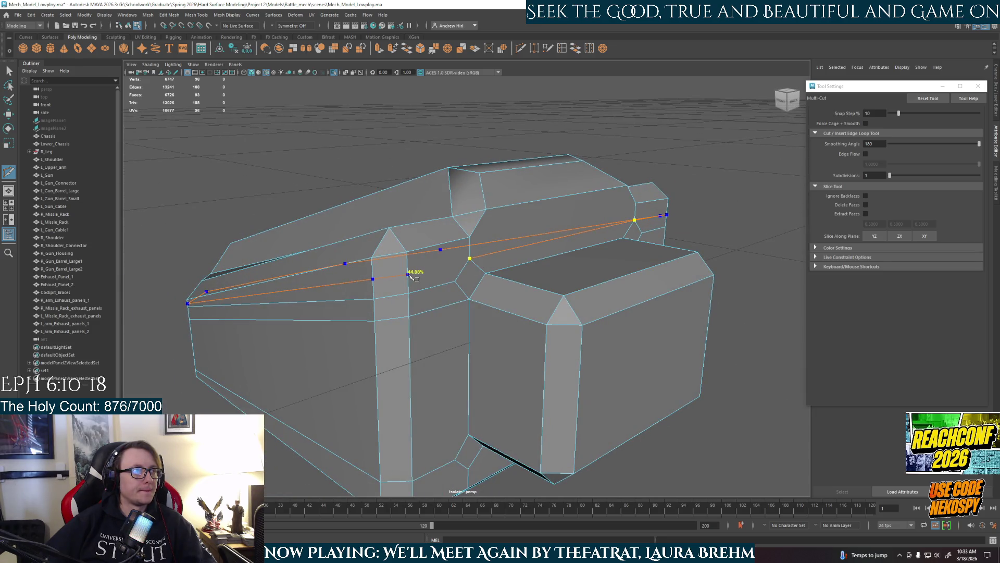
click(471, 260)
mouse_move(472, 260)
alt+mouse_down()
mouse_move(459, 333)
mouse_move(479, 340)
alt+mouse_up()
Start another cut near the toe's bottom and left edges, then undo the pending cut points
click(467, 313)
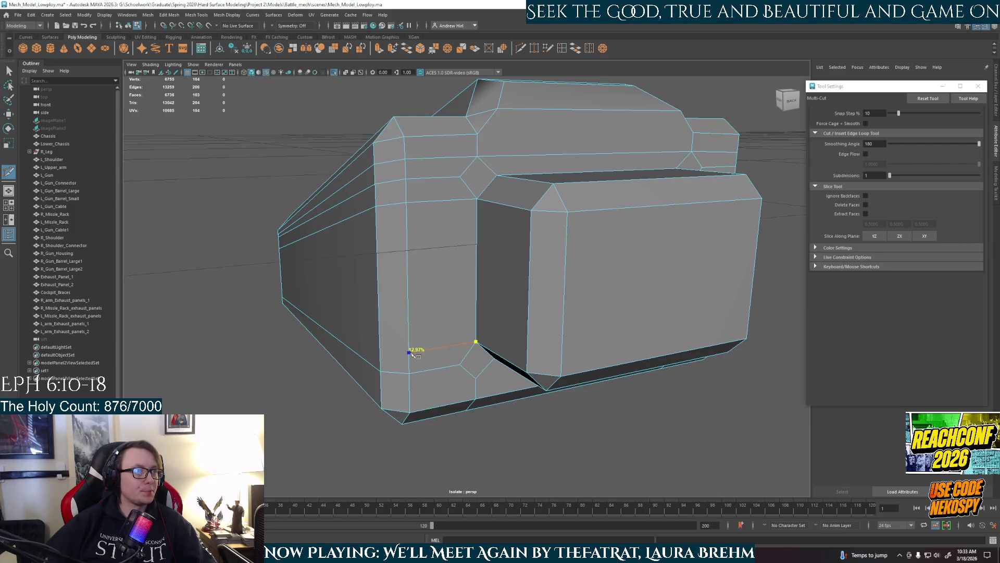
alt+drag(384, 350, 448, 345)
click(341, 319)
mouse_move(342, 319)
alt+mouse_down()
mouse_move(329, 335)
mouse_move(375, 345)
alt+mouse_up()
click(371, 358)
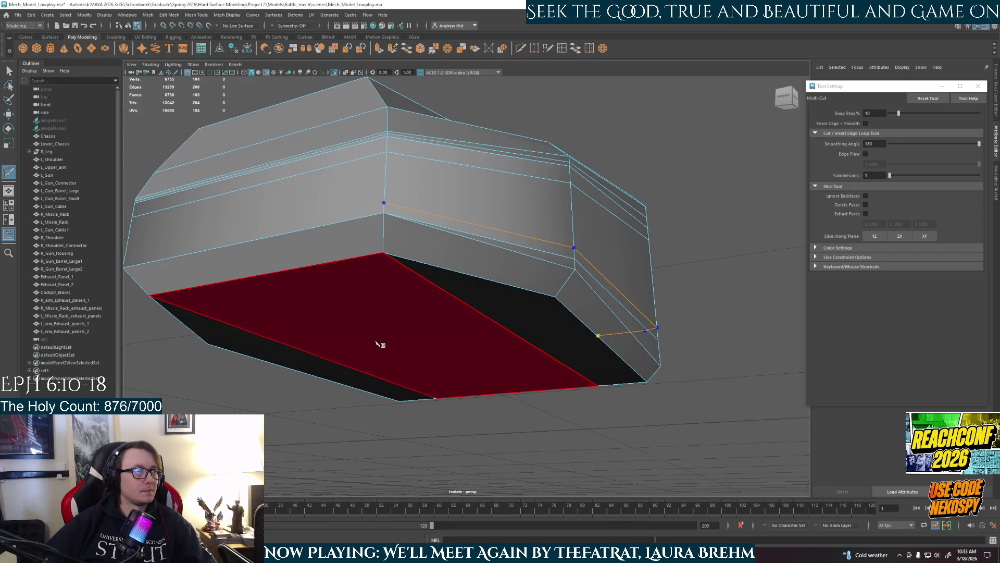
scroll(355, 295, up, 5)
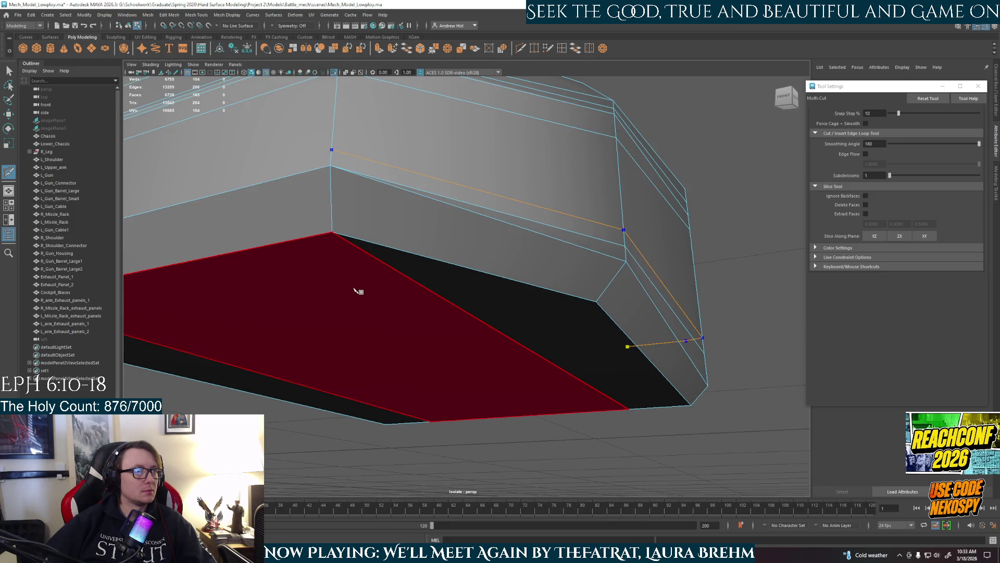
scroll(358, 291, down, 5)
key(ctrl+z)
key(ctrl+z)
key(ctrl+z)
key(ctrl+z)
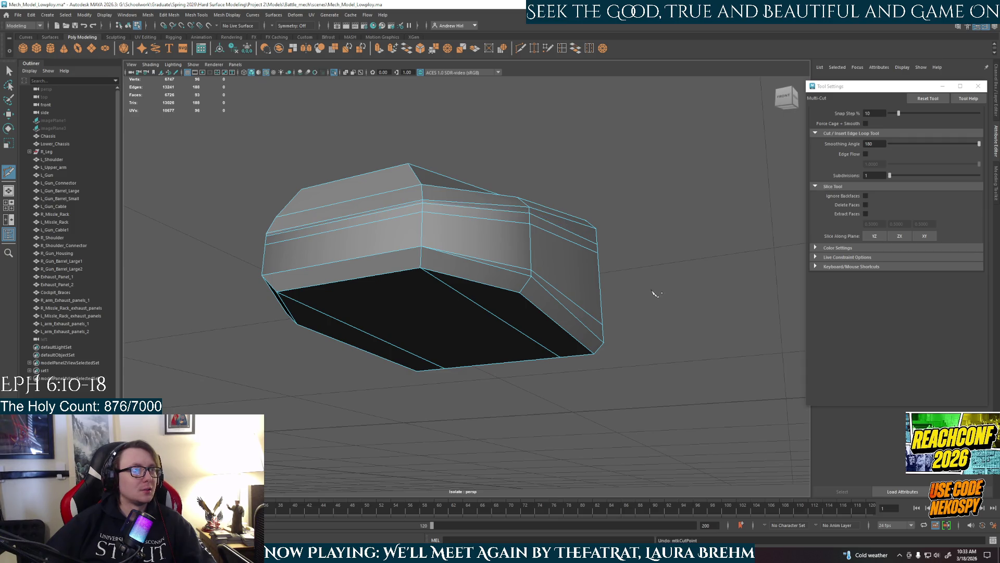
key(ctrl+z)
key(ctrl+z)
key(ctrl+z)
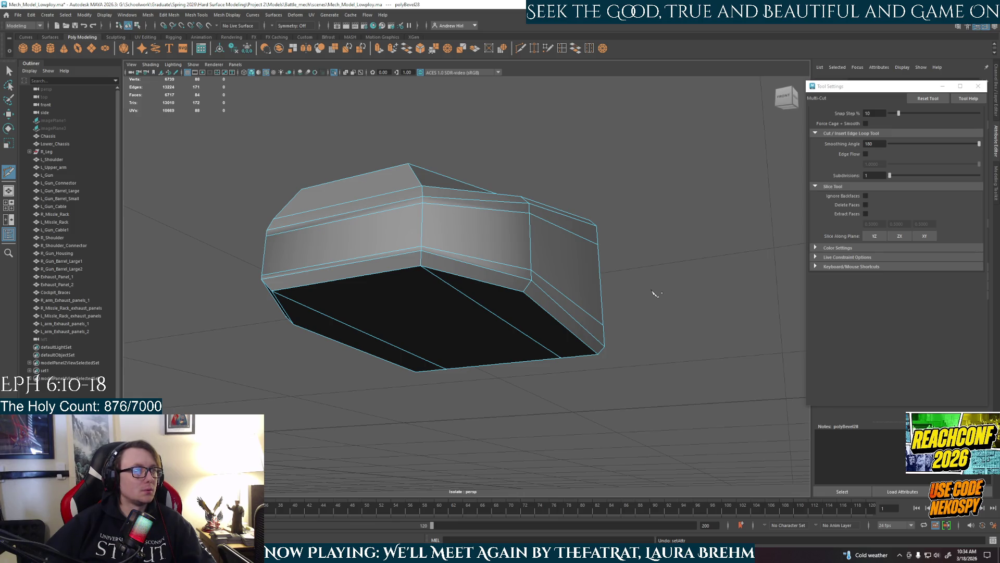
Redo the last edit, then select one toe edge and move it upward
key(shift+z)
key(shift+z)
key(shift+z)
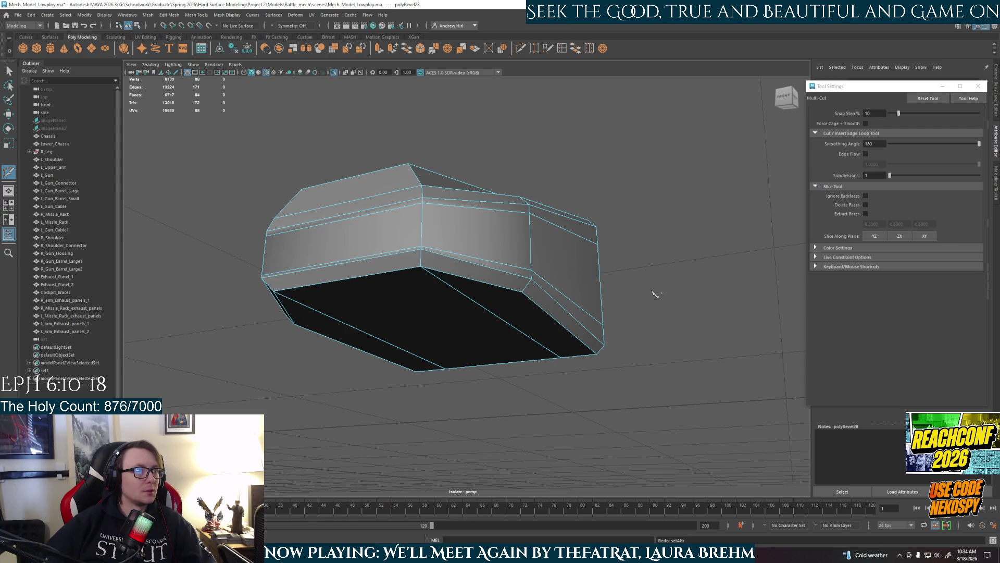
mouse_move(464, 293)
alt+mouse_down()
mouse_move(393, 299)
mouse_move(406, 276)
alt+mouse_up()
mouse_move(406, 277)
right_down()
mouse_move(406, 297)
mouse_move(406, 257)
right_up()
key(w)
click(390, 260)
mouse_move(379, 234)
mouse_down()
mouse_move(427, 263)
mouse_move(402, 264)
mouse_move(497, 289)
mouse_up()
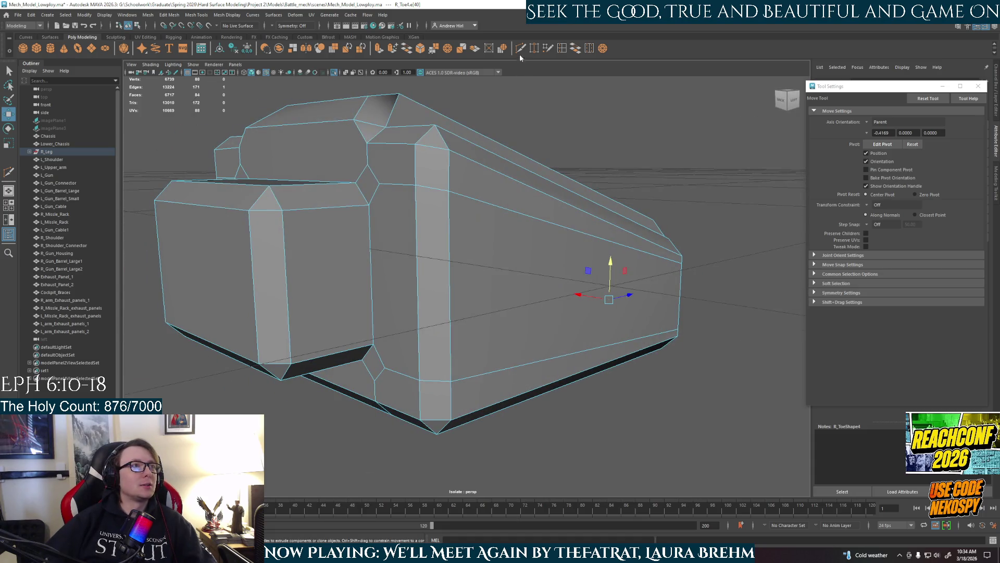
Multi-Cut a loop across the toe's top face, side corner and vertical edge, closing it
click(520, 48)
alt+drag(521, 219, 484, 187)
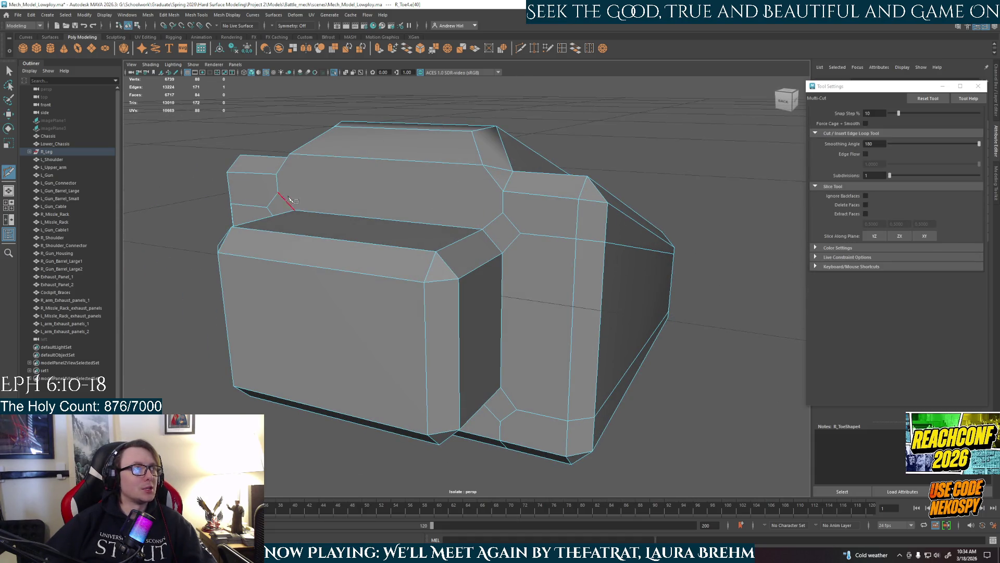
click(506, 214)
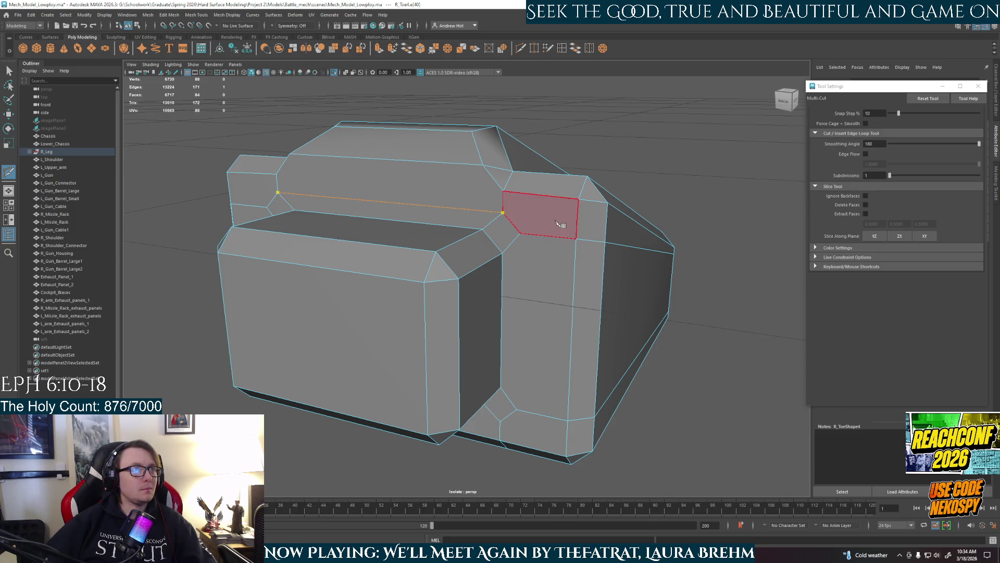
click(577, 224)
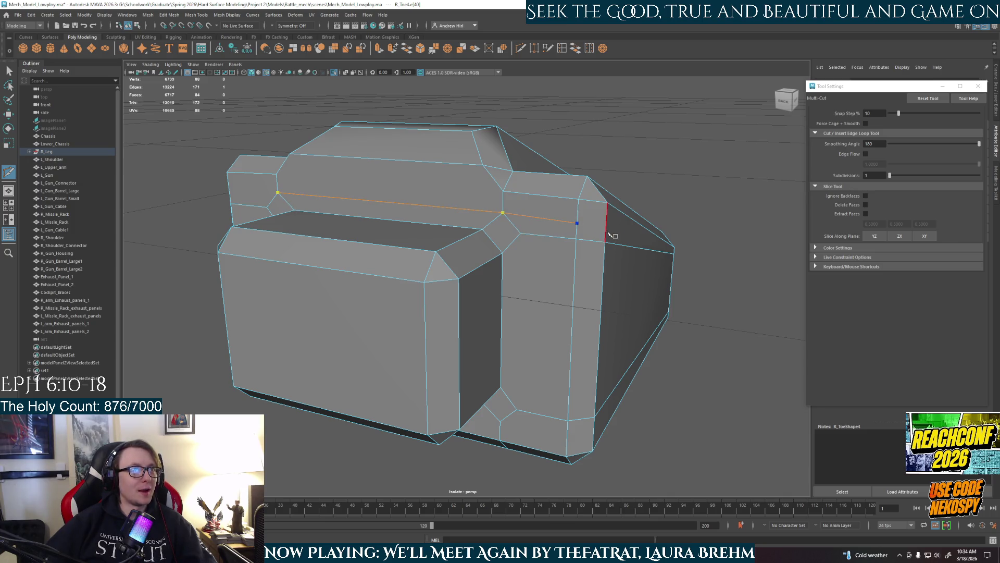
alt+drag(609, 228, 573, 219)
scroll(587, 198, up, 6)
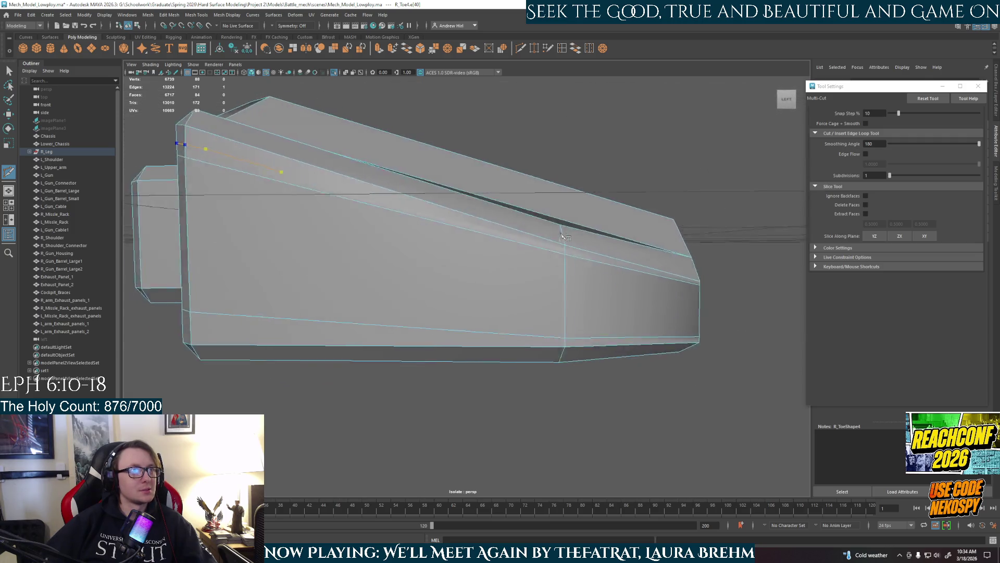
scroll(588, 195, down, 5)
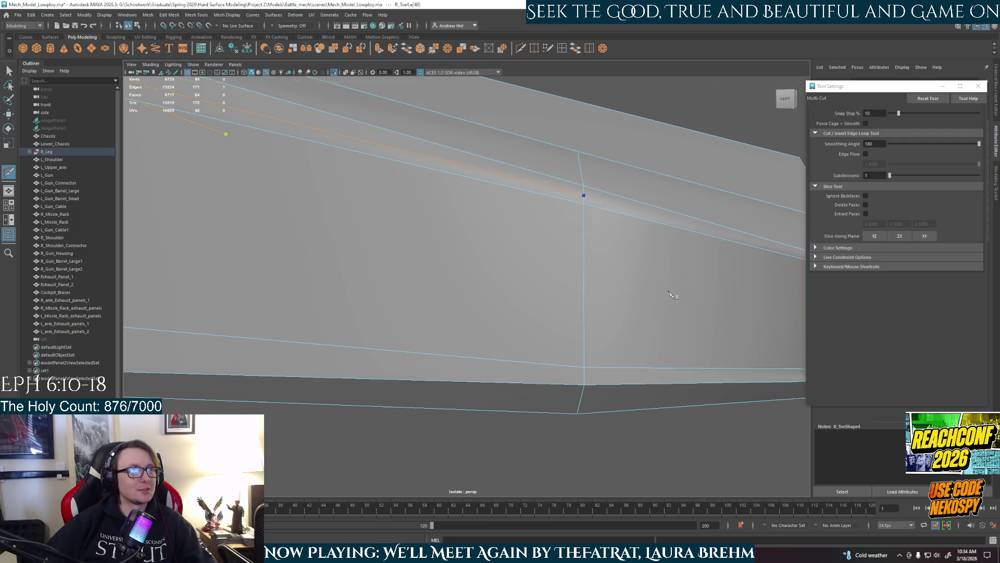
alt+drag(558, 317, 513, 335)
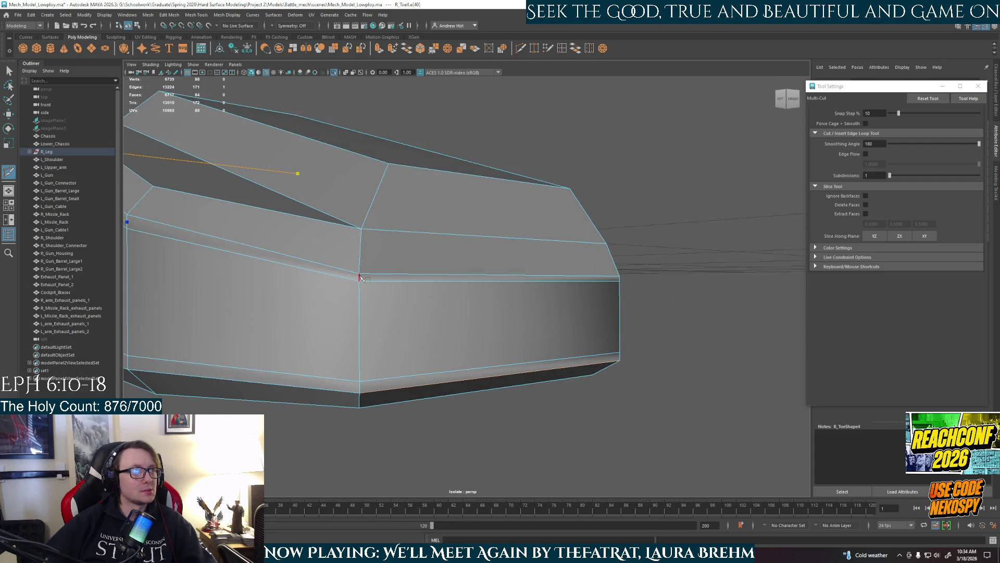
mouse_move(440, 297)
alt+mouse_down()
mouse_move(370, 297)
mouse_move(312, 239)
alt+mouse_up()
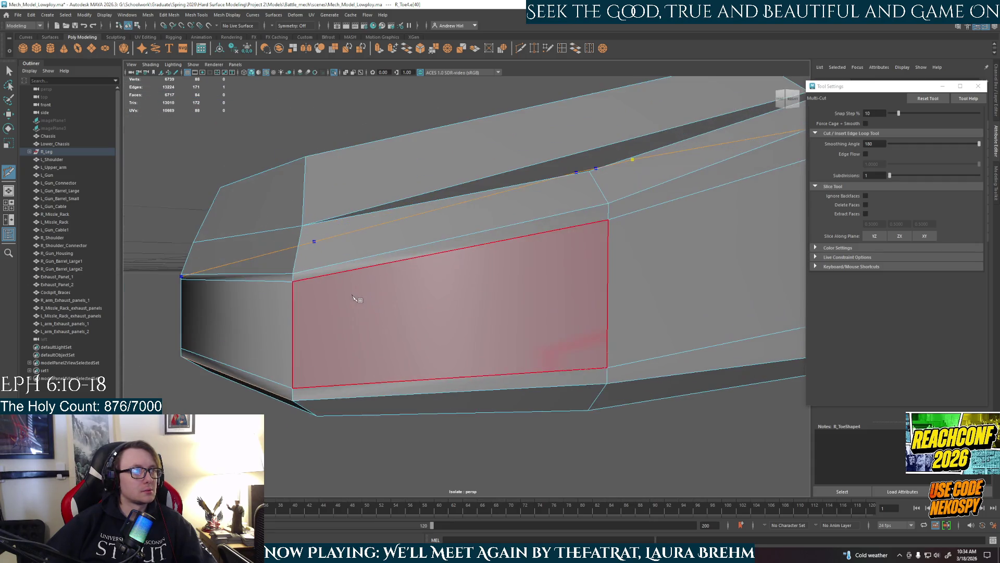
click(293, 279)
click(609, 214)
mouse_move(610, 213)
alt+mouse_down()
mouse_move(640, 296)
mouse_move(630, 310)
mouse_move(549, 245)
alt+mouse_up()
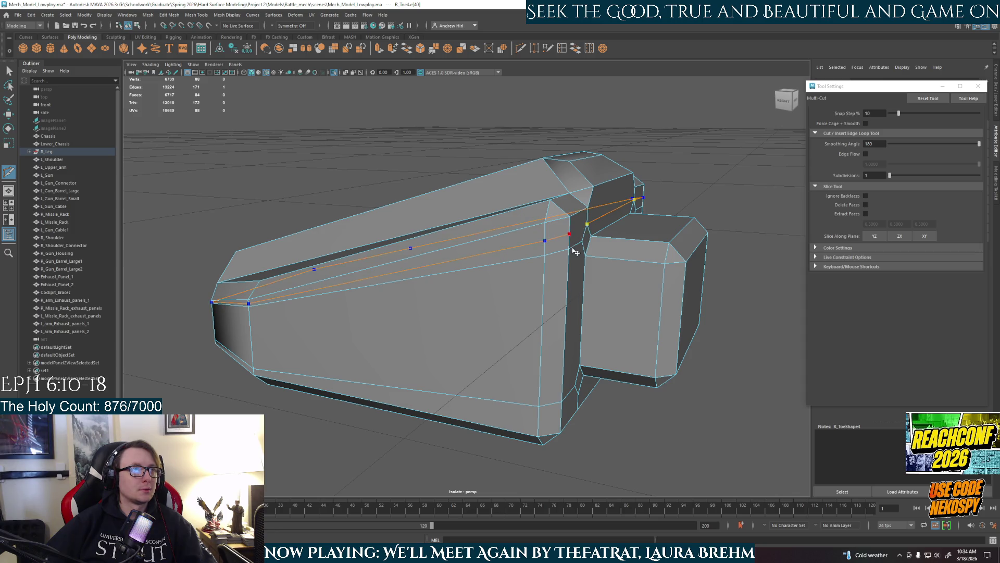
alt+drag(575, 250, 531, 258)
click(525, 252)
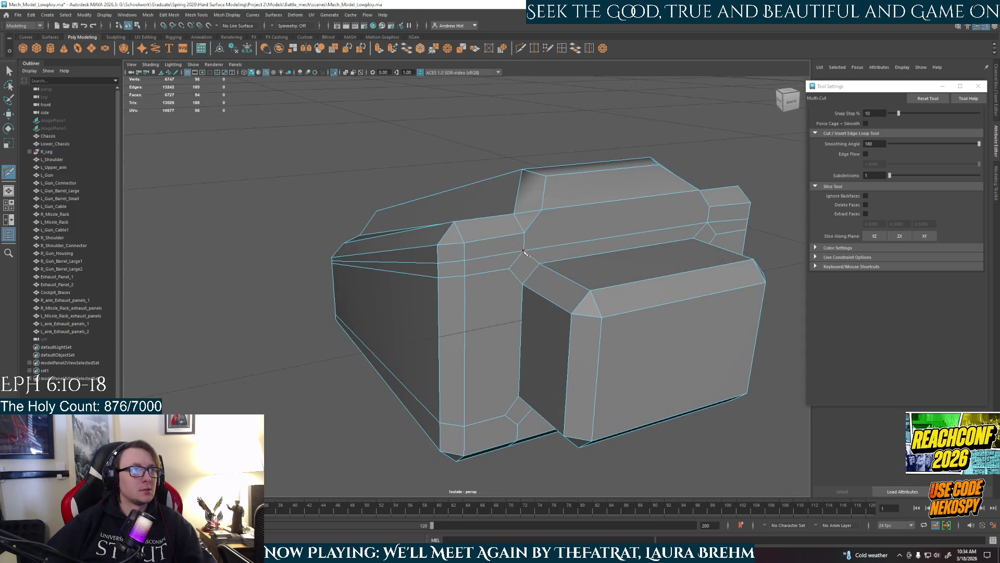
Cut a second edge loop along the toe's sides and front end and commit it
click(523, 285)
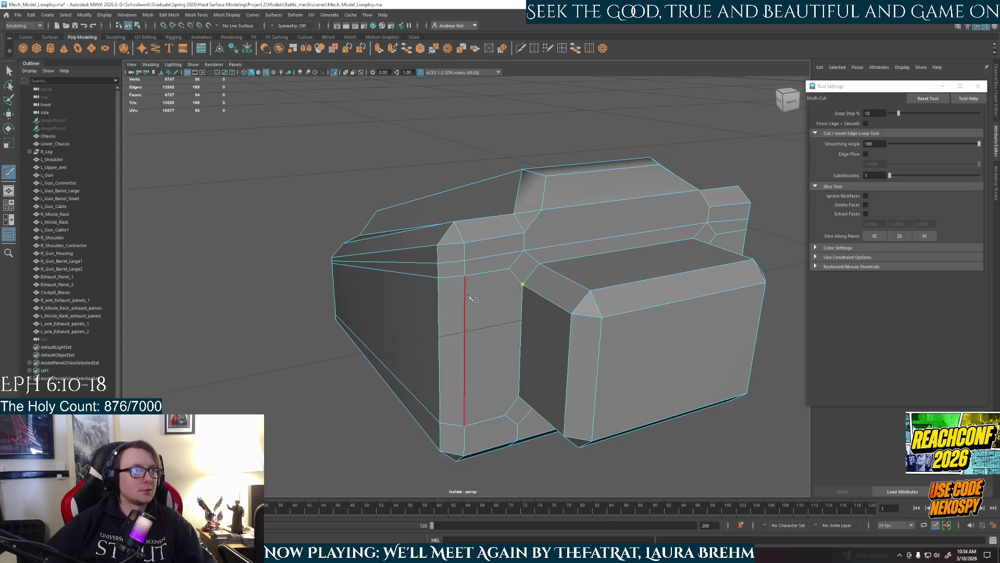
click(467, 294)
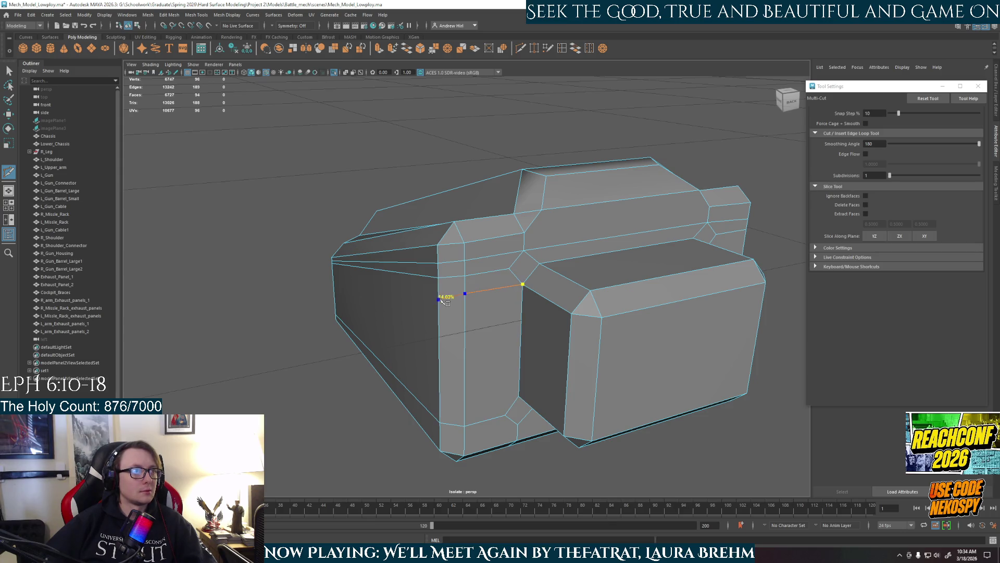
mouse_move(442, 299)
alt+mouse_down()
mouse_move(471, 305)
mouse_move(359, 292)
mouse_move(308, 328)
mouse_move(500, 323)
mouse_move(636, 379)
alt+mouse_up()
click(368, 294)
click(302, 330)
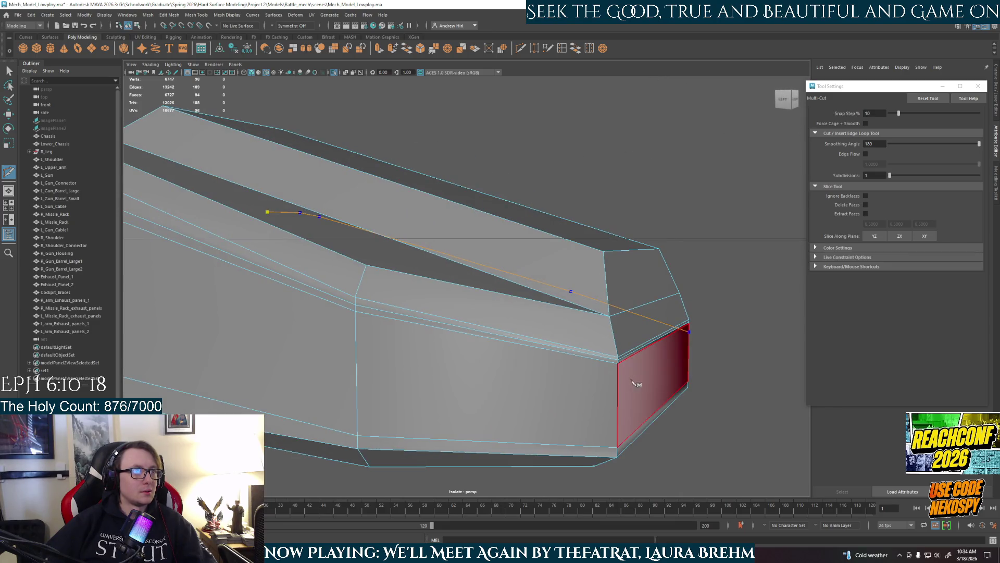
click(603, 377)
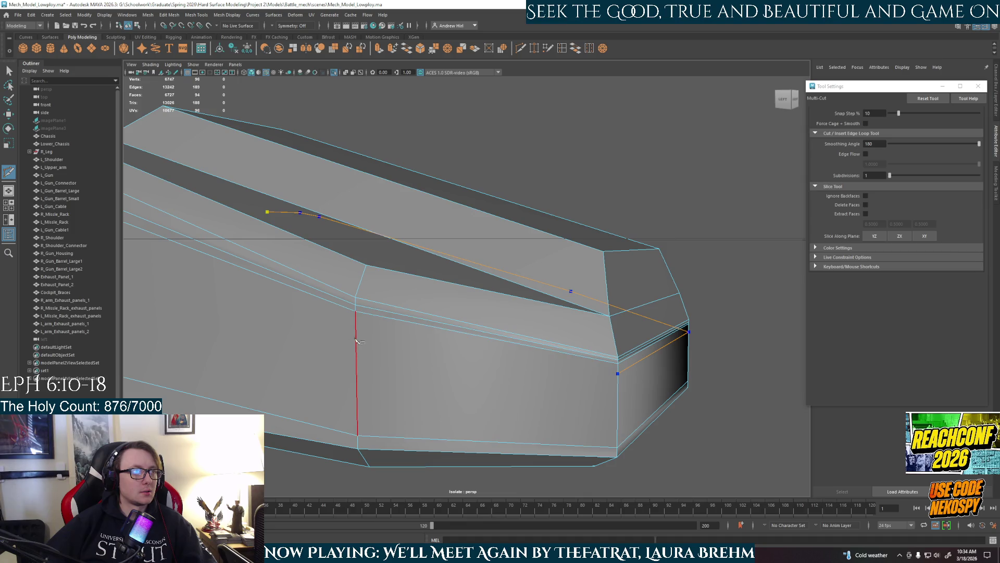
click(362, 326)
mouse_move(346, 331)
alt+mouse_down()
mouse_move(469, 313)
mouse_move(616, 370)
alt+mouse_up()
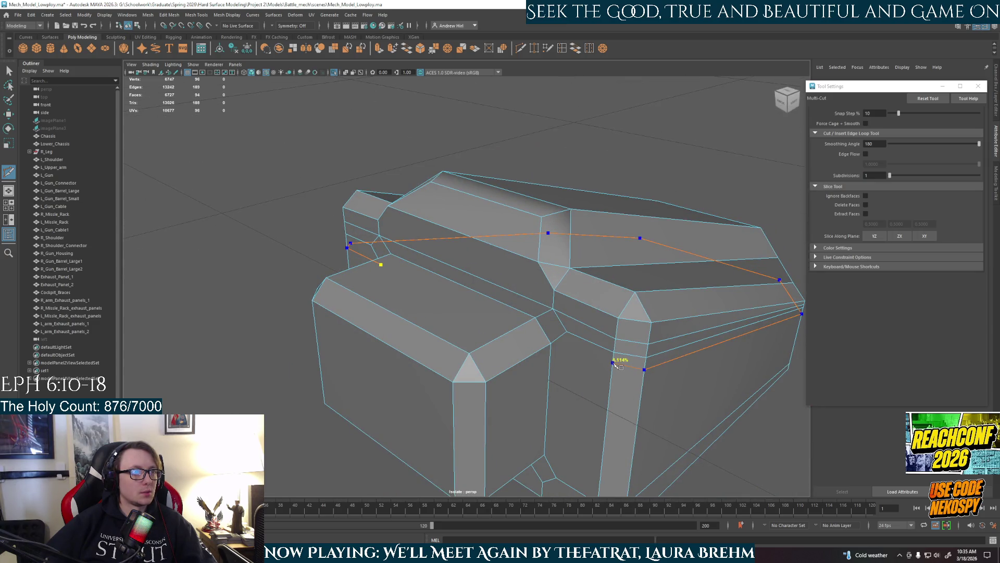
key(Return)
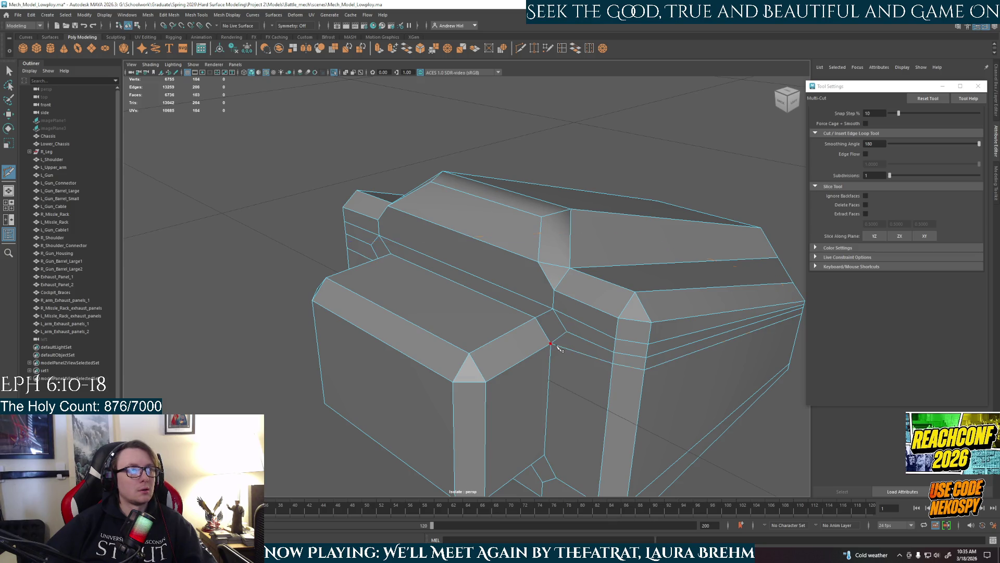
alt+drag(559, 349, 587, 304)
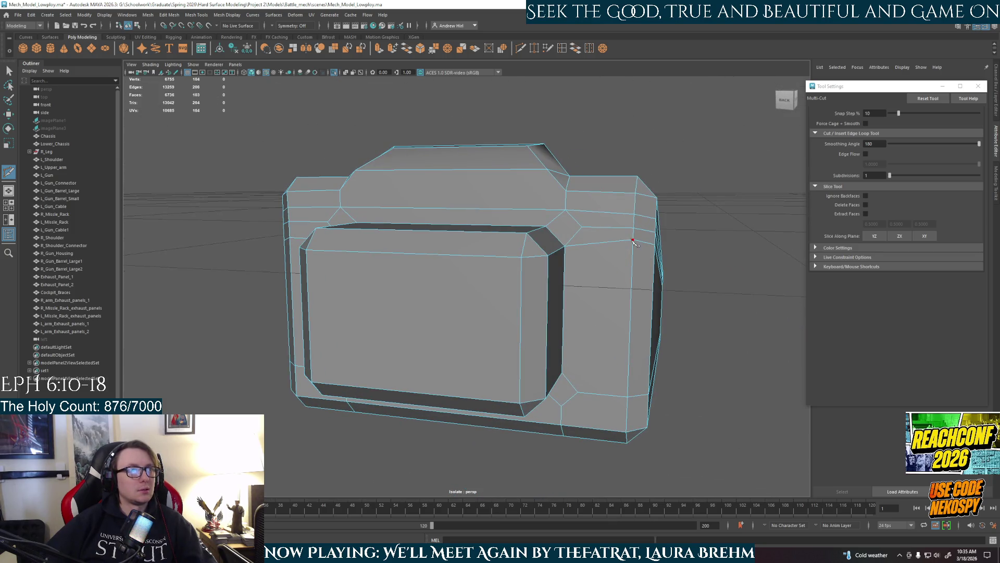
Multi-Cut a loop around R_Toe4's base through its vertical, side and mid-side edges, and commit it
key(w)
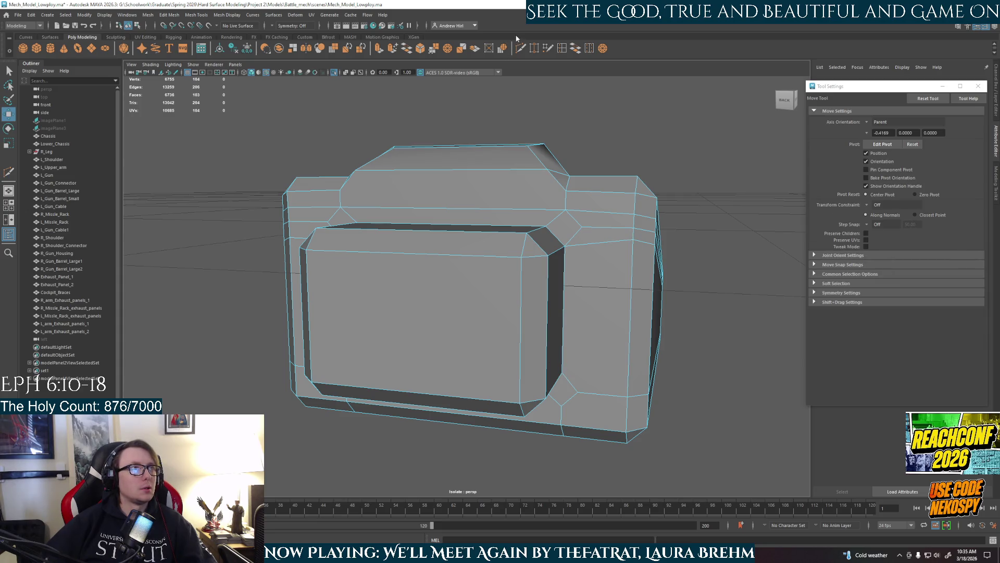
click(522, 49)
click(572, 374)
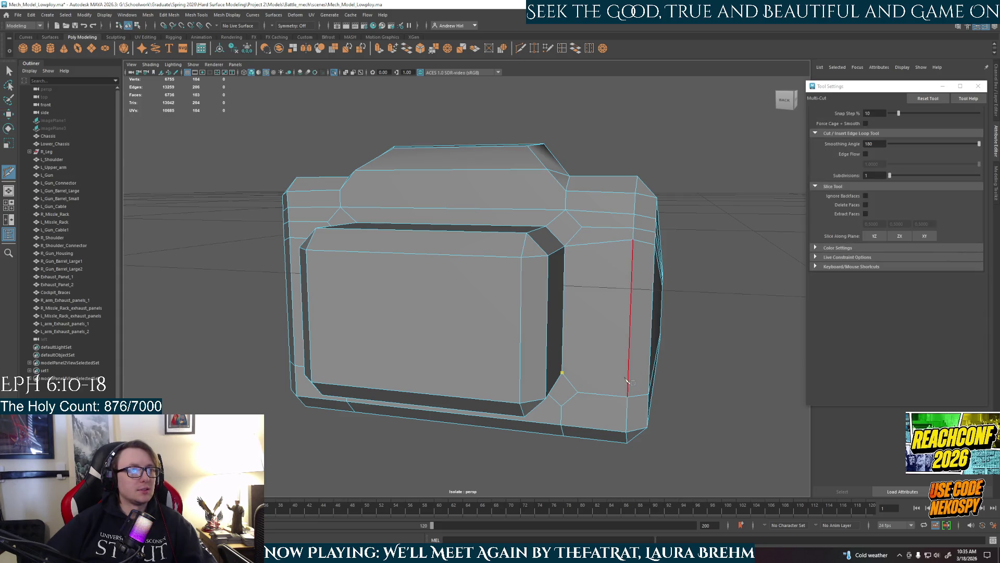
click(629, 376)
mouse_move(631, 379)
alt+mouse_down()
mouse_move(476, 361)
mouse_move(509, 357)
alt+mouse_up()
click(491, 364)
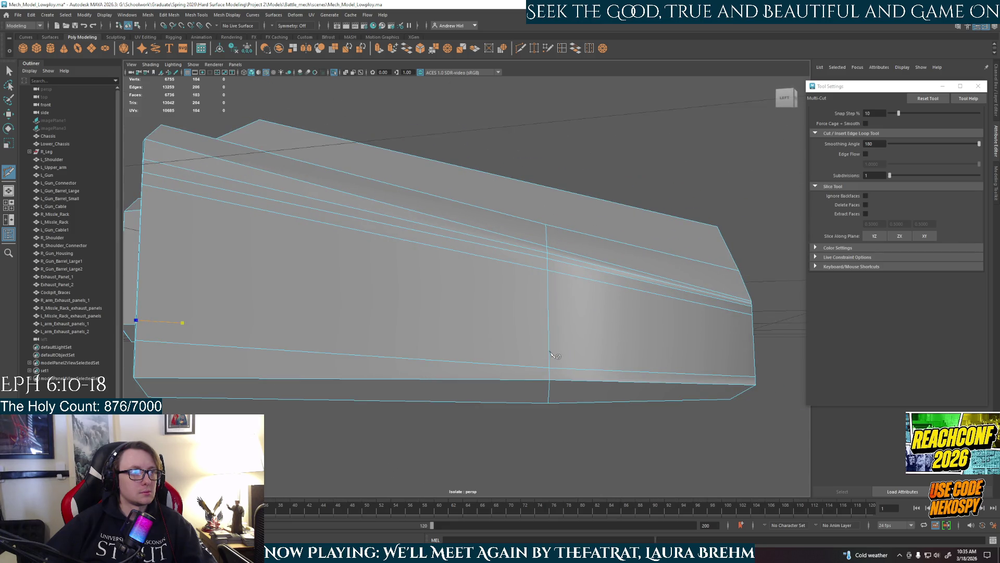
alt+drag(553, 356, 462, 384)
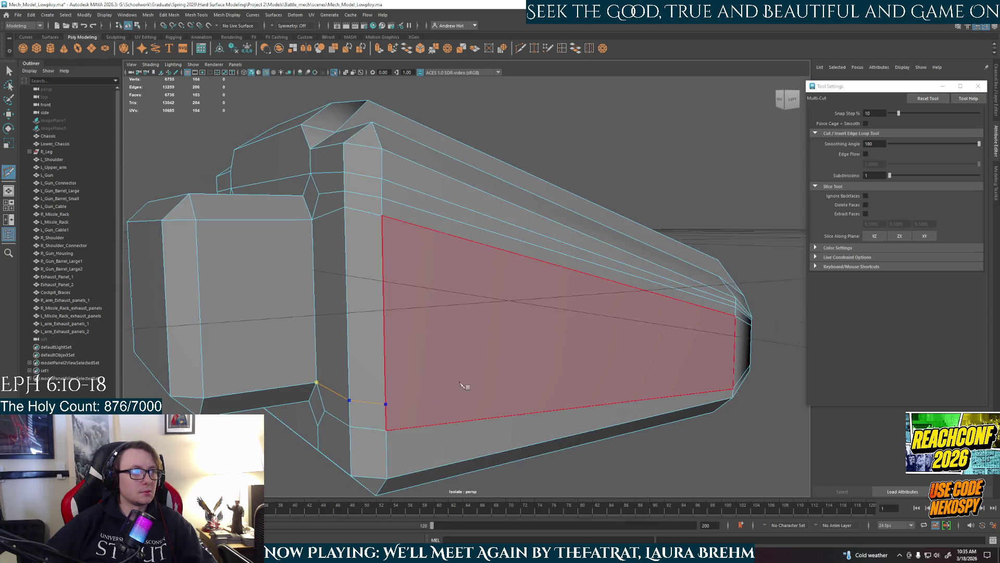
mouse_move(737, 376)
alt+mouse_down()
mouse_move(573, 364)
mouse_move(552, 380)
mouse_move(495, 356)
mouse_move(557, 346)
mouse_move(637, 360)
alt+mouse_up()
click(633, 357)
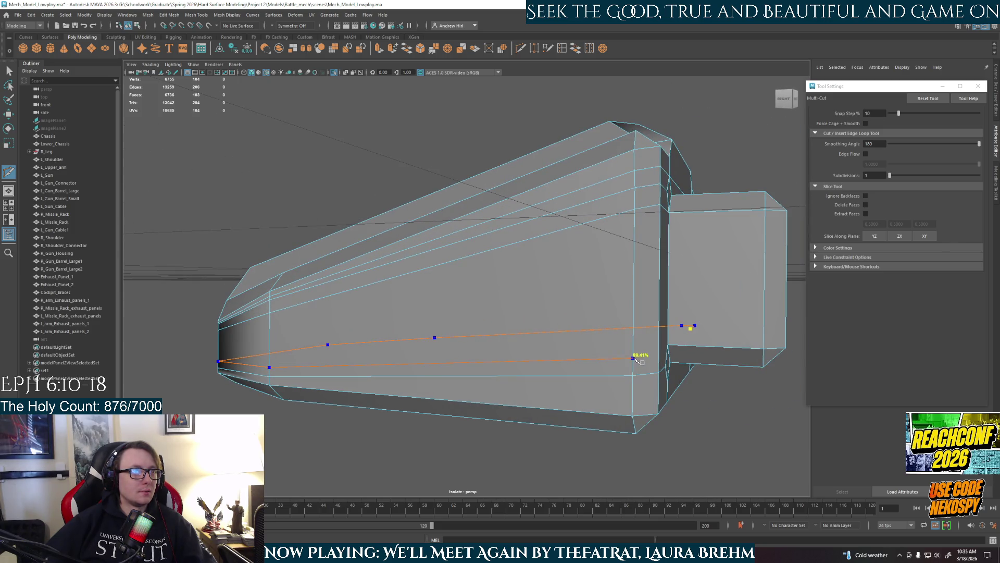
alt+drag(688, 327, 603, 353)
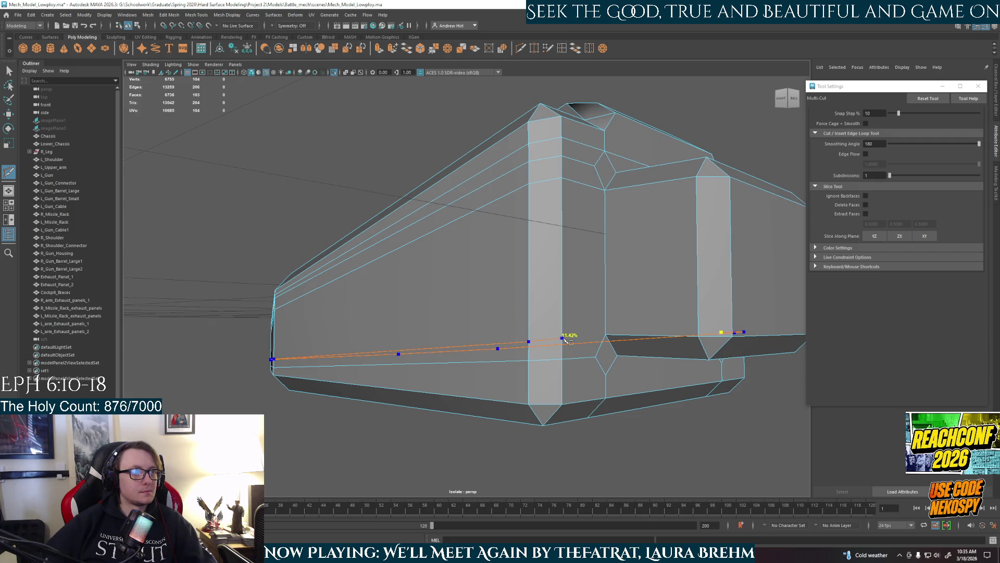
key(Return)
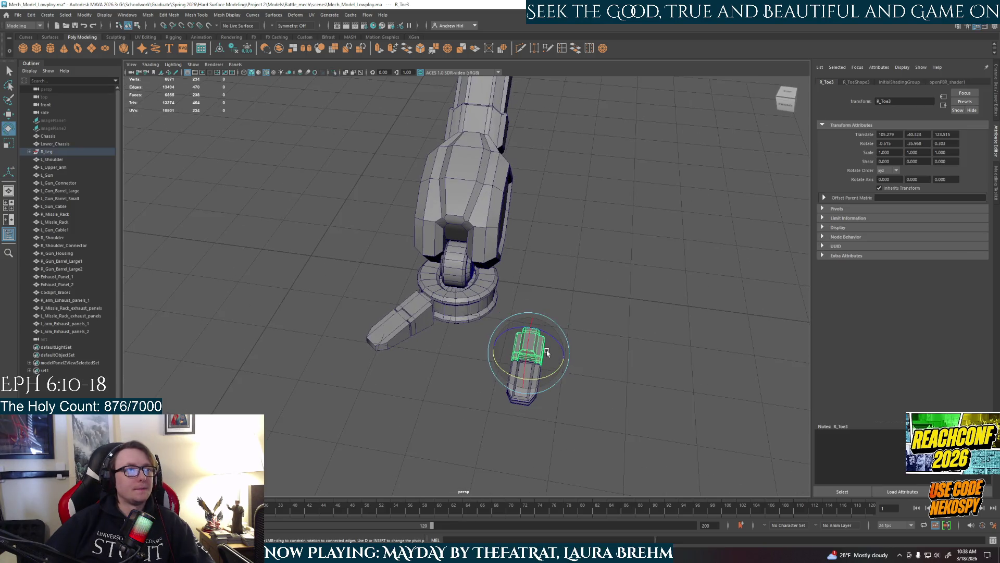
Move and rotate R_Toe3 so it angles in against the ring base
scroll(531, 306, up, 2)
key(w)
scroll(494, 348, up, 3)
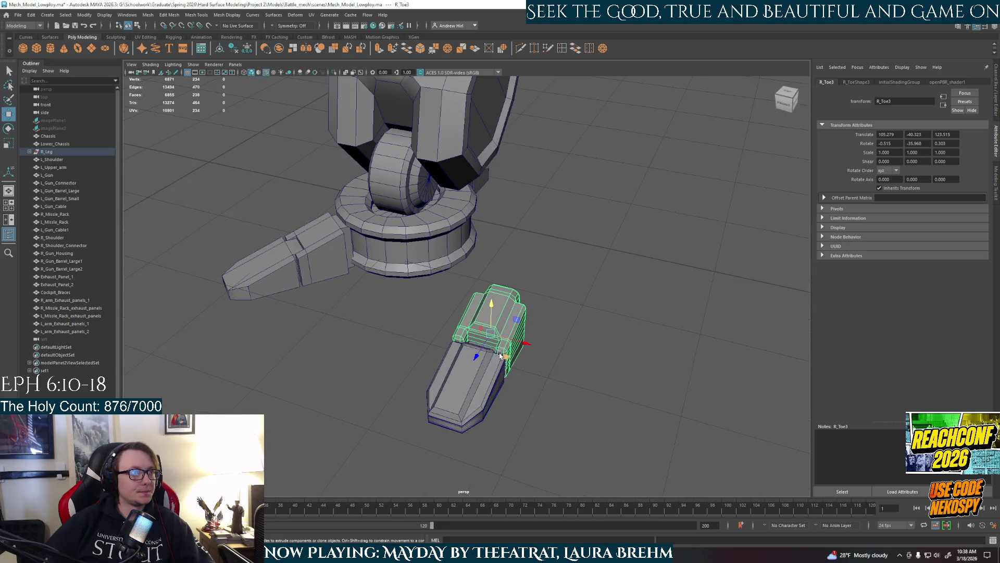
alt+drag(500, 354, 495, 370)
key(e)
mouse_move(511, 424)
mouse_down()
mouse_move(539, 422)
mouse_move(508, 413)
mouse_move(445, 356)
mouse_move(445, 344)
mouse_move(532, 275)
mouse_move(504, 319)
mouse_move(461, 349)
mouse_move(554, 302)
mouse_move(505, 320)
mouse_move(521, 307)
mouse_move(530, 273)
mouse_move(456, 310)
mouse_move(435, 290)
mouse_move(409, 290)
mouse_move(484, 296)
mouse_up()
key(w)
key(e)
key(e)
Reselect R_Toe3 and save a screen snip of its rotation values
click(529, 272)
click(424, 280)
mouse_move(440, 334)
alt+mouse_down()
mouse_move(447, 346)
mouse_move(520, 302)
alt+mouse_up()
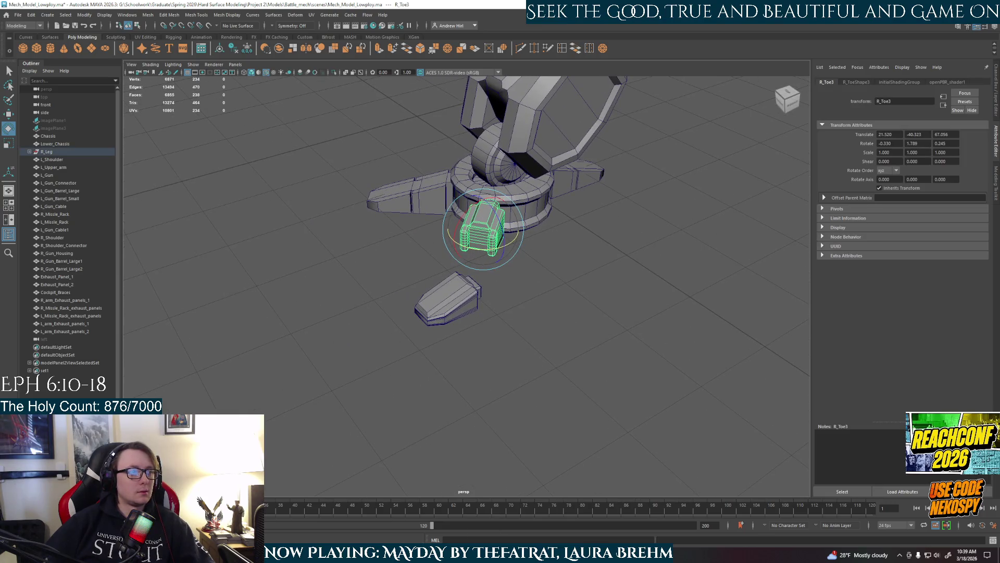
click(602, 369)
drag(868, 138, 970, 150)
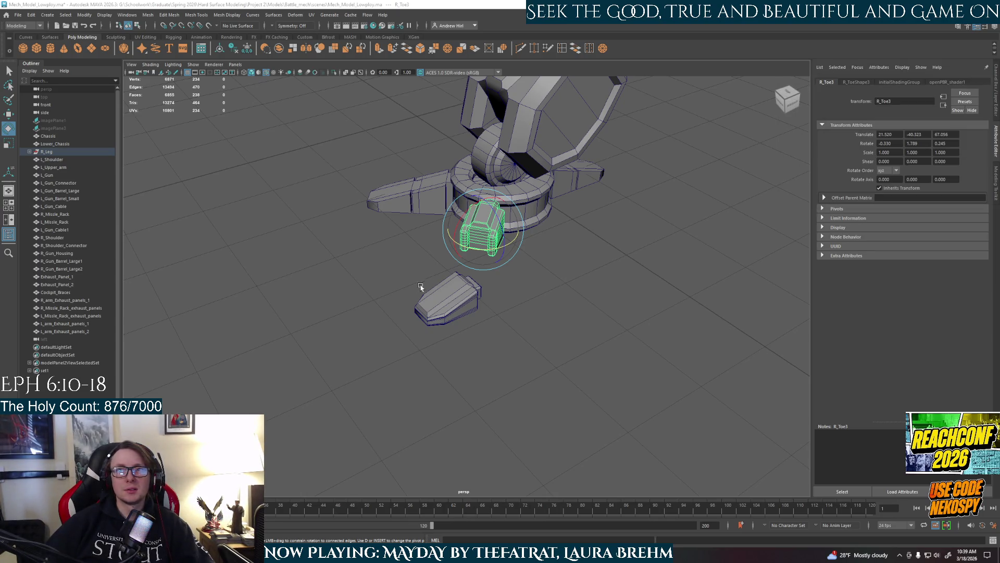
click(413, 306)
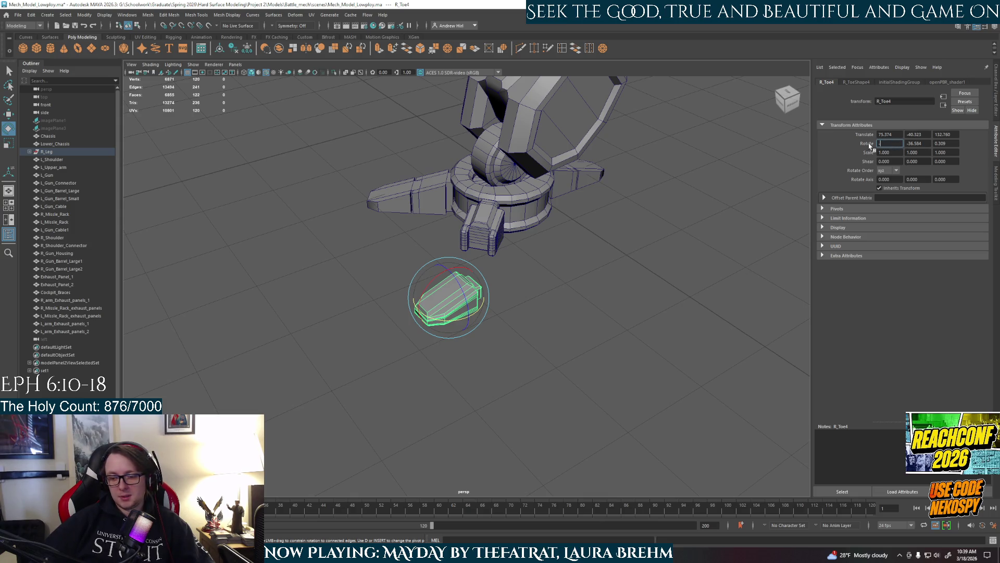
Straighten the loose toe tip with Rotate X -0.330 and Rotate Y 1.789
key(Return)
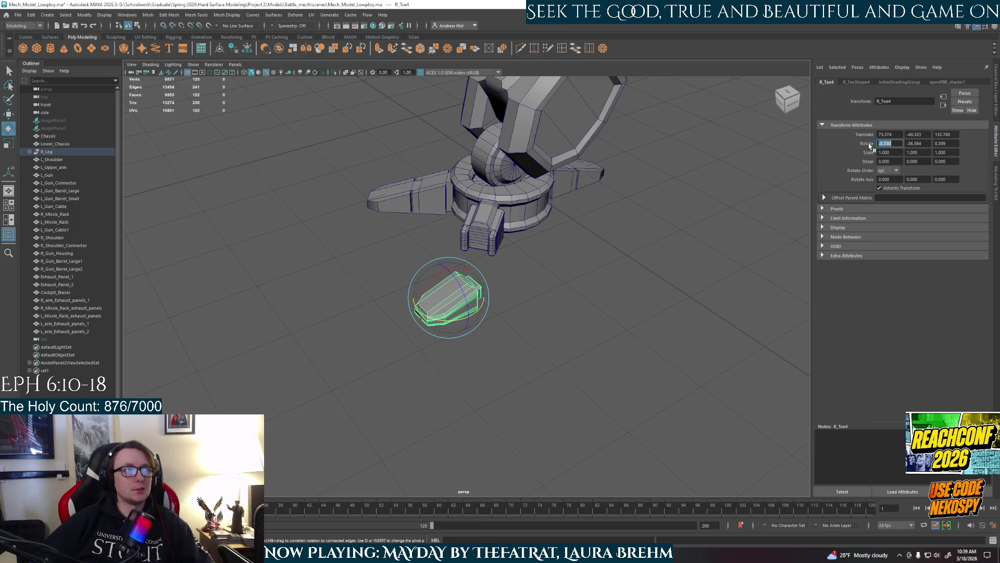
click(924, 144)
text(1.)
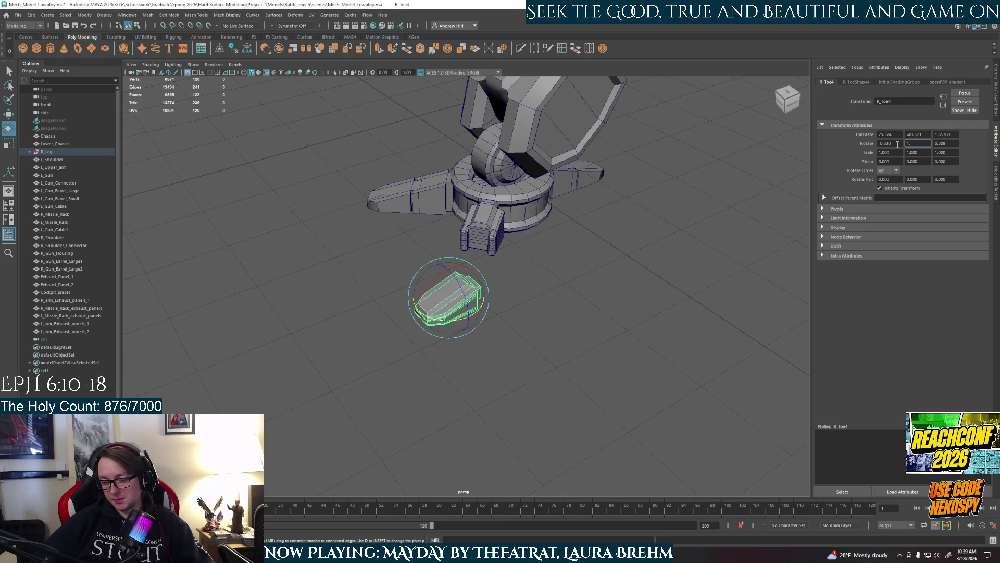
key(Num_Lock)
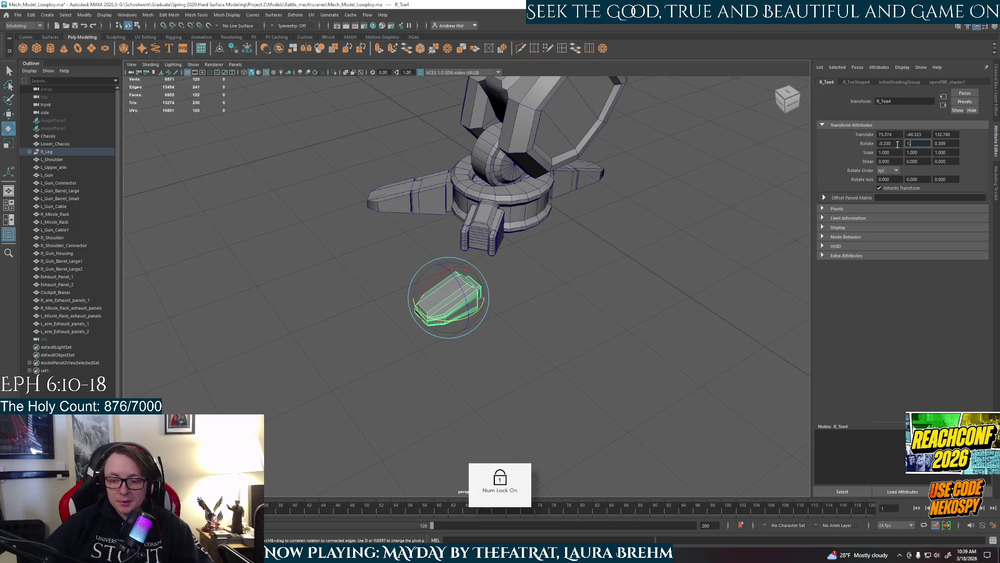
text(.789)
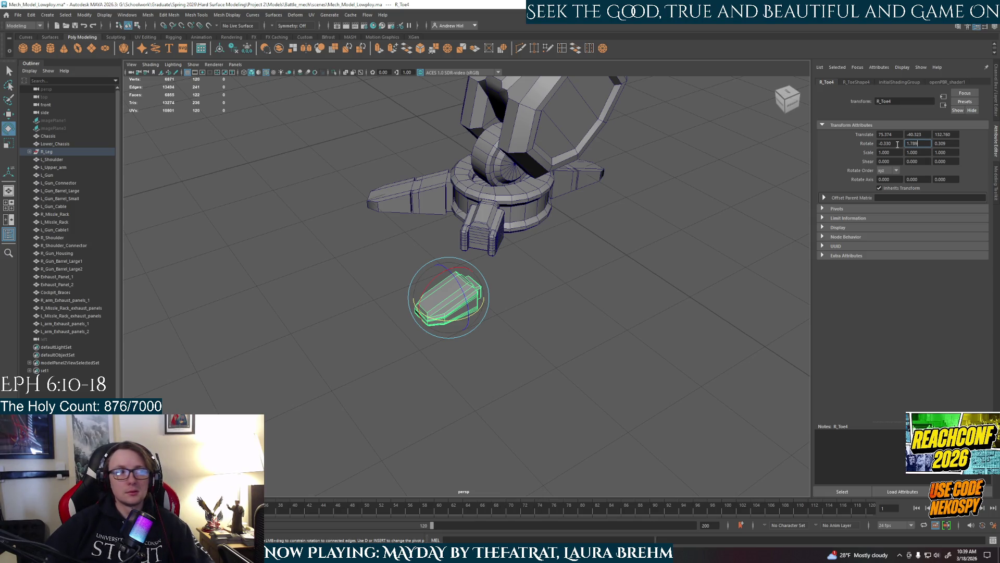
key(Return)
click(955, 146)
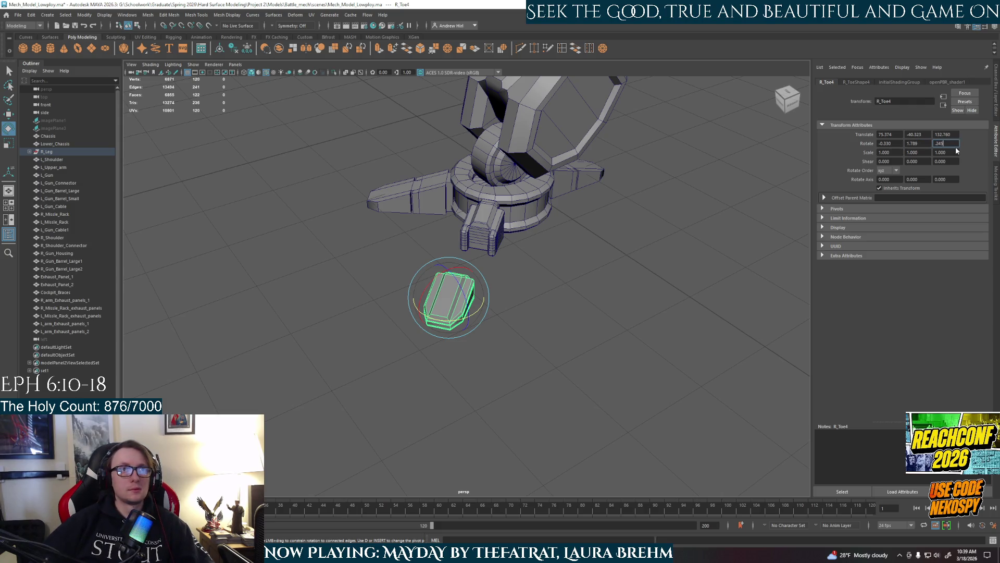
Move the toe tip up against the end of the toe segment beside the foot ring
mouse_move(495, 269)
alt+mouse_down()
mouse_move(483, 388)
mouse_move(486, 313)
mouse_move(498, 312)
mouse_move(438, 339)
alt+mouse_up()
key(w)
scroll(396, 360, up, 5)
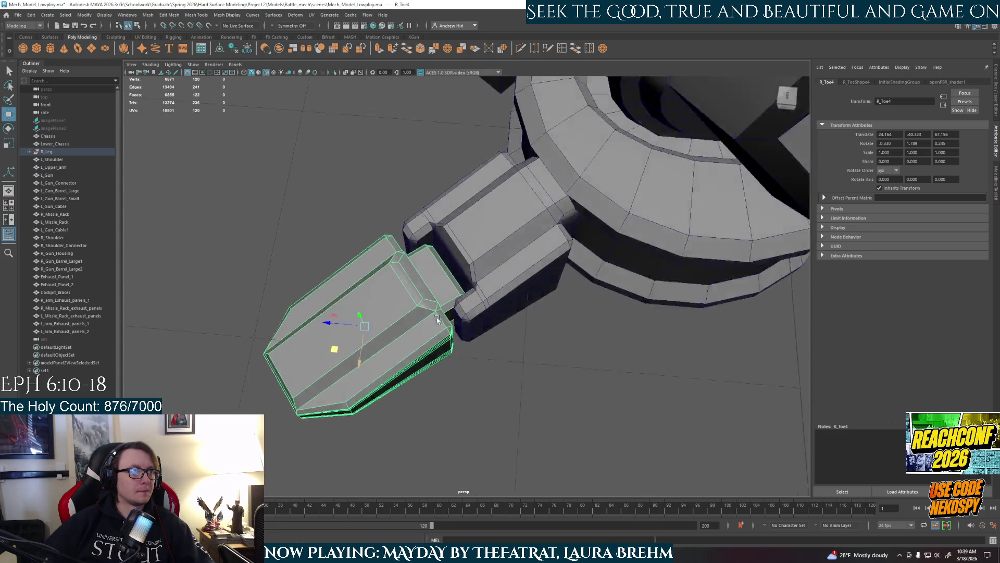
drag(320, 404, 321, 396)
scroll(321, 397, down, 3)
alt+drag(346, 350, 607, 276)
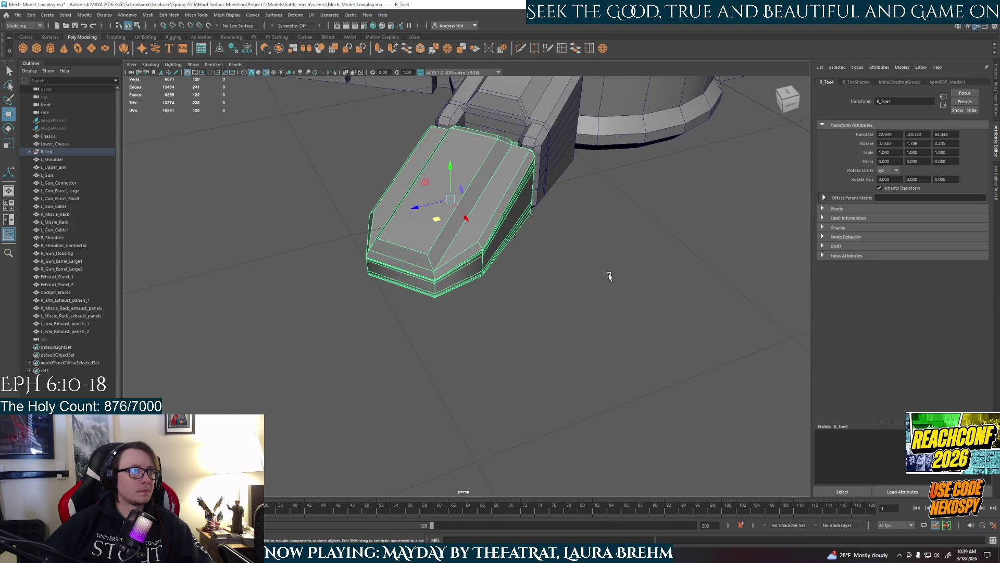
scroll(486, 283, down, 3)
alt+drag(487, 283, 504, 215)
mouse_move(503, 216)
right_down()
mouse_move(502, 205)
mouse_move(582, 226)
right_up()
click(581, 225)
mouse_move(582, 225)
alt+mouse_down()
mouse_move(533, 302)
mouse_move(567, 287)
mouse_move(603, 375)
mouse_move(581, 358)
mouse_move(527, 394)
mouse_move(457, 357)
mouse_move(542, 347)
mouse_move(564, 362)
mouse_move(525, 357)
alt+mouse_up()
scroll(578, 371, up, 3)
scroll(527, 394, down, 3)
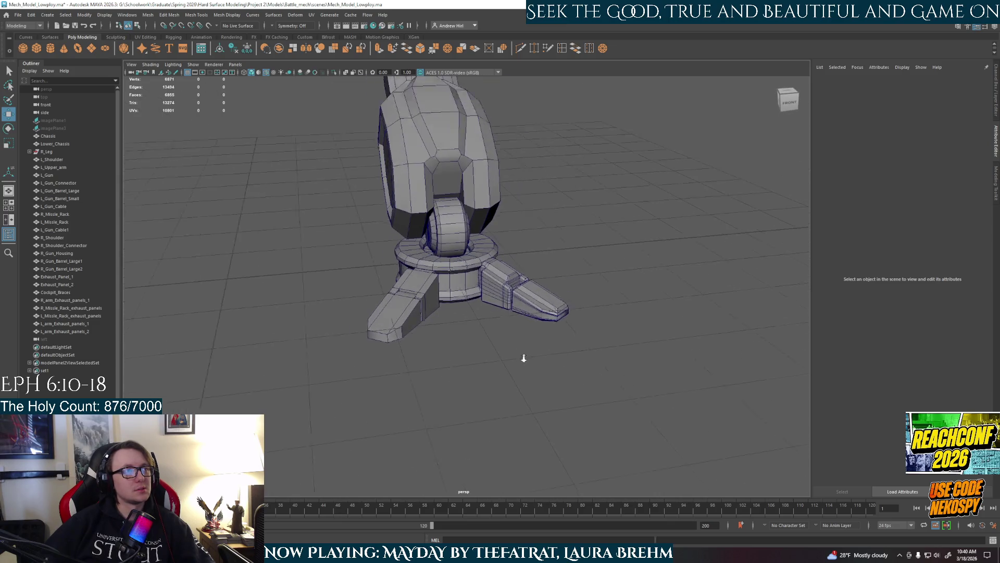
Select the upper toe segment and toe tip R_Toe4 and slide them slightly sideways
scroll(524, 359, up, 2)
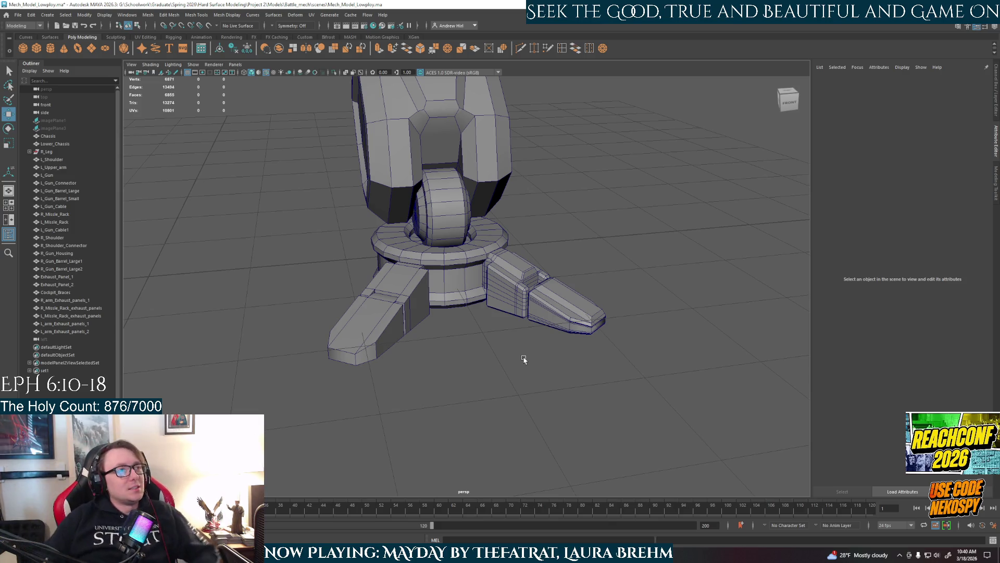
mouse_move(518, 391)
alt+mouse_down()
mouse_move(467, 379)
mouse_move(456, 388)
alt+mouse_up()
scroll(468, 379, up, 3)
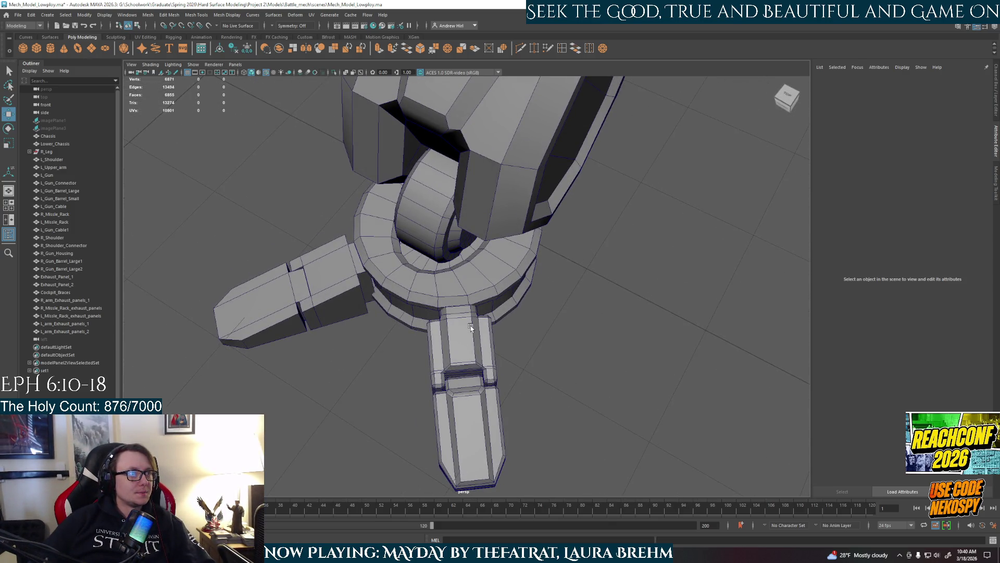
click(470, 327)
shift+click(489, 411)
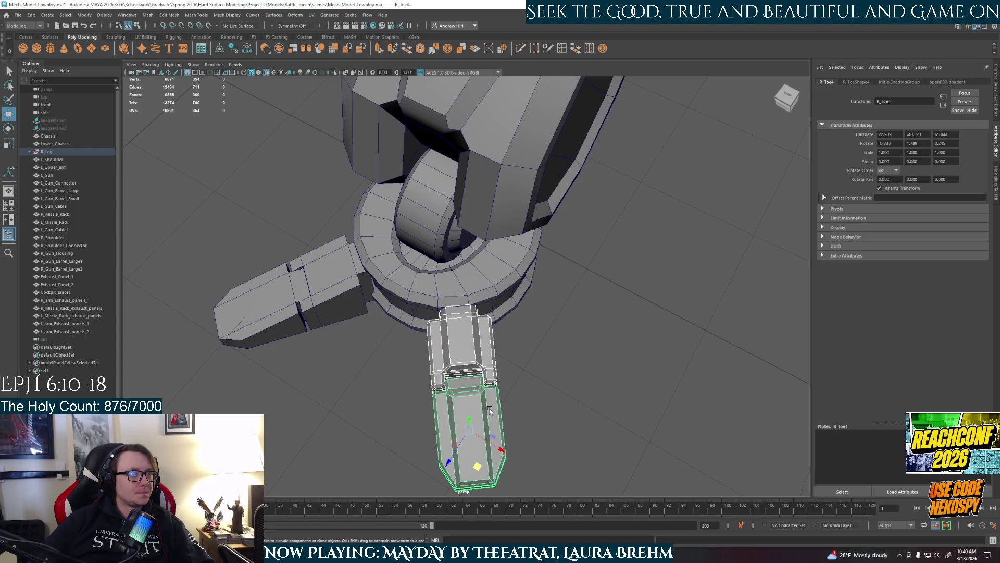
middle_drag(476, 467, 473, 468)
click(601, 374)
Try moving two faces of R_Foot, undo it, and return to object selection
alt+drag(600, 374, 553, 307)
right_click(484, 269)
click(498, 290)
click(476, 283)
mouse_move(495, 298)
alt+mouse_down()
mouse_move(465, 266)
mouse_move(496, 307)
mouse_move(470, 301)
mouse_move(513, 294)
mouse_move(529, 309)
alt+mouse_up()
right_click(464, 267)
click(484, 266)
click(462, 264)
shift+click(495, 281)
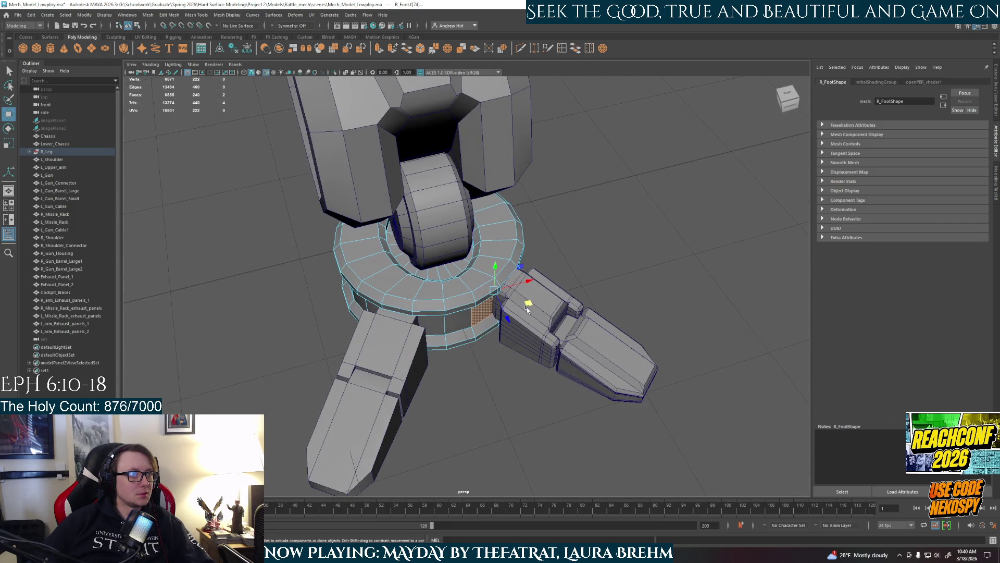
key(ctrl+z)
alt+drag(602, 275, 531, 255)
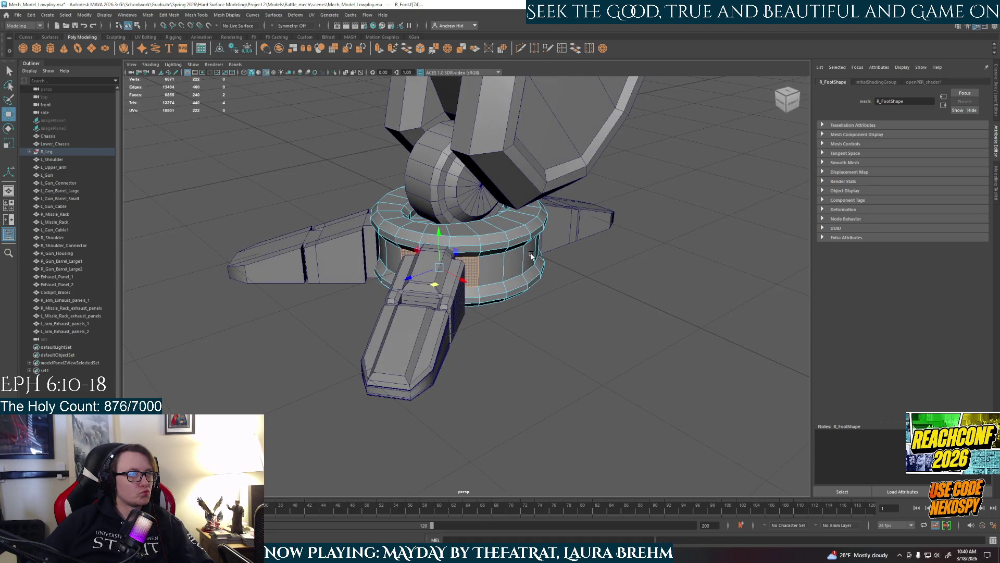
click(549, 294)
mouse_move(504, 361)
alt+mouse_down()
mouse_move(509, 346)
mouse_move(464, 351)
alt+mouse_up()
right_drag(438, 281, 474, 274)
mouse_move(474, 275)
alt+mouse_down()
mouse_move(475, 379)
mouse_move(420, 386)
mouse_move(524, 387)
mouse_move(574, 362)
mouse_move(509, 348)
alt+mouse_up()
click(475, 379)
Delete the extra toe piece R_Toe2 from the foot
mouse_move(458, 348)
alt+mouse_down()
mouse_move(375, 357)
mouse_move(513, 358)
mouse_move(474, 328)
alt+mouse_up()
click(408, 348)
mouse_move(408, 348)
alt+mouse_down()
mouse_move(397, 374)
mouse_move(411, 360)
alt+mouse_up()
click(313, 326)
key(Delete)
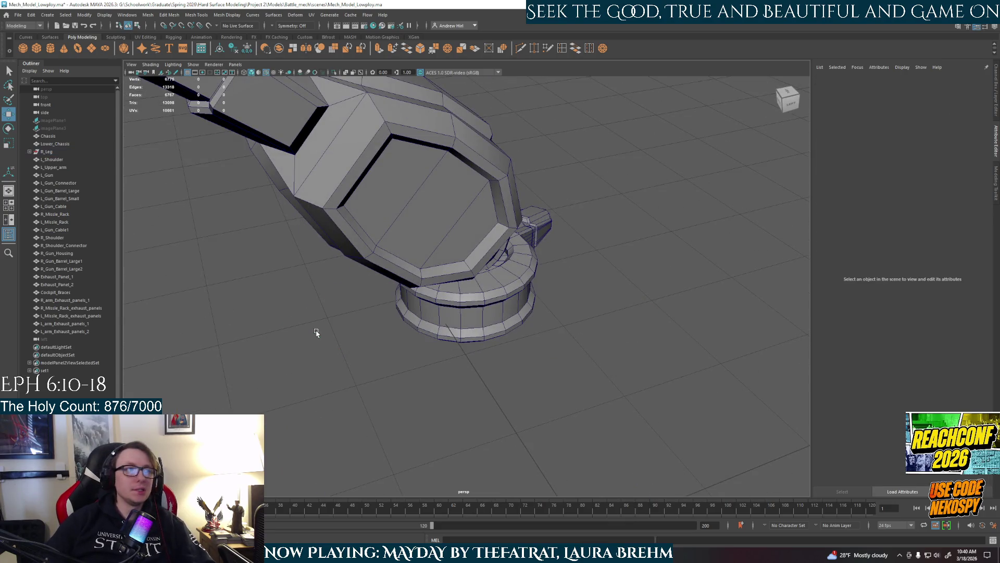
mouse_move(571, 369)
alt+mouse_down()
mouse_move(531, 357)
mouse_move(501, 368)
mouse_move(350, 282)
alt+mouse_up()
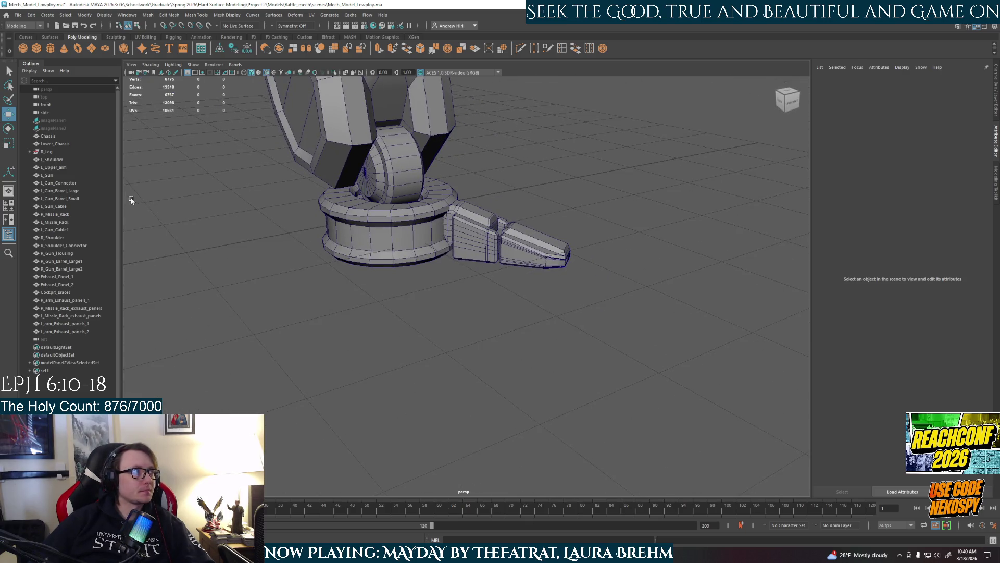
Under R_Leg in the Outliner, rename R_Toe3 to R_Toe1 and R_Toe4 to R_Toe2
click(29, 151)
click(63, 207)
double_click(63, 208)
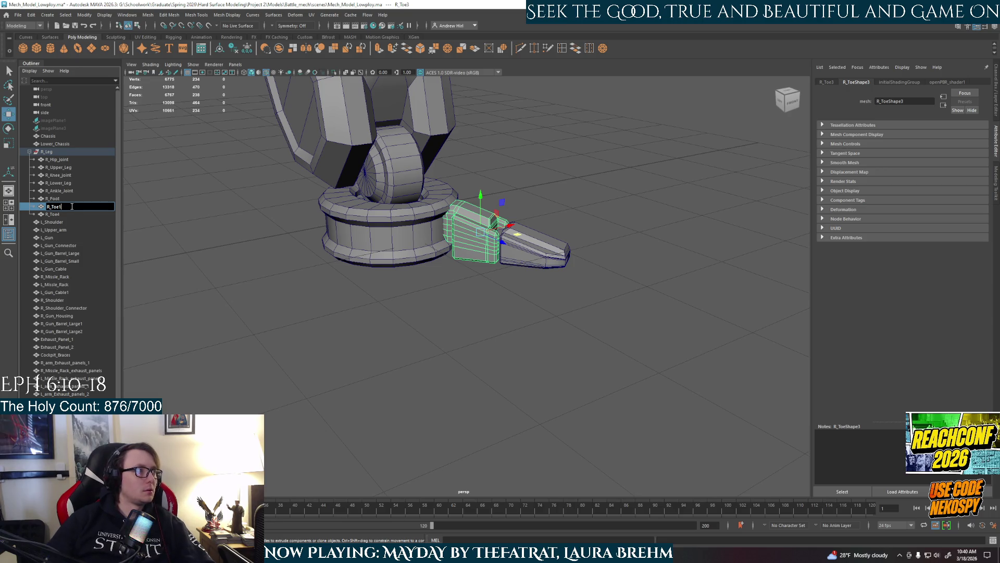
key(Return)
double_click(78, 215)
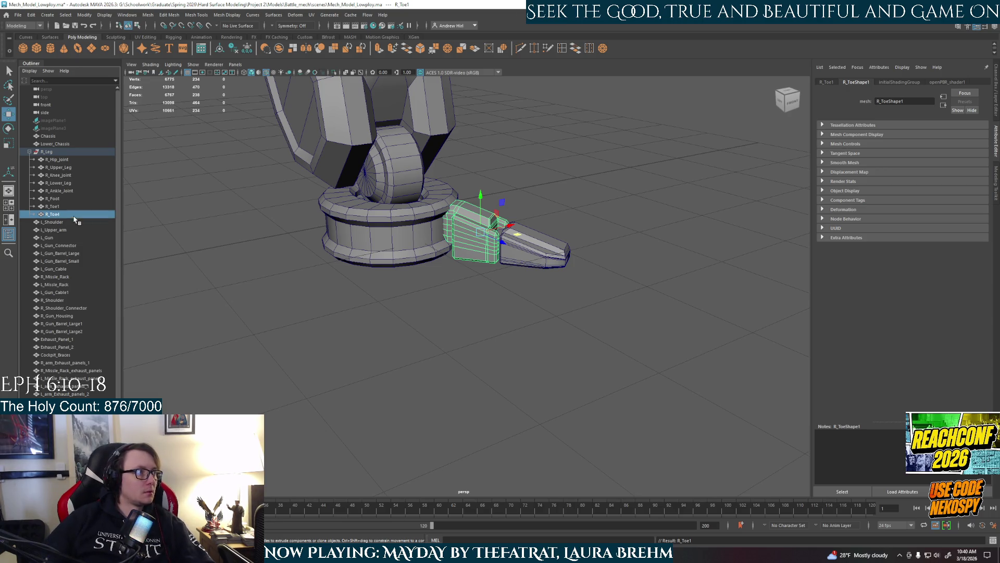
text(2)
key(Return)
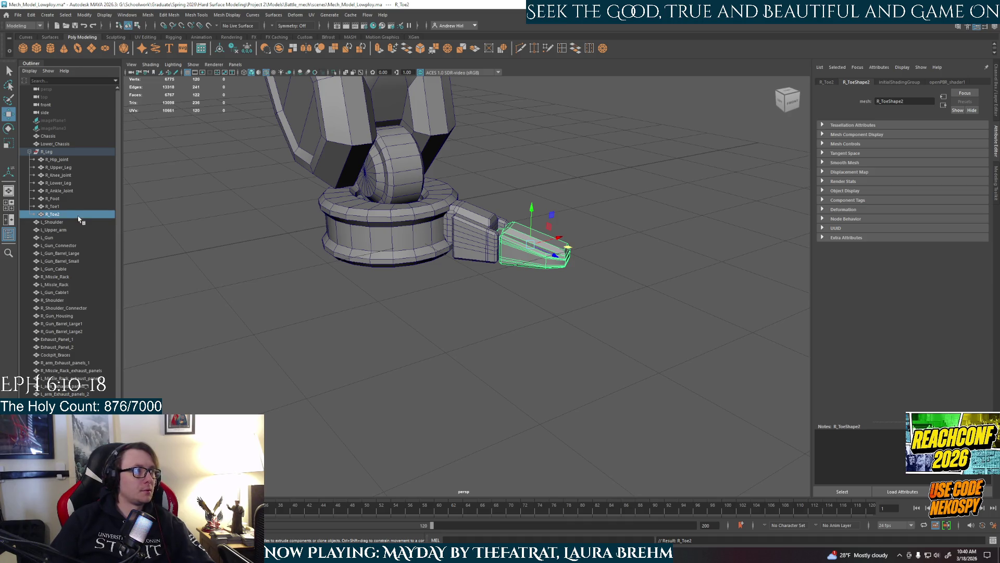
Select R_Toe1 and recentre the view on the foot from above
click(421, 294)
click(467, 230)
alt+drag(467, 230, 467, 318)
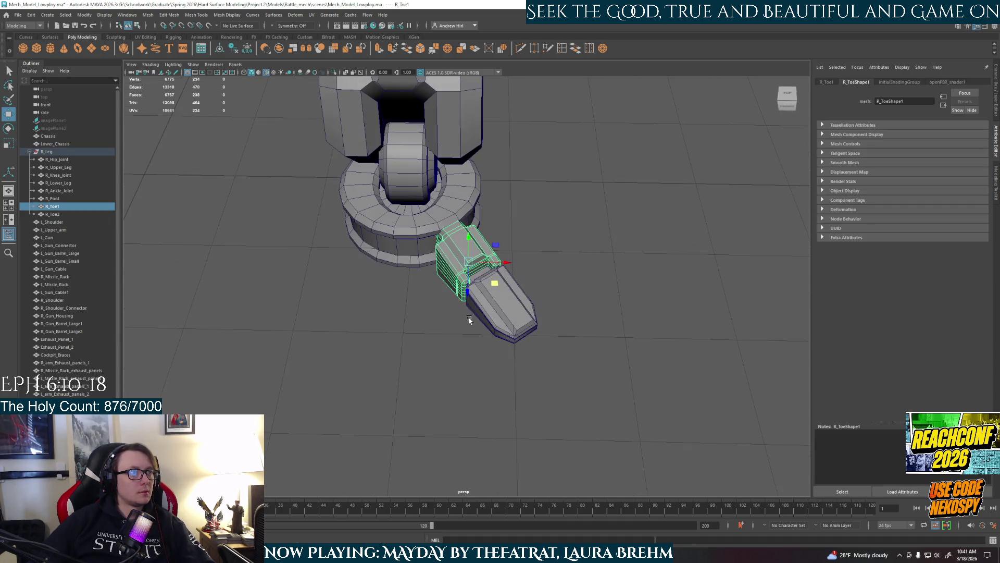
alt+middle_drag(436, 255, 480, 269)
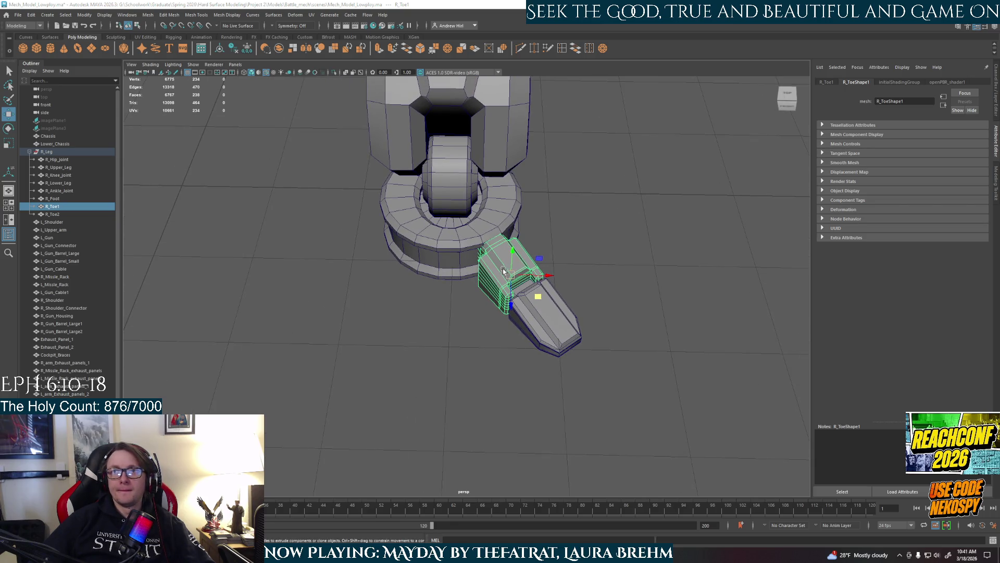
scroll(228, 291, down, 5)
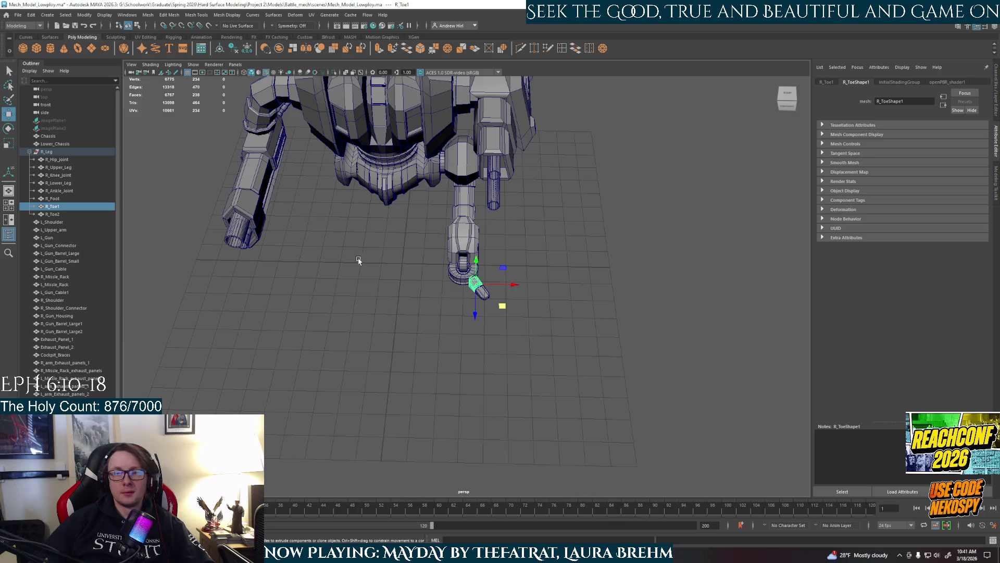
Clone R_Toe1 to the left and set the copy's Rotate Y to -30.789
key(f)
mouse_move(408, 292)
alt+middle_down()
mouse_move(458, 312)
mouse_move(534, 310)
alt+middle_up()
mouse_move(534, 310)
alt+mouse_down()
mouse_move(583, 307)
mouse_move(504, 291)
alt+mouse_up()
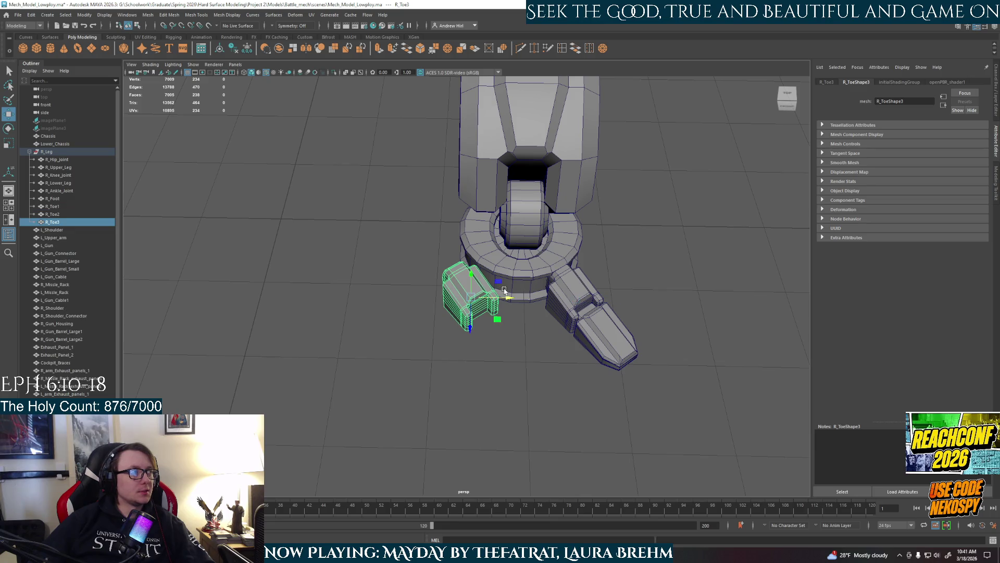
click(828, 82)
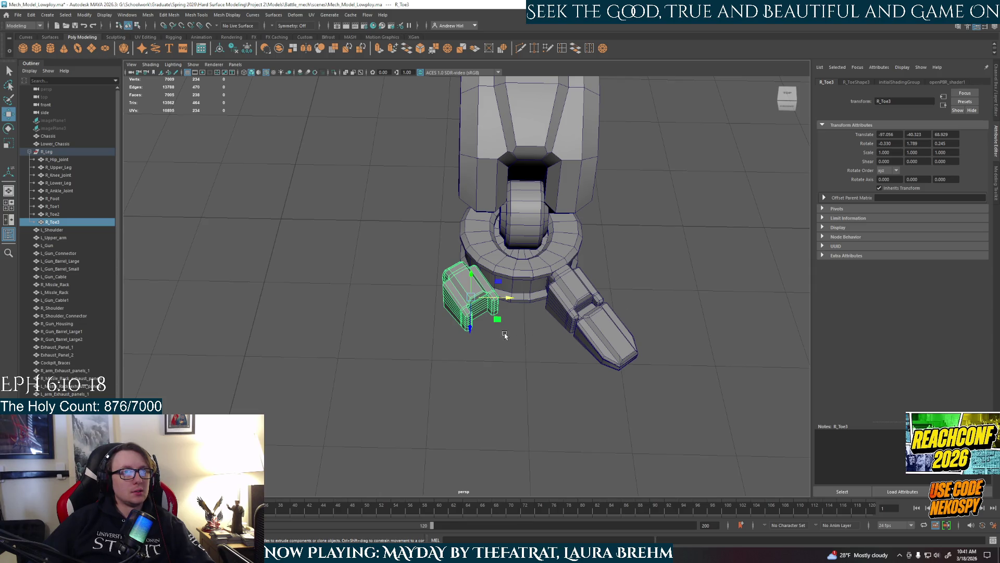
click(921, 143)
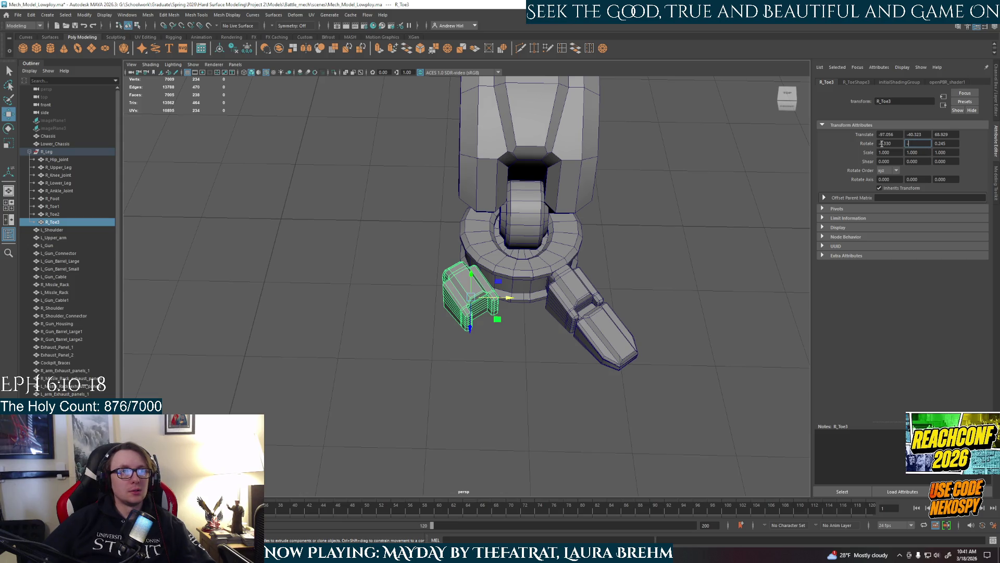
click(720, 292)
click(467, 291)
click(907, 144)
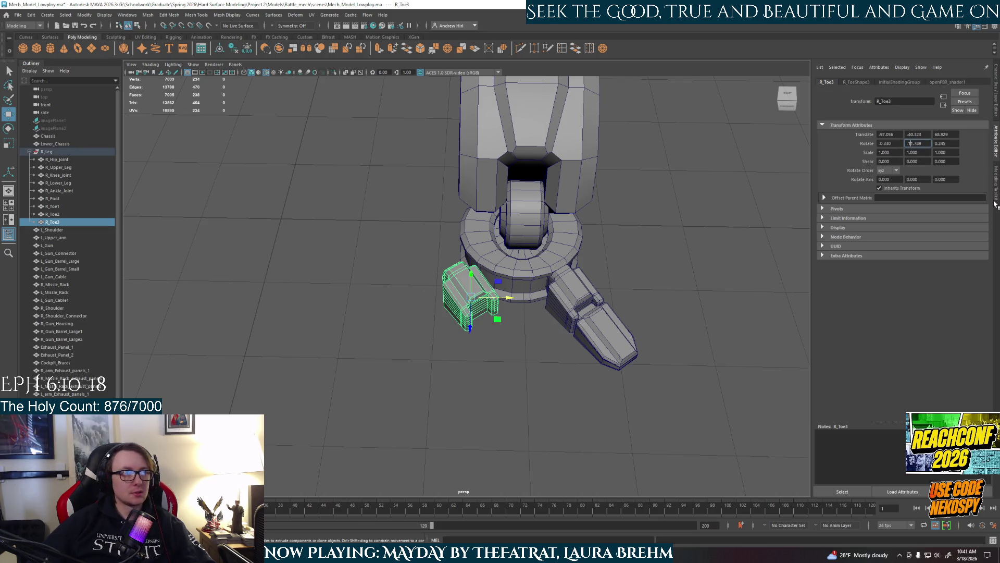
key(BackSpace)
key(Return)
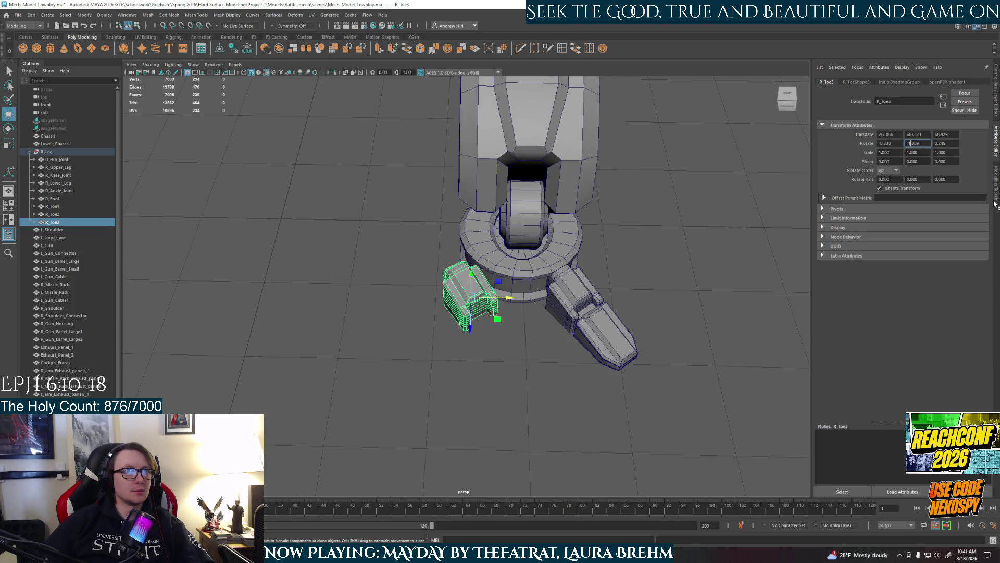
text(30)
key(Return)
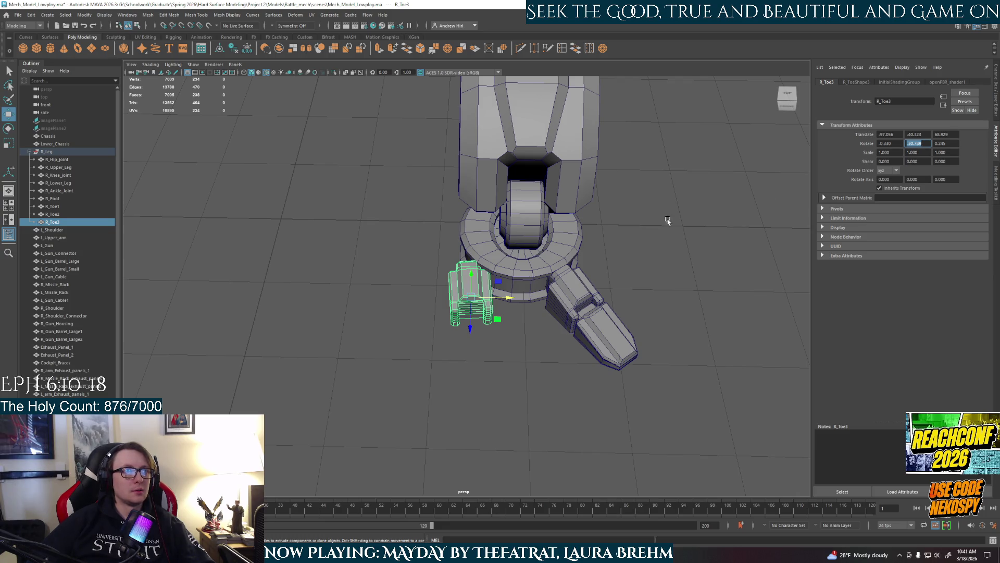
Rotate the copy R_Toe3 further around the foot to about -71.5° in Y
click(453, 380)
click(480, 333)
key(e)
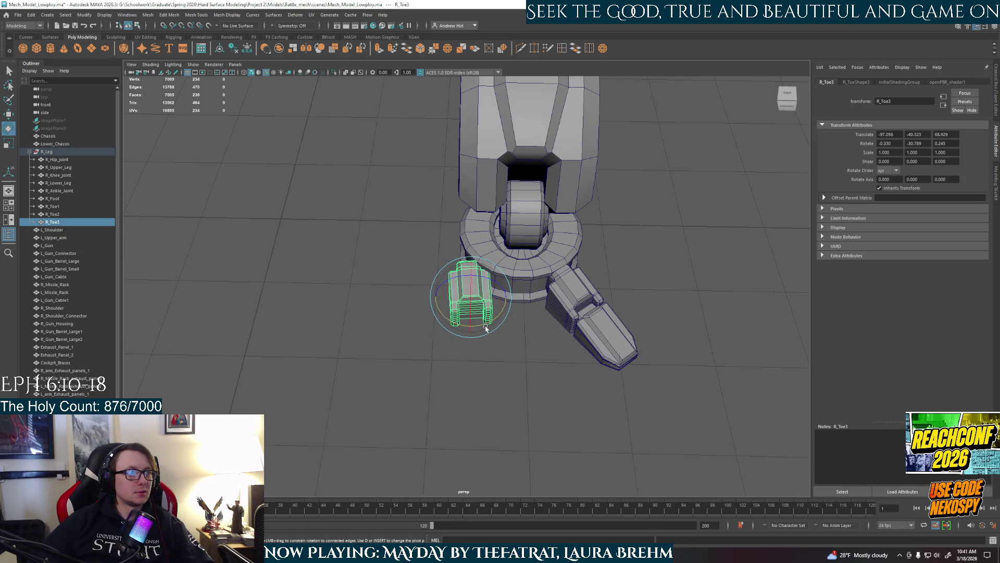
click(492, 355)
click(486, 320)
mouse_move(486, 321)
mouse_down()
mouse_move(462, 332)
mouse_move(500, 364)
mouse_move(508, 357)
mouse_up()
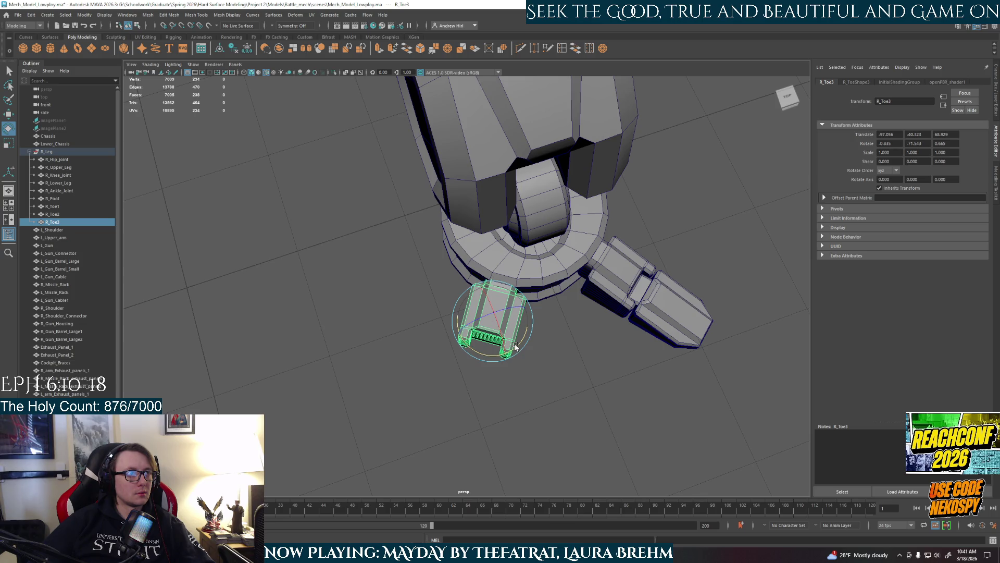
key(space)
key(space)
scroll(347, 210, down, 10)
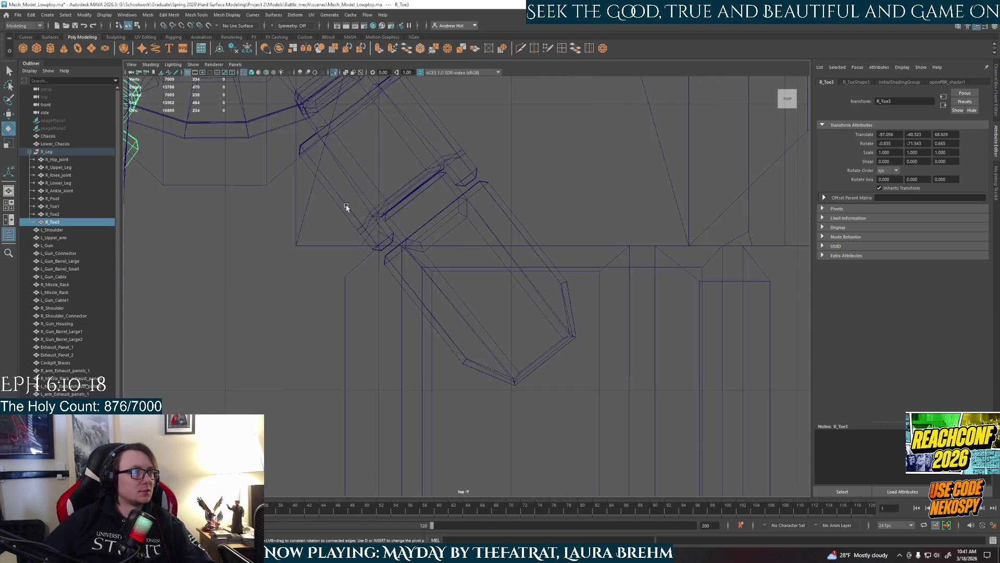
scroll(411, 284, up, 5)
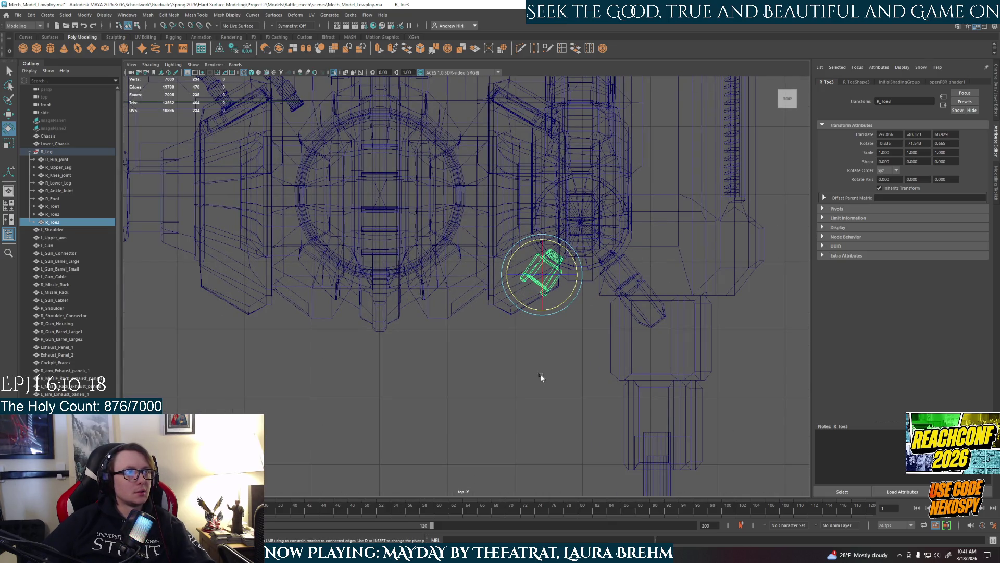
key(space)
click(695, 167)
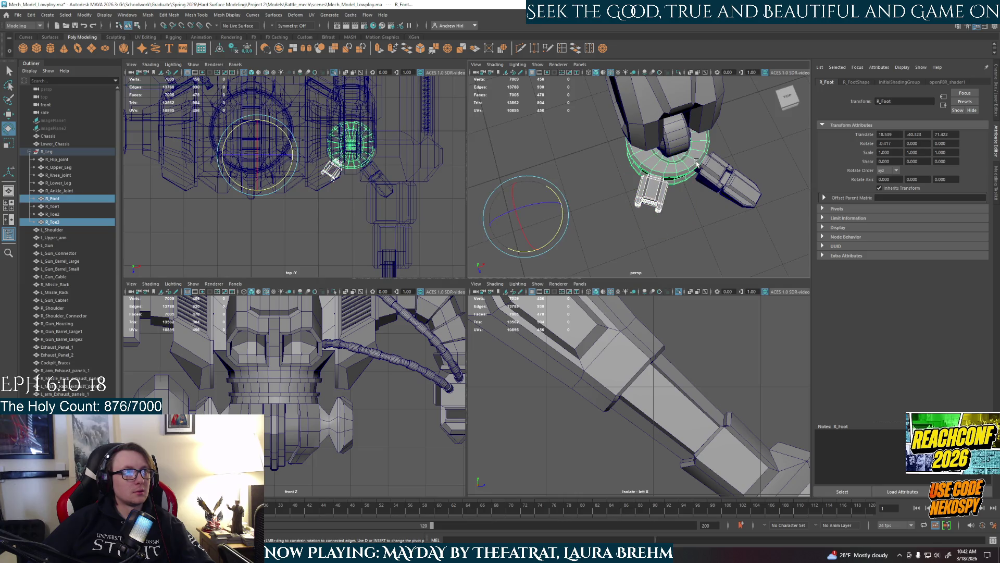
Select R_Foot with toes R_Toe1 and R_Toe2, discarding an accidental duplicate
shift+click(716, 169)
key(ctrl+d)
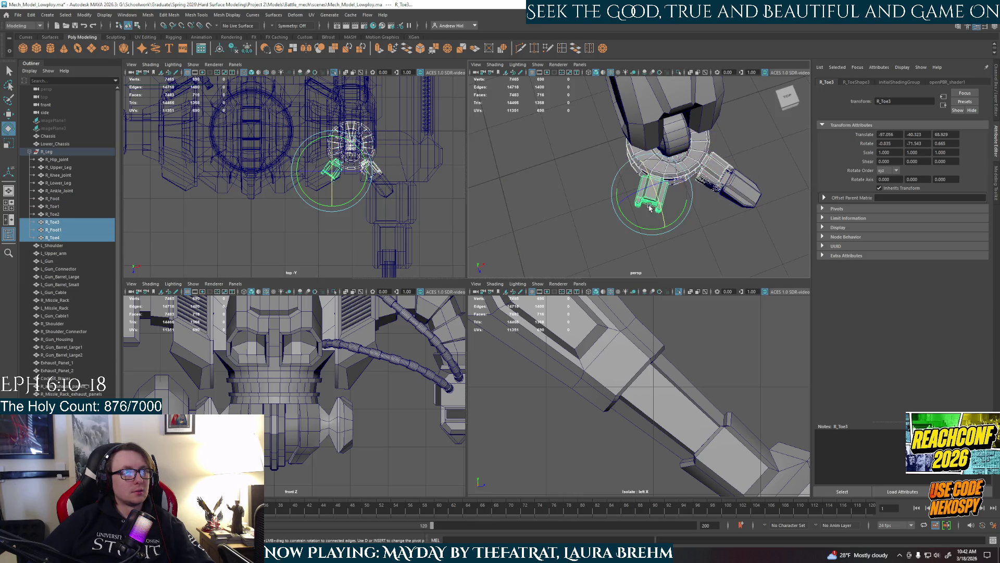
key(Delete)
click(650, 193)
shift+click(652, 194)
shift+click(722, 173)
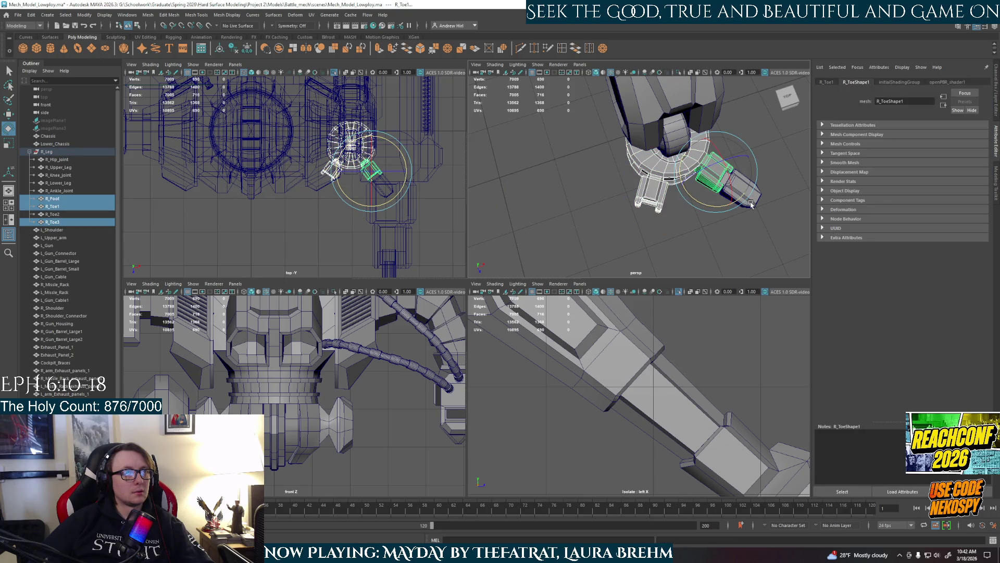
key(q)
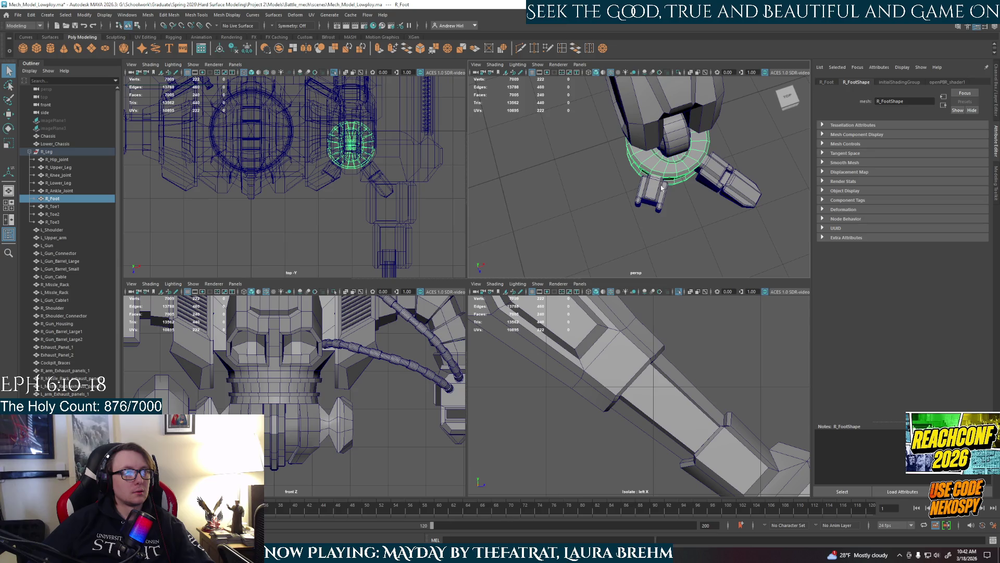
shift+click(721, 179)
shift+click(722, 179)
shift+click(742, 197)
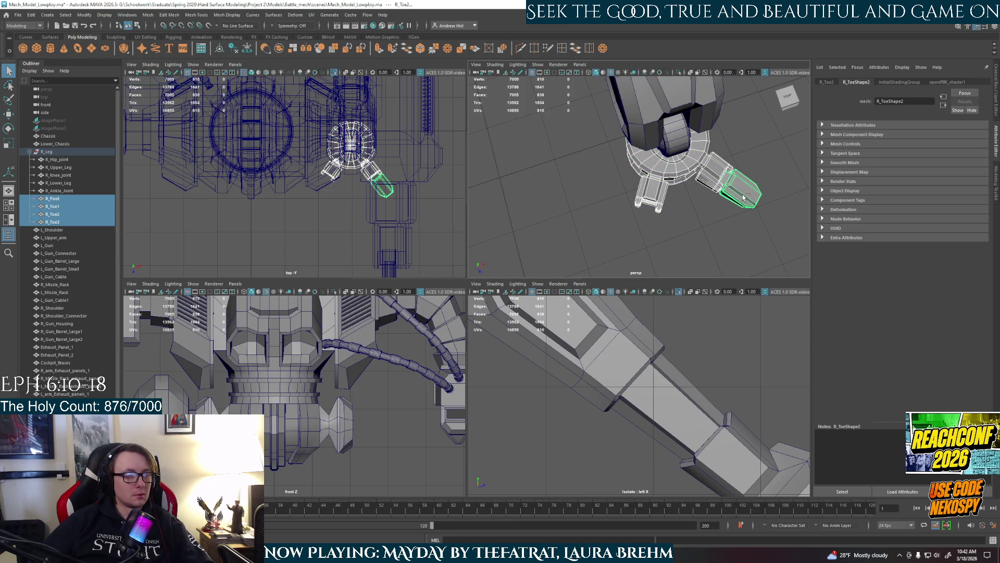
Isolate the foot and toes in the top view and display it shaded
key(ctrl+1)
click(703, 225)
mouse_move(704, 225)
alt+mouse_down()
mouse_move(685, 239)
mouse_move(614, 205)
alt+mouse_up()
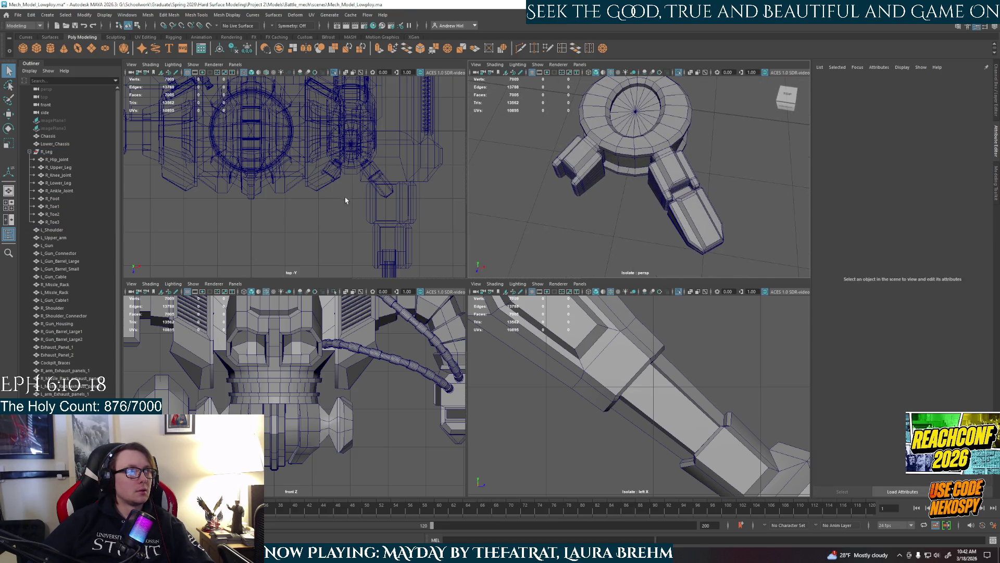
key(ctrl+z)
key(ctrl+z)
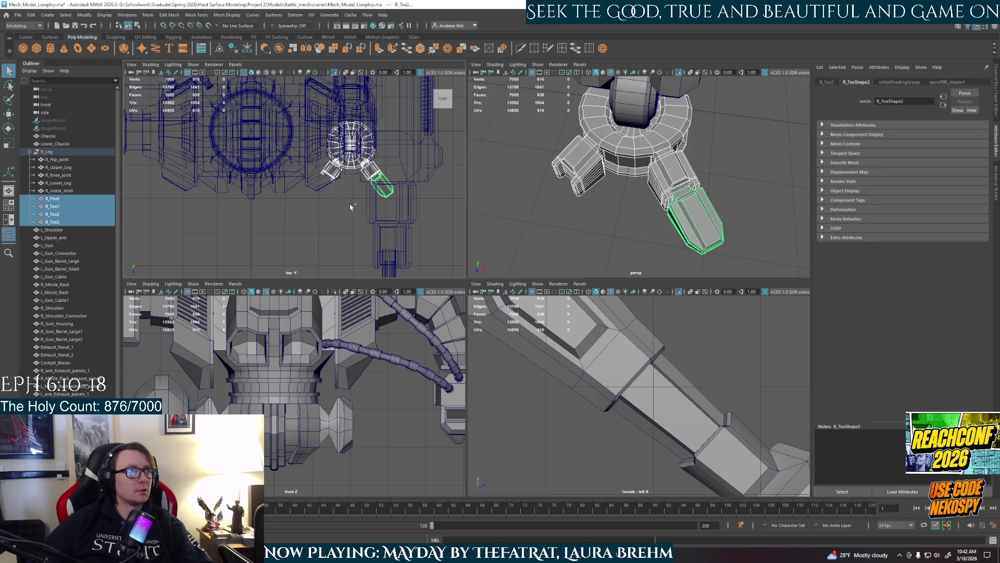
key(ctrl+1)
click(166, 14)
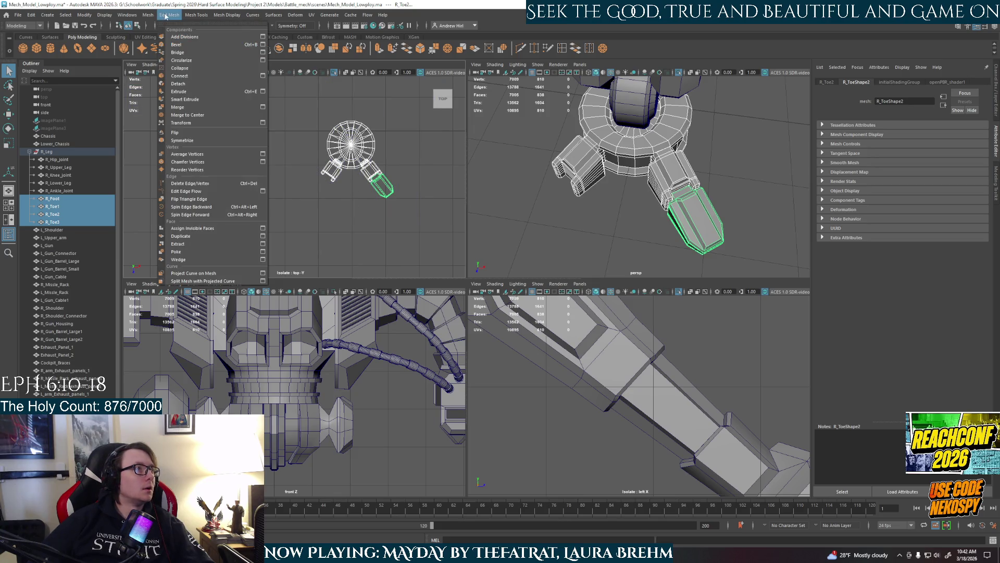
key(Escape)
key(5)
Rotate R_Toe3 slightly in the top view, undoing and redoing the rotation
scroll(364, 196, up, 5)
click(314, 151)
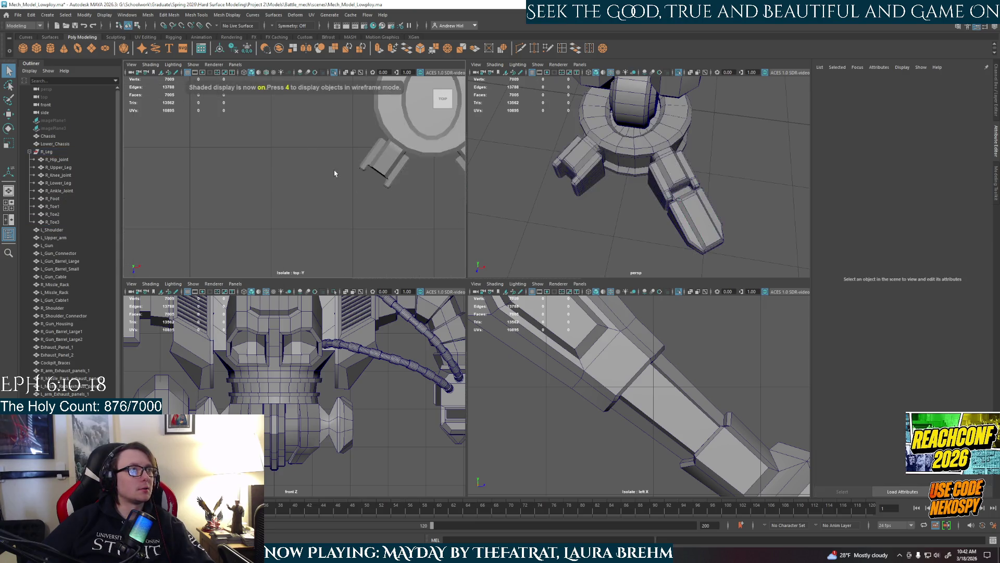
scroll(282, 172, up, 3)
click(283, 171)
key(e)
drag(285, 205, 284, 204)
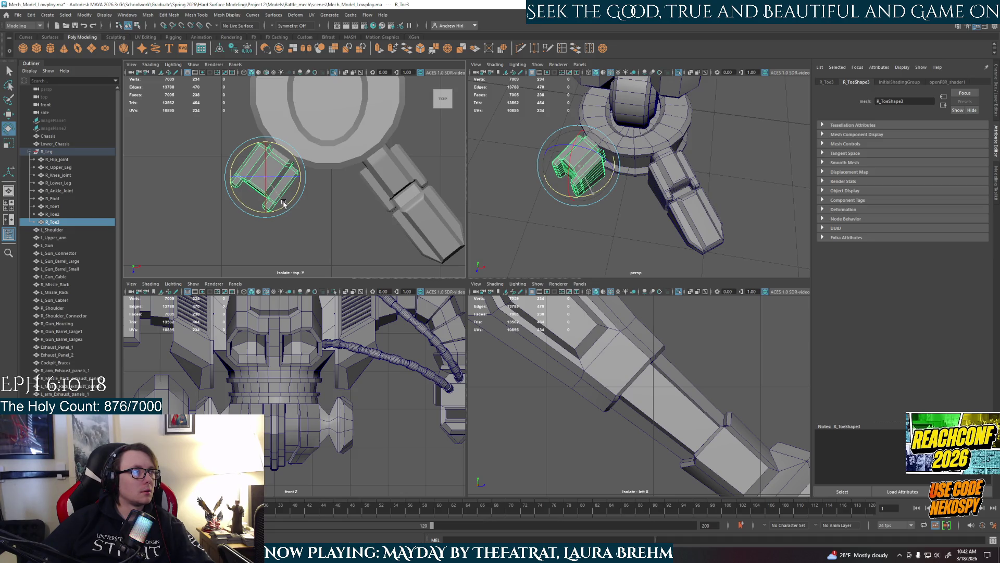
key(ctrl+z)
key(shift+z)
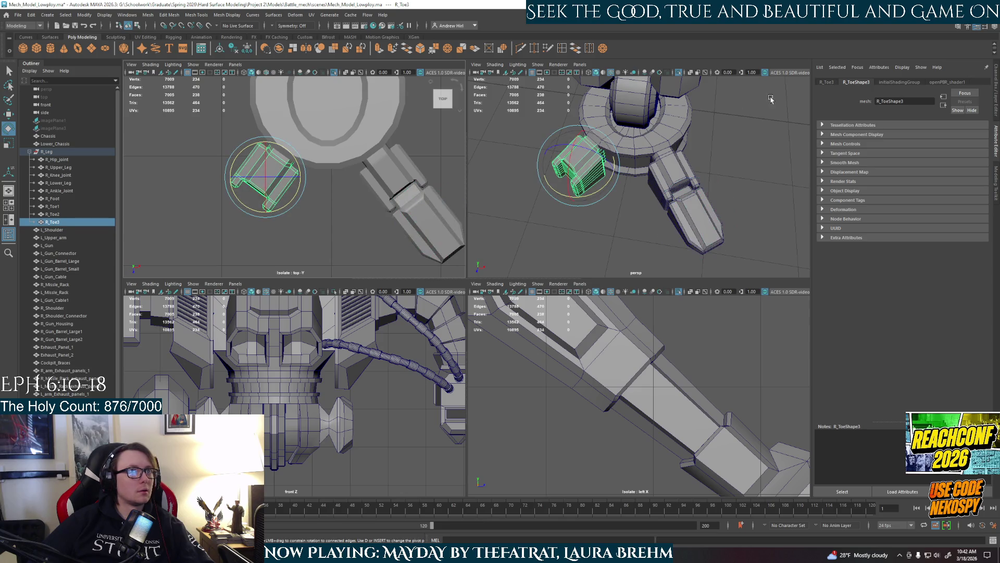
Copy R_Toe3's Rotate Y of -72.547 onto R_Toe2, then undo the change
click(825, 82)
click(916, 143)
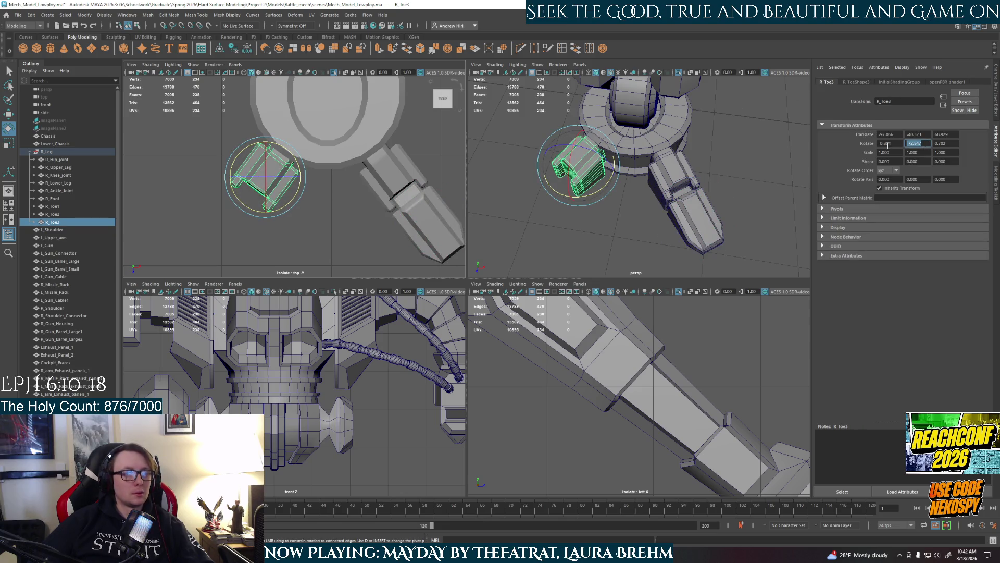
click(422, 203)
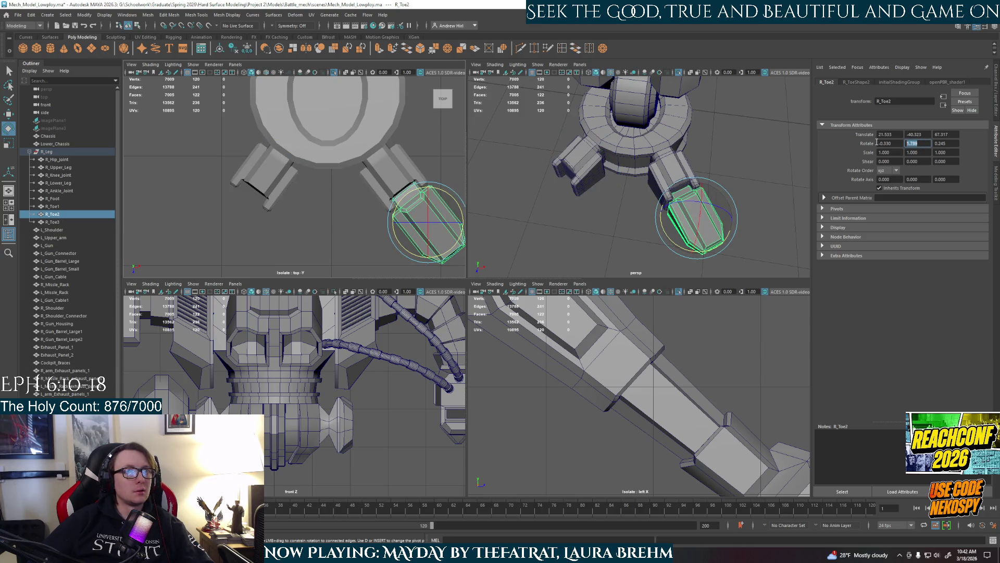
text(-72.547)
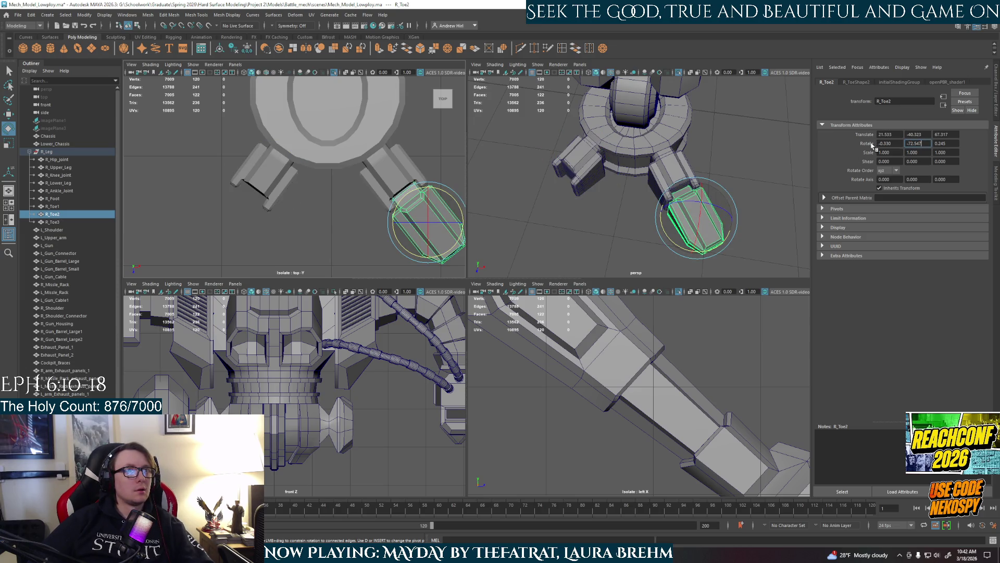
key(Return)
click(545, 220)
key(ctrl+z)
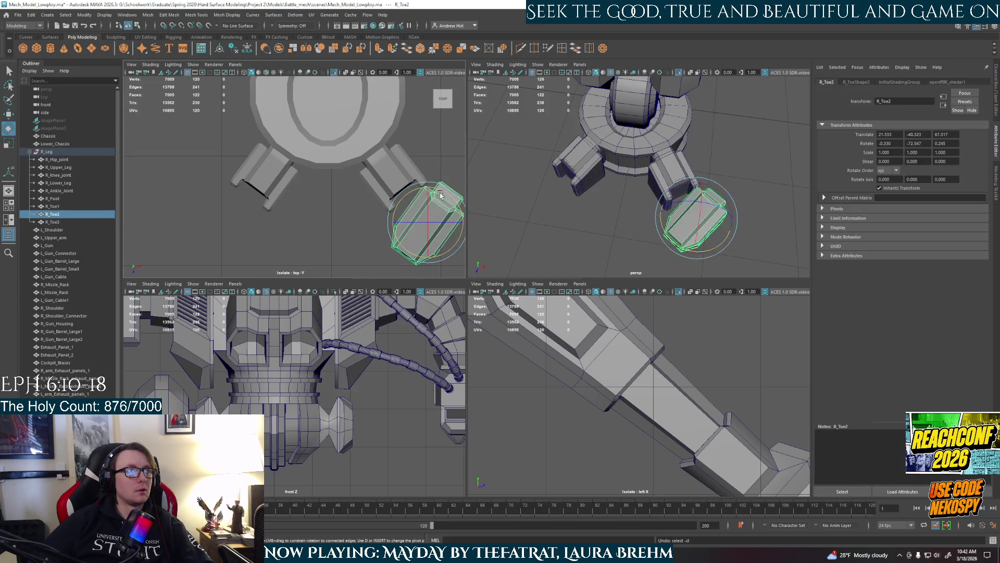
key(ctrl+z)
Duplicate the right toe piece, set Rotate Y to -72.547, and fit it against the left toe
key(w)
shift+drag(428, 222, 249, 222)
double_click(912, 143)
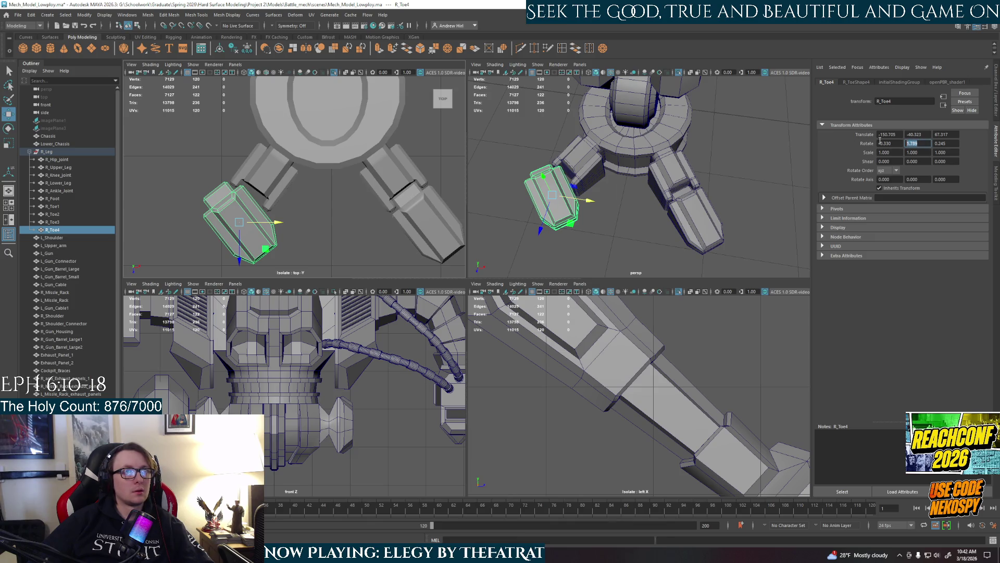
text(-72.547)
key(Return)
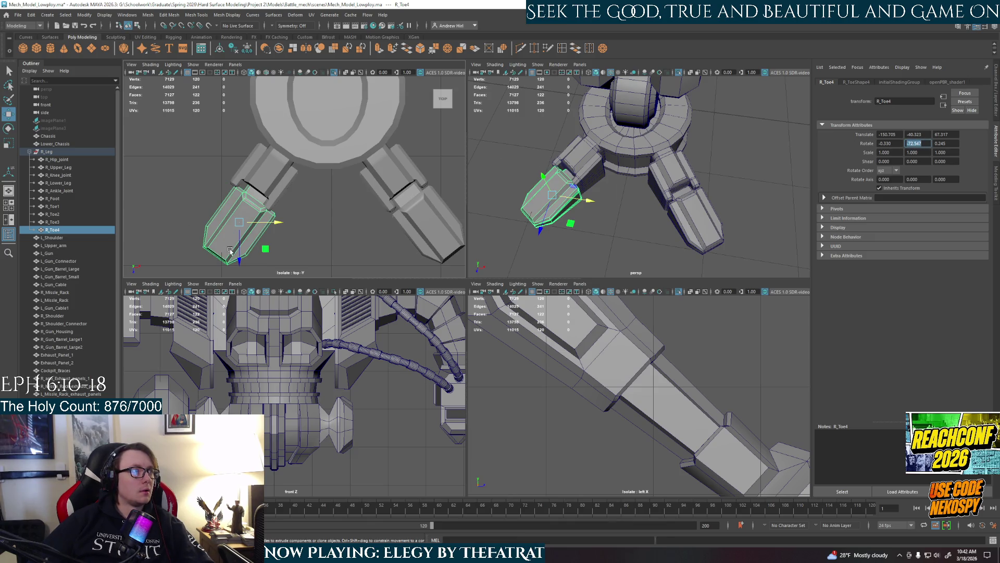
mouse_move(261, 222)
mouse_down()
mouse_move(248, 221)
mouse_move(231, 248)
mouse_up()
key(ctrl+z)
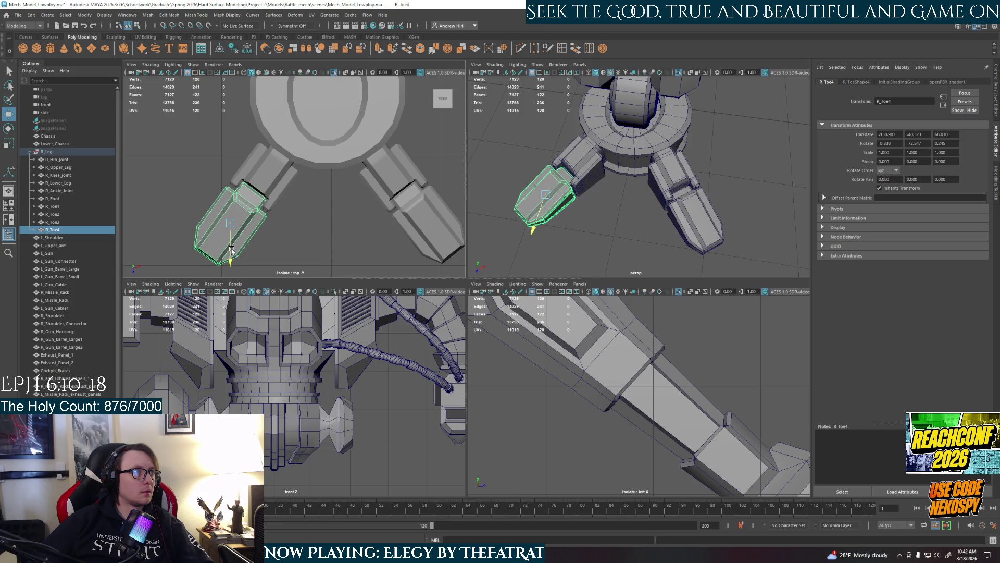
drag(266, 223, 255, 220)
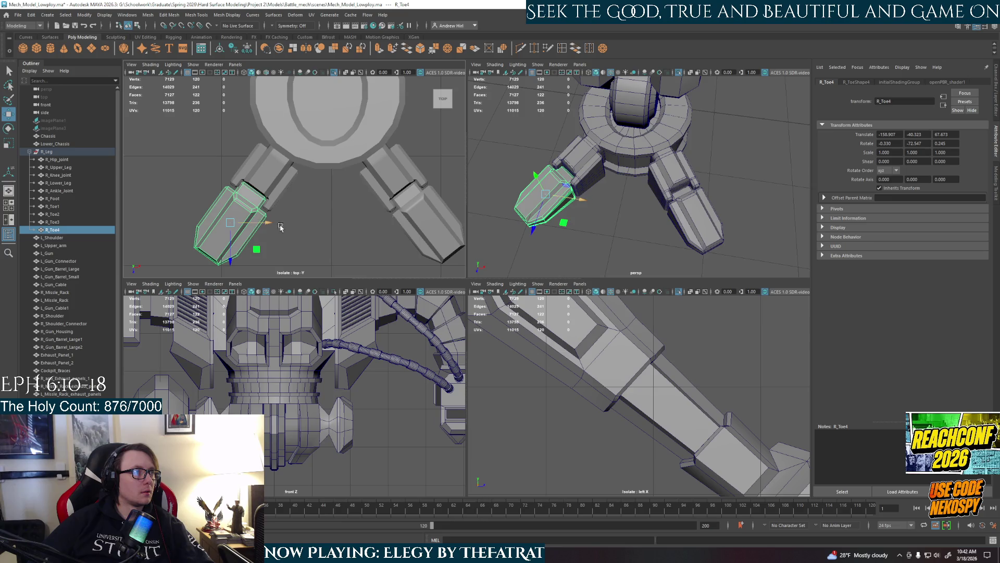
click(346, 216)
Clone both left toe pieces toward the rear along X, creating R_Toe5 and R_Toe6
scroll(346, 214, down, 3)
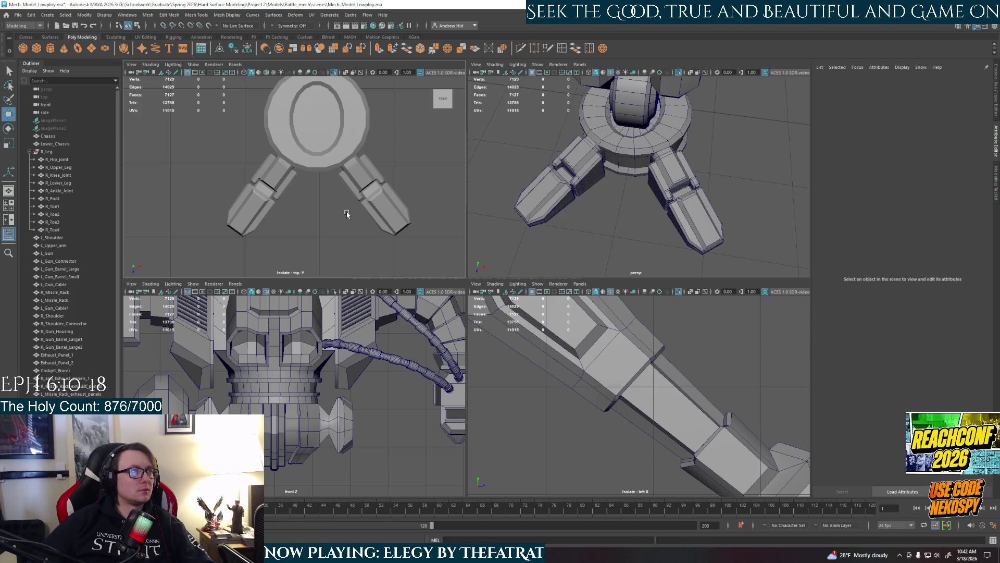
click(584, 180)
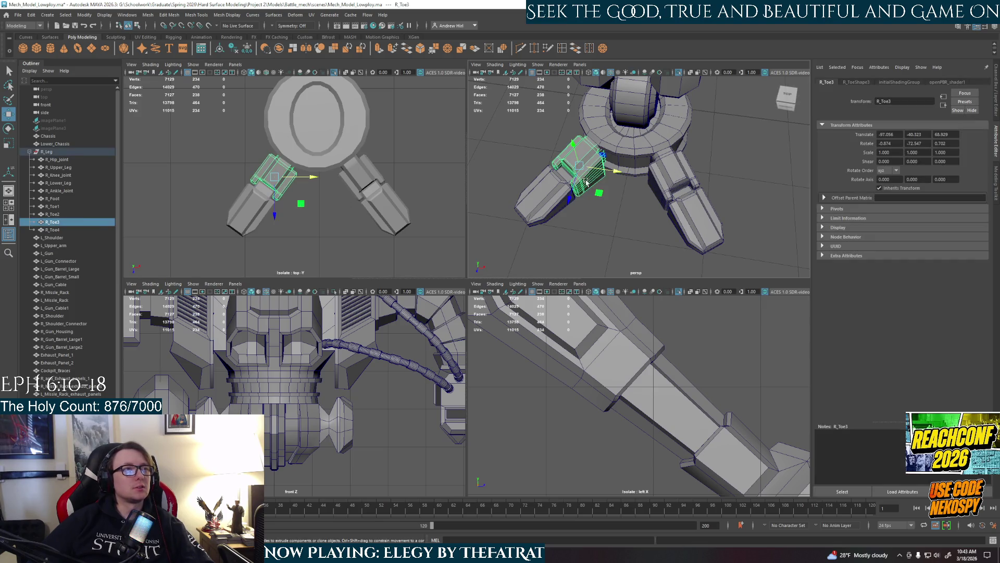
mouse_move(607, 223)
alt+mouse_down()
mouse_move(665, 217)
mouse_move(646, 202)
mouse_move(612, 209)
mouse_move(662, 199)
mouse_move(703, 158)
alt+mouse_up()
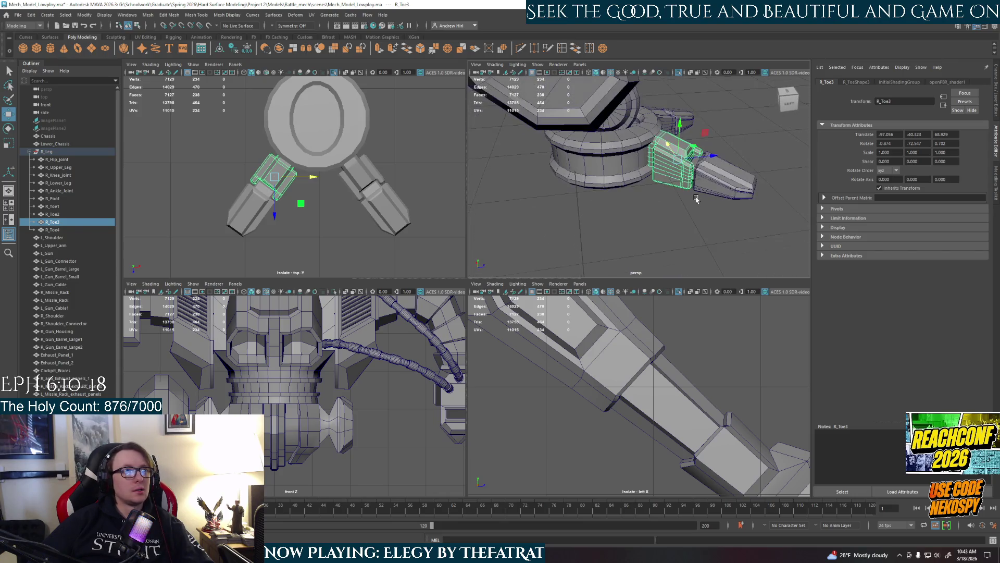
shift+click(714, 180)
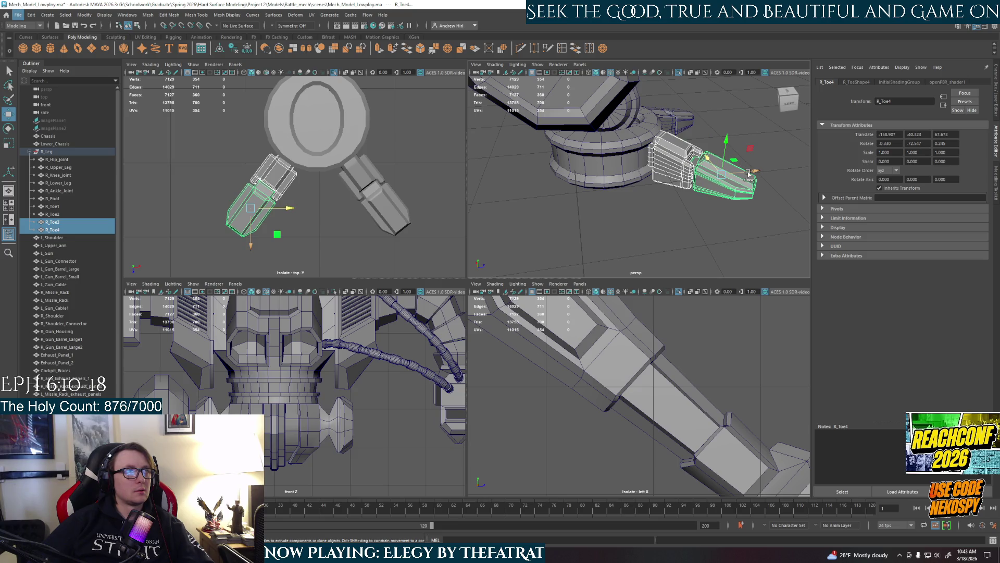
mouse_move(748, 174)
shift+mouse_down()
mouse_move(536, 201)
mouse_move(564, 196)
shift+mouse_up()
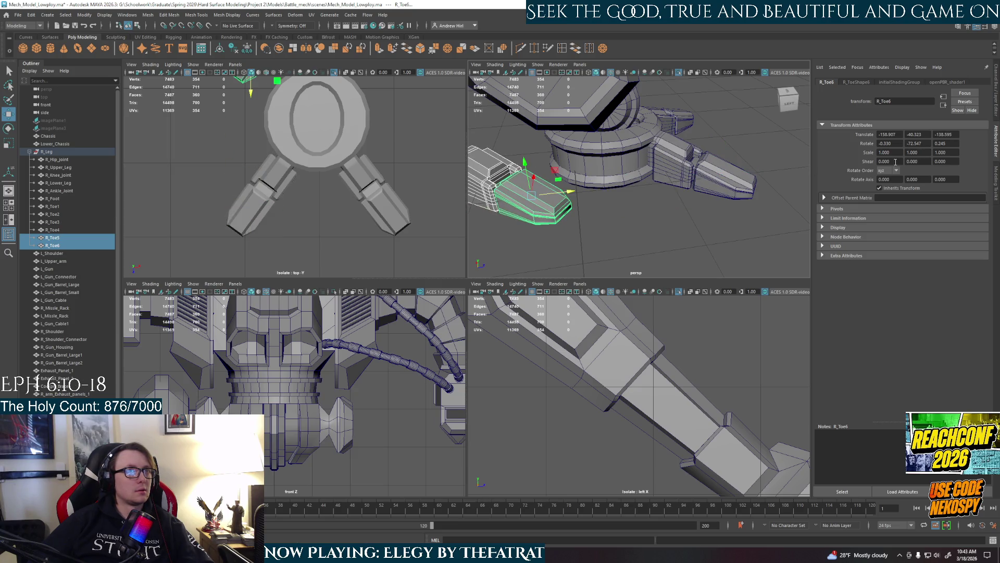
double_click(928, 144)
Set the cloned toe pair's Rotate Y to 0 so they point straight back
text(0)
key(Return)
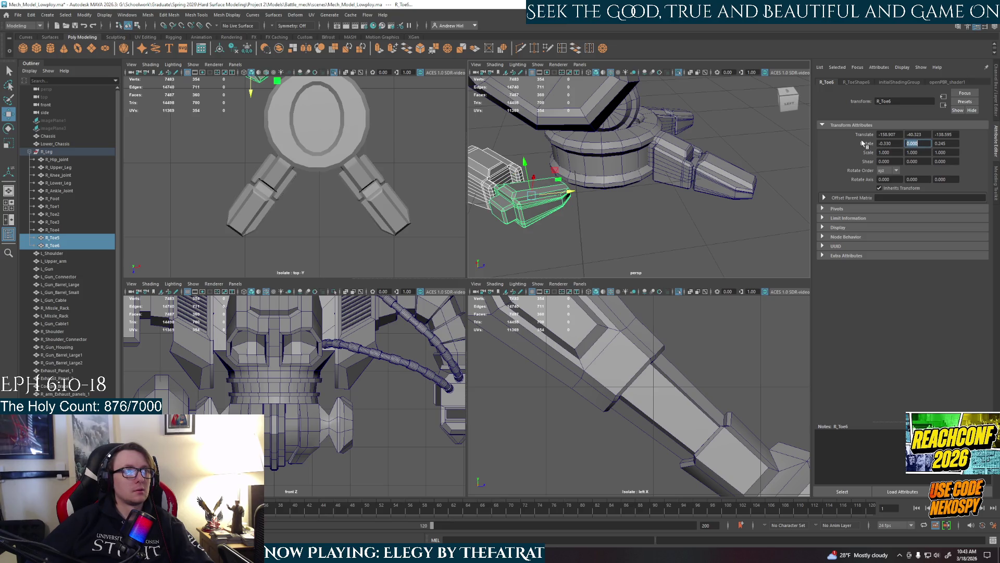
alt+drag(672, 208, 721, 207)
click(715, 224)
mouse_move(344, 201)
alt+mouse_down()
mouse_move(354, 145)
mouse_move(297, 191)
alt+mouse_up()
Rotate the rear toe tip R_Toe6 to about -36.36° in Y and accept the autosave
click(297, 191)
scroll(295, 194, up, 2)
scroll(294, 198, up, 2)
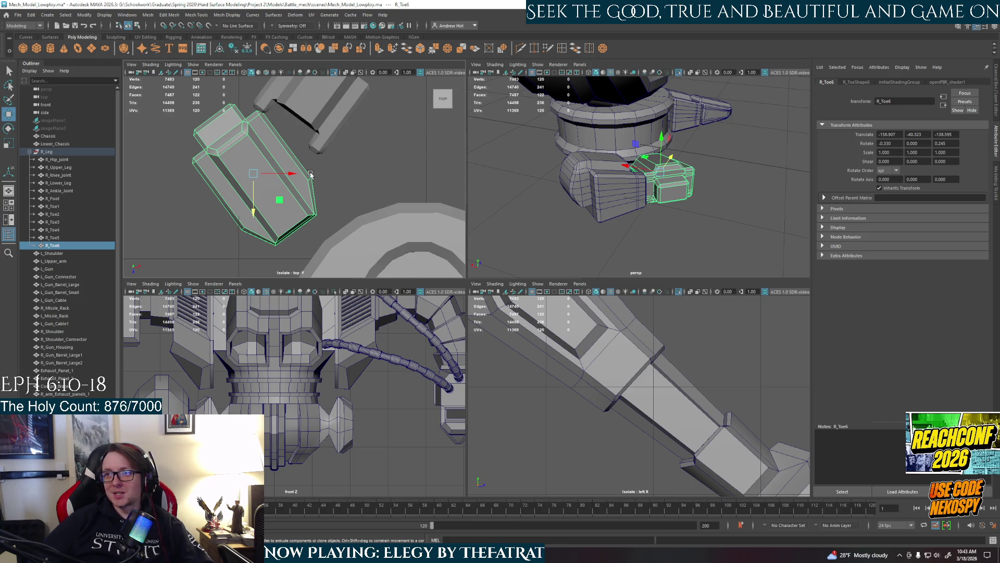
key(e)
mouse_move(269, 215)
mouse_down()
mouse_move(277, 211)
mouse_move(283, 225)
mouse_up()
scroll(282, 224, up, 2)
alt+middle_drag(282, 224, 327, 197)
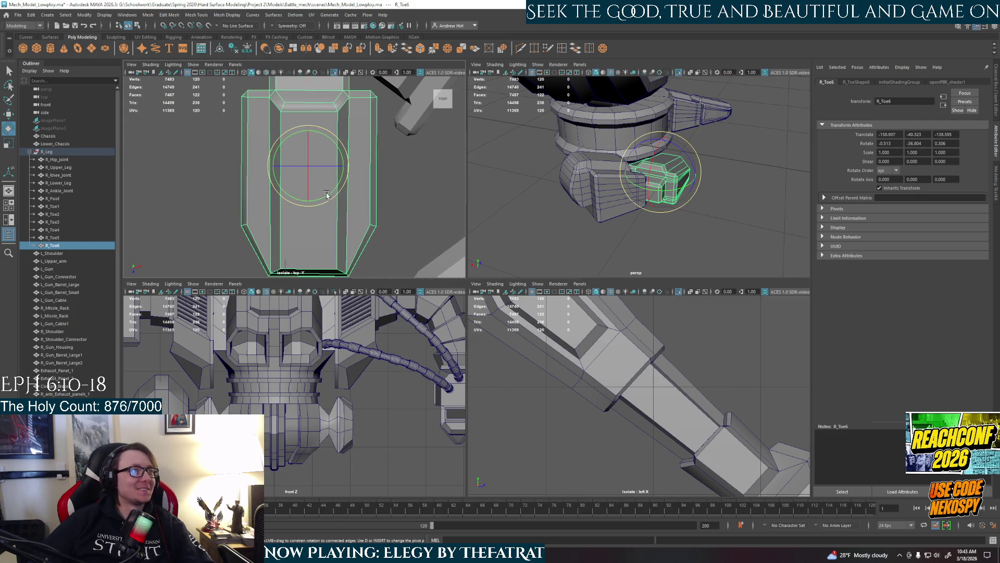
drag(329, 200, 329, 201)
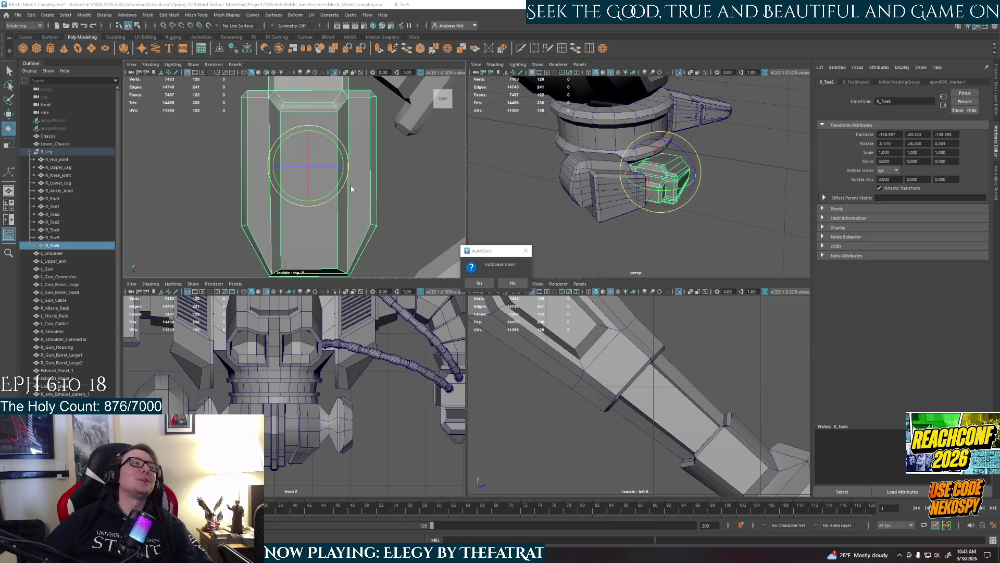
click(479, 282)
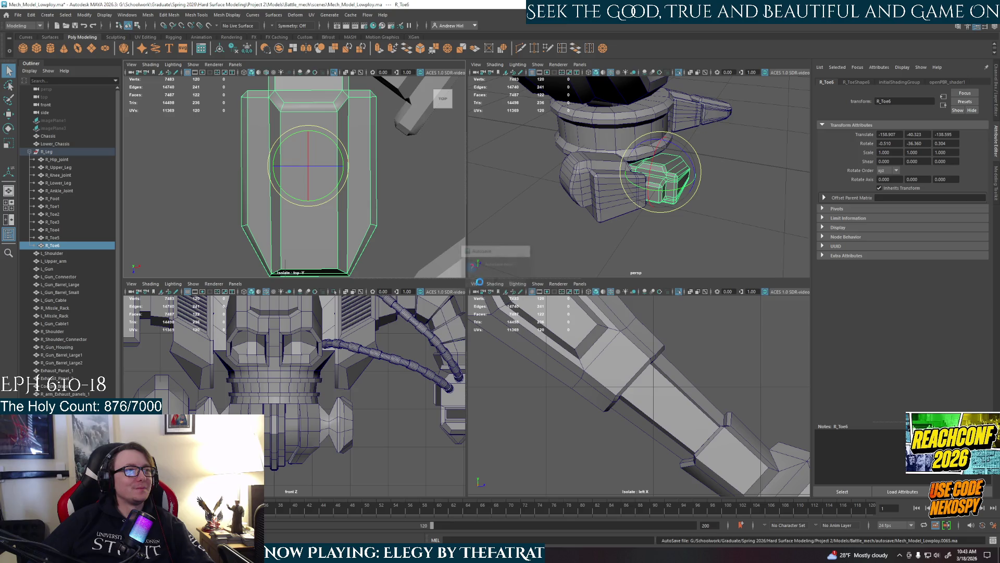
key(space)
Nudge R_Toe6's rotation slightly, then switch to the Google Images results for talespin
scroll(599, 308, down, 2)
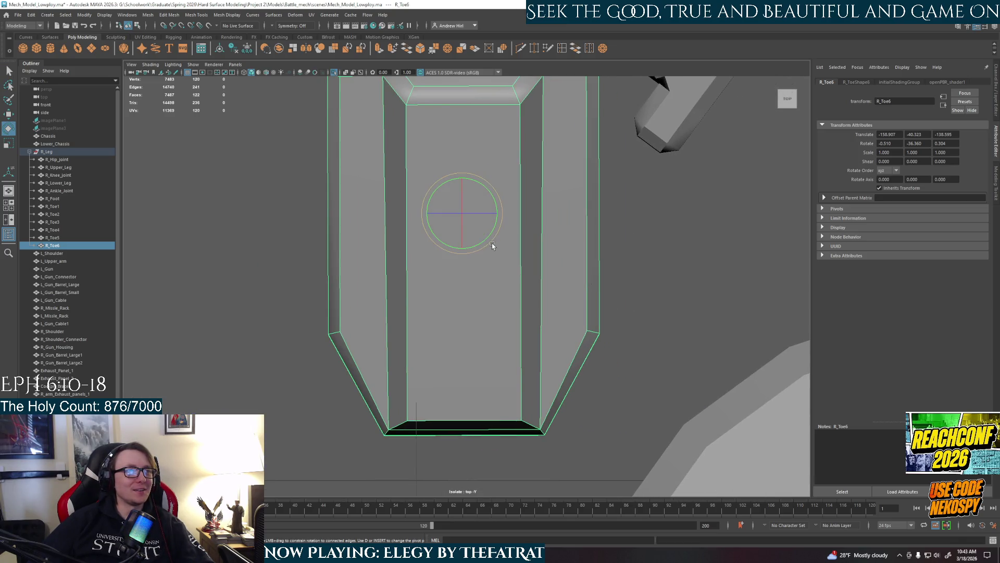
drag(491, 243, 492, 245)
drag(490, 243, 491, 245)
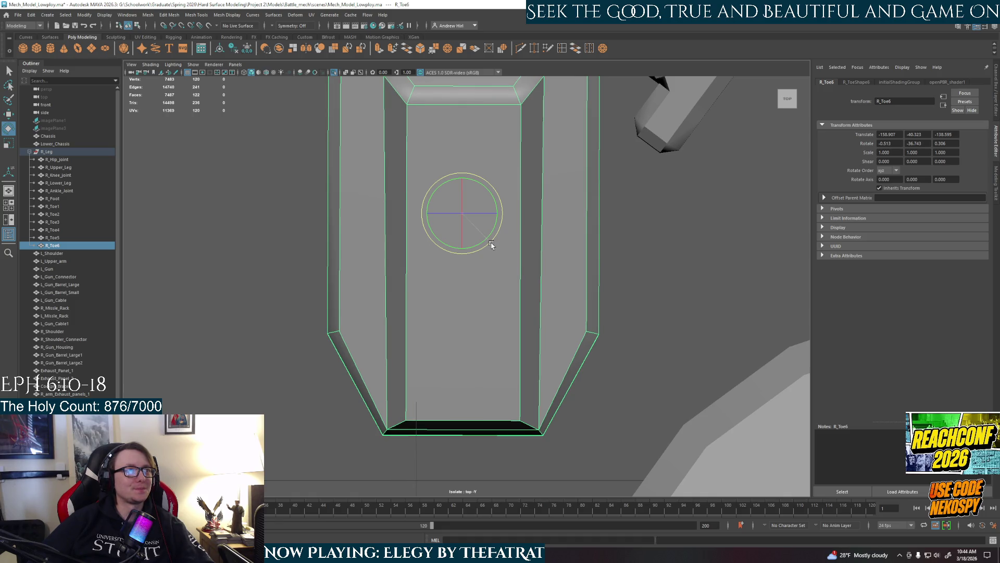
drag(491, 243, 492, 244)
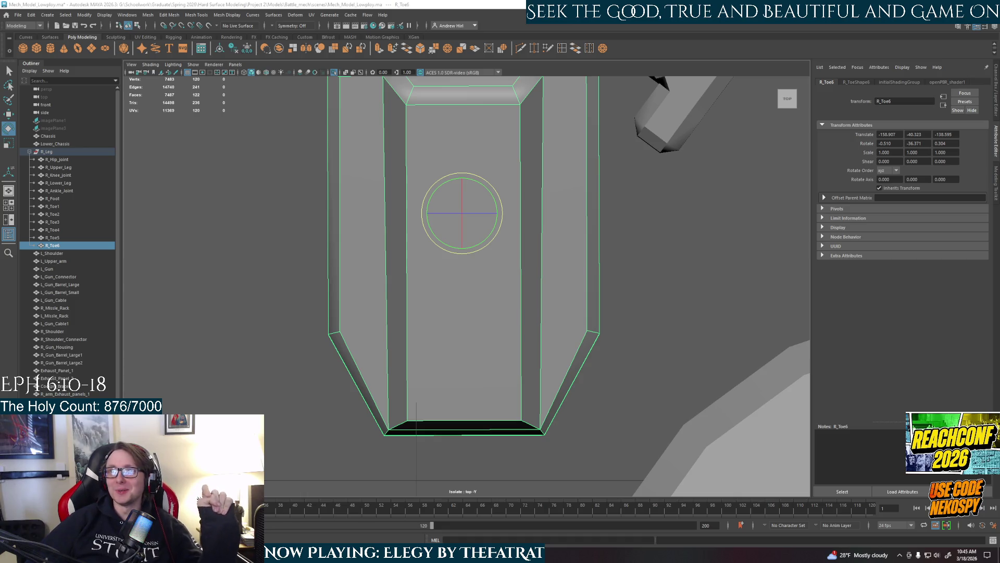
key(alt+Tab)
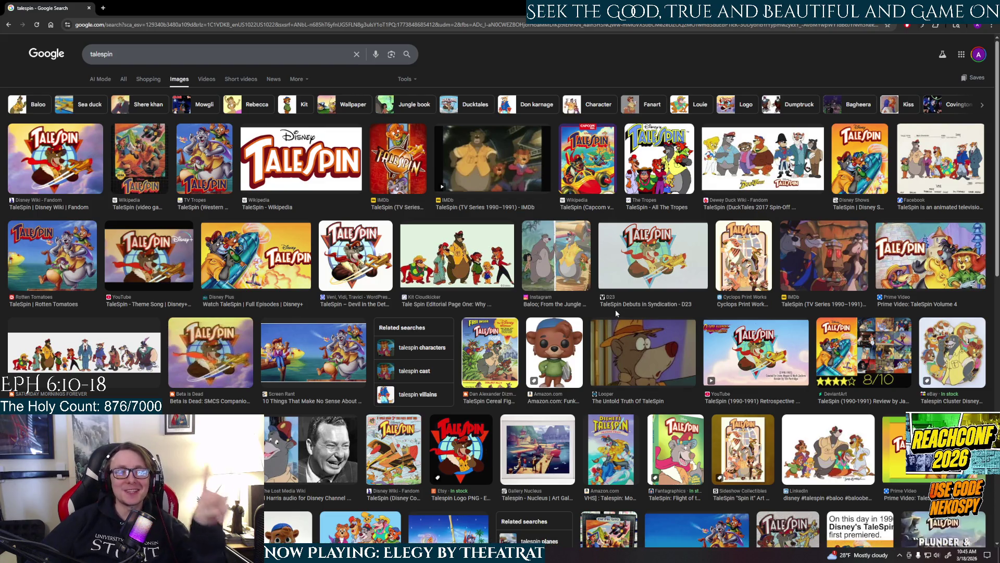
click(760, 171)
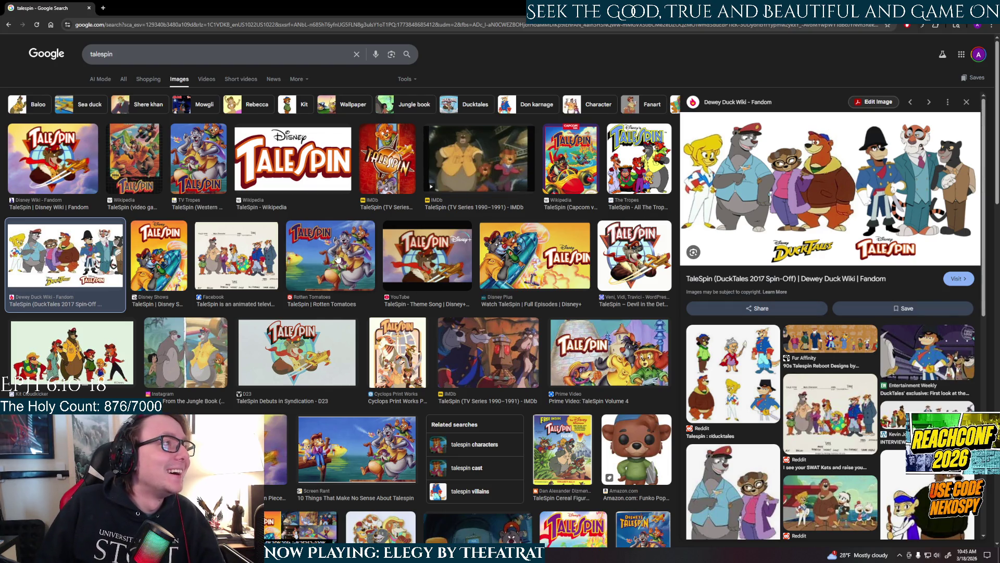
click(266, 259)
scroll(423, 313, down, 2)
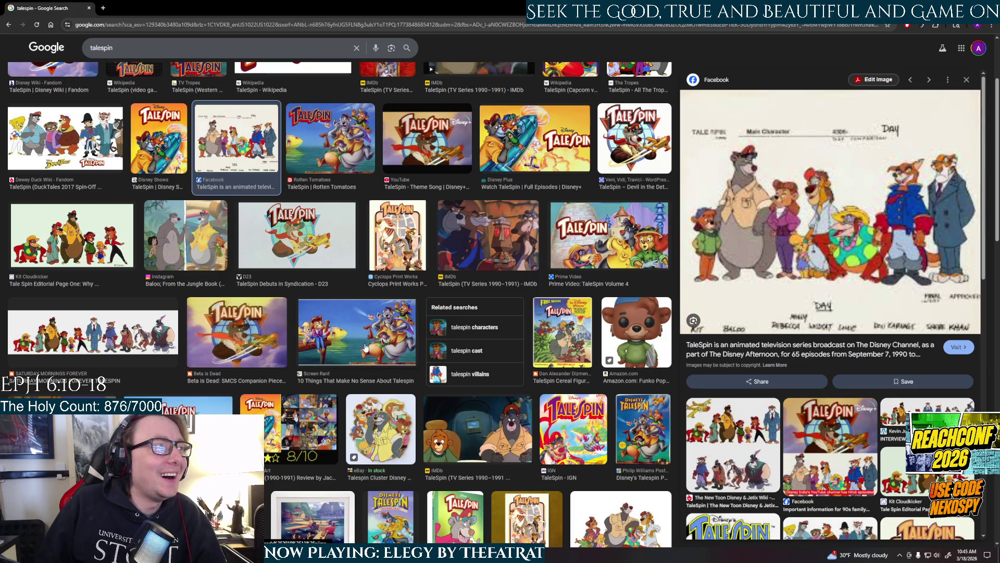
scroll(367, 347, down, 2)
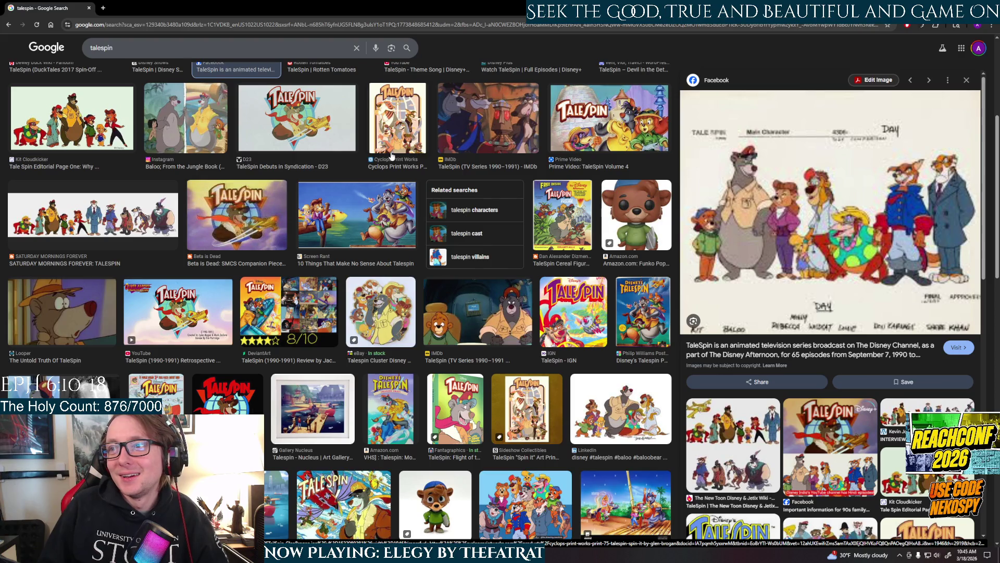
scroll(392, 156, up, 5)
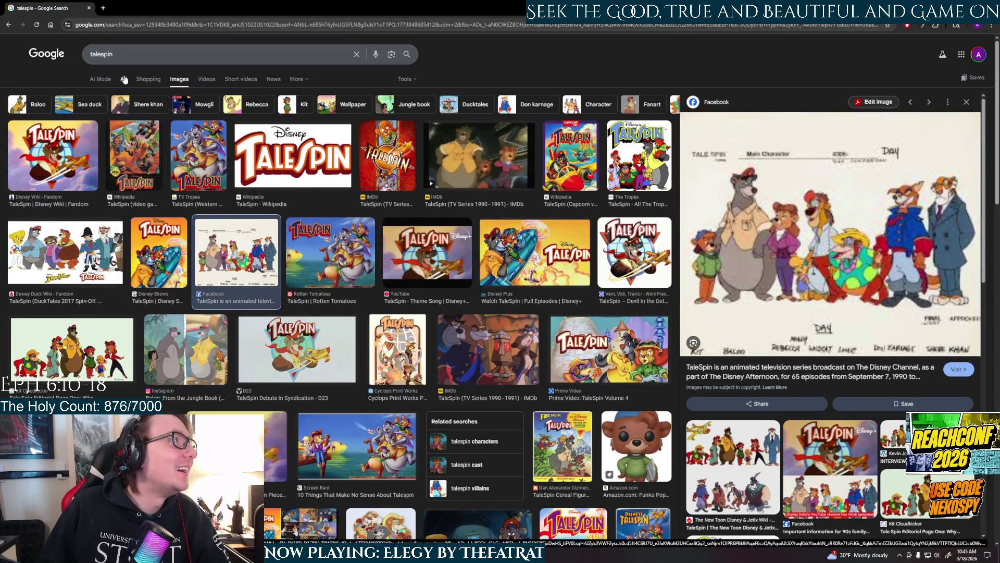
click(120, 76)
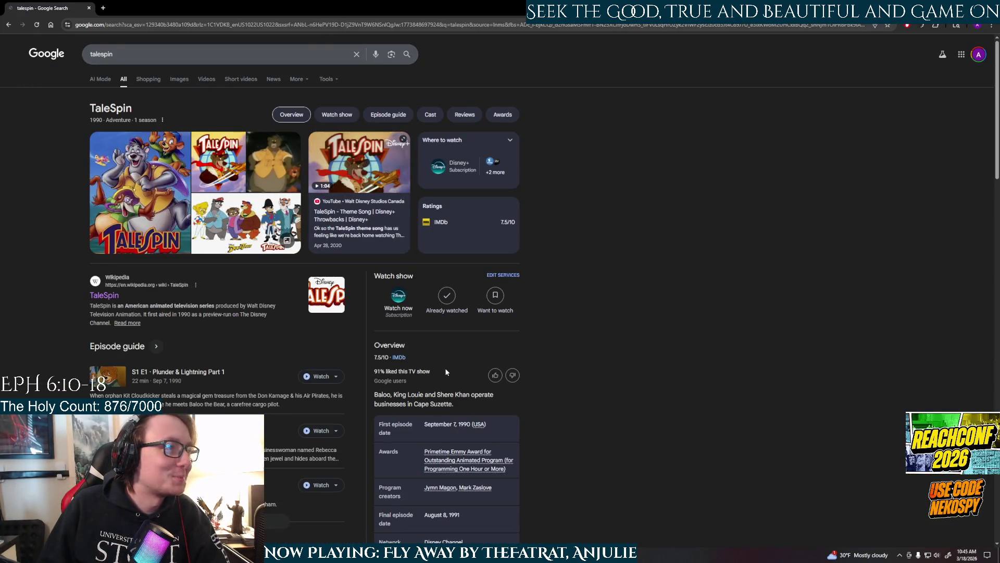
scroll(446, 372, down, 2)
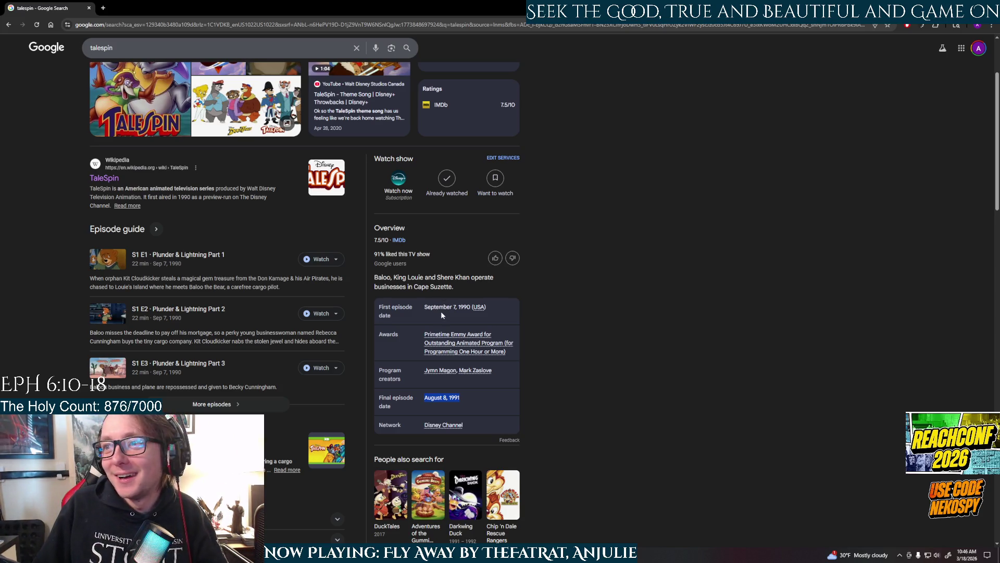
scroll(396, 311, up, 3)
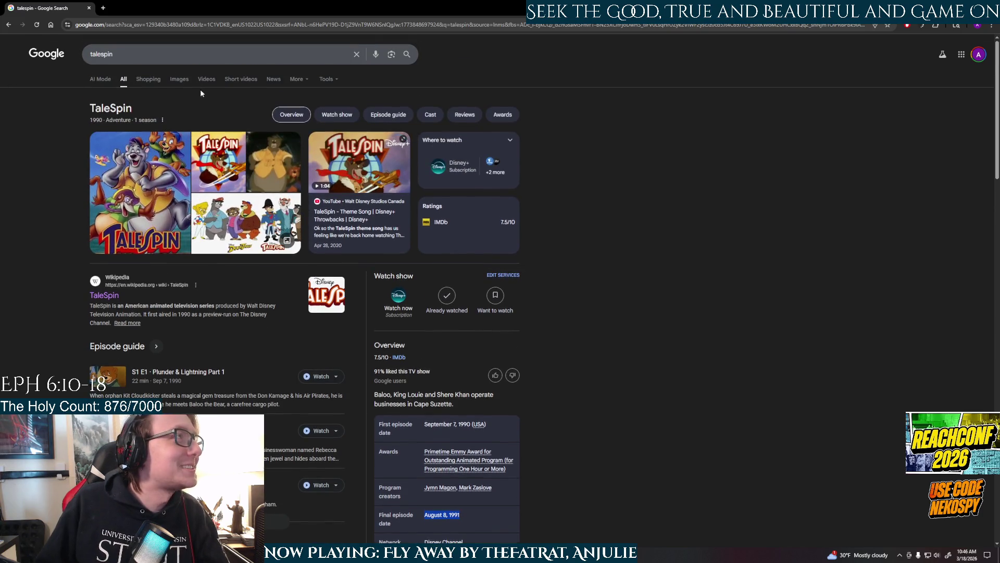
click(180, 80)
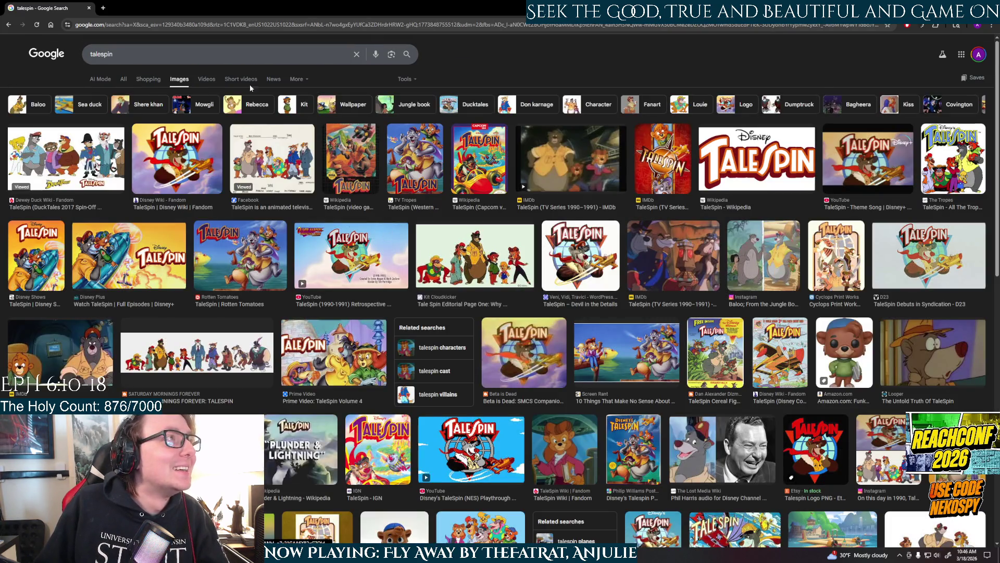
key(ctrl+a)
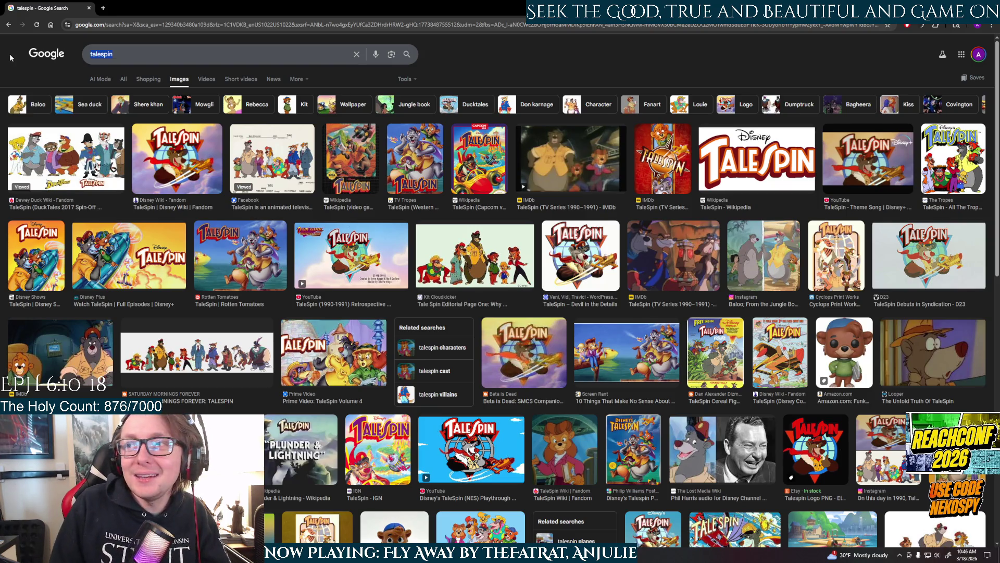
Search images for 'rikki tikki' and preview several Rikki-Tikki-Tavi results
text(r)
text(iki)
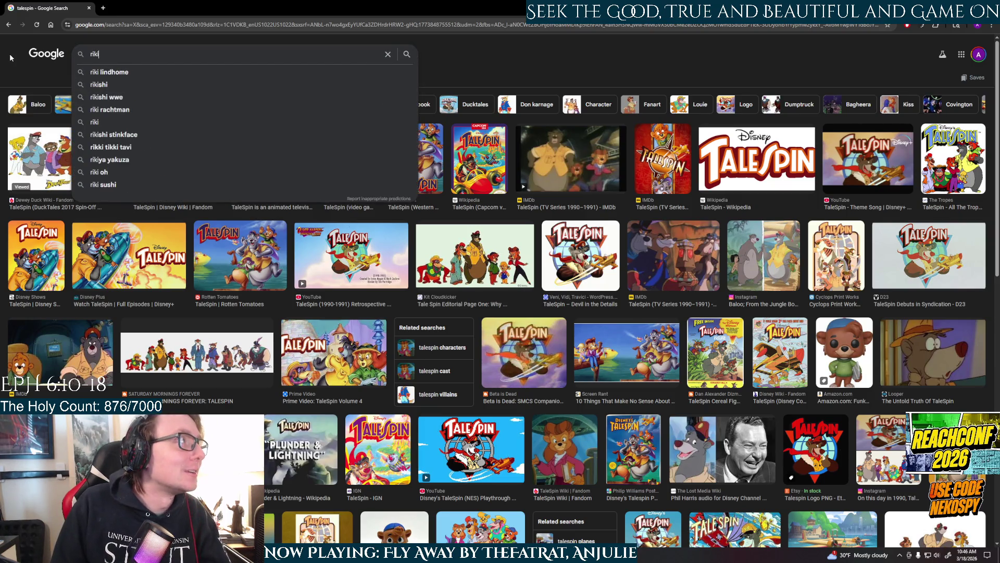
text(kki tikk)
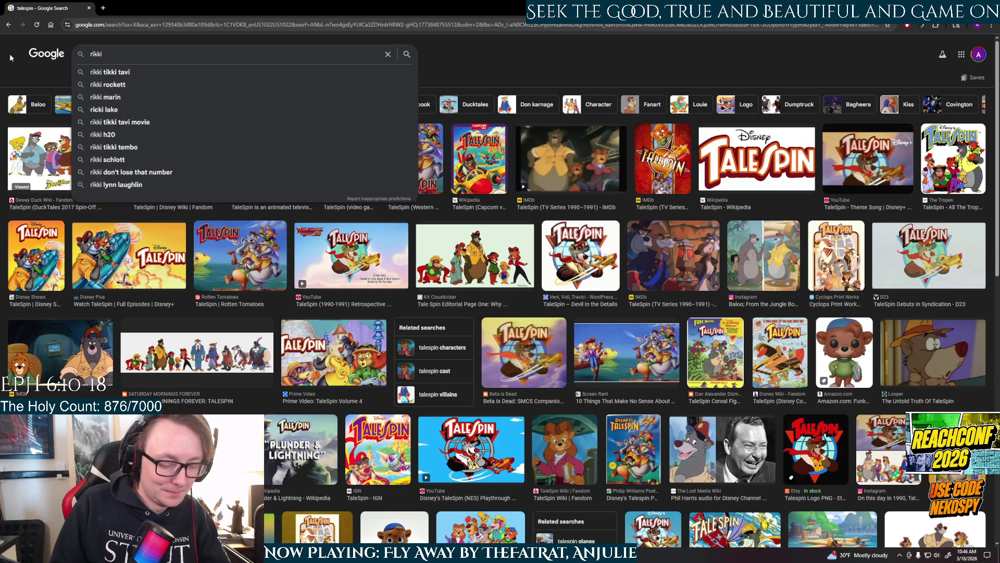
text(i)
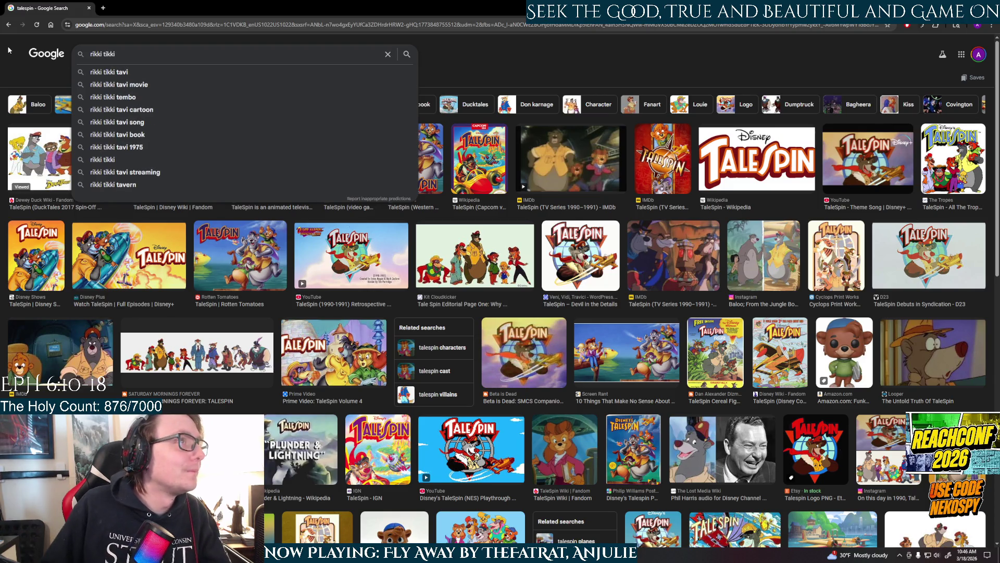
click(99, 67)
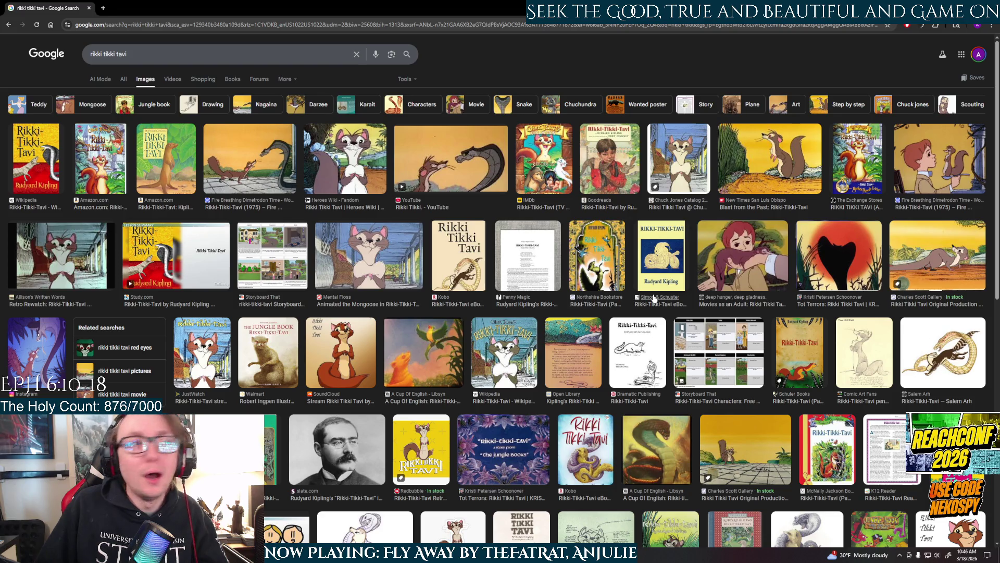
click(507, 349)
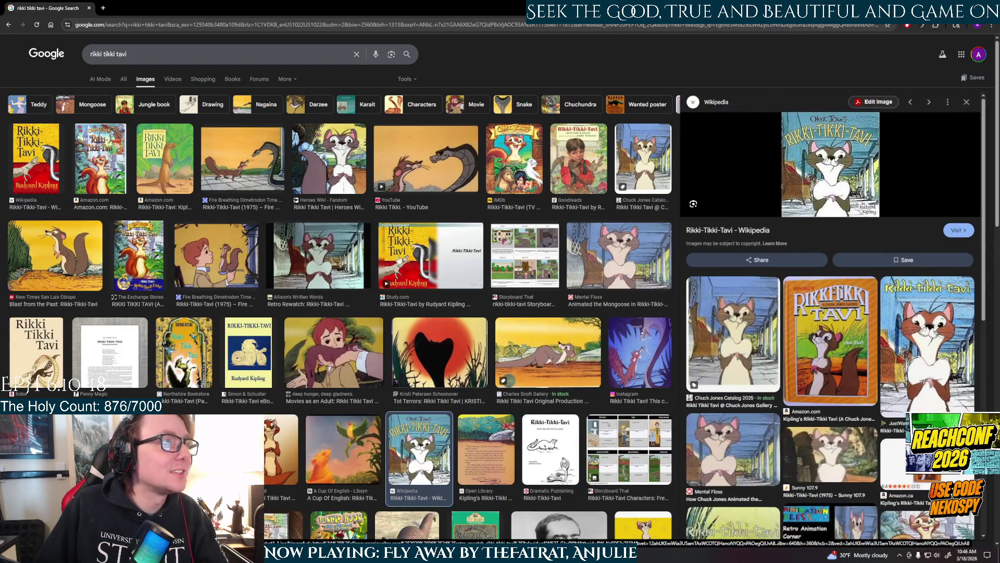
click(430, 178)
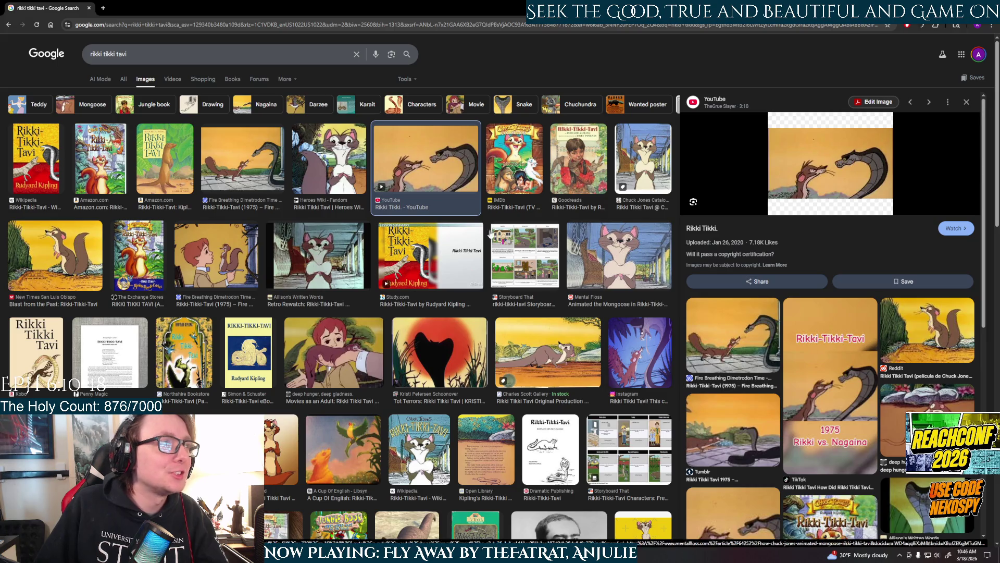
click(651, 375)
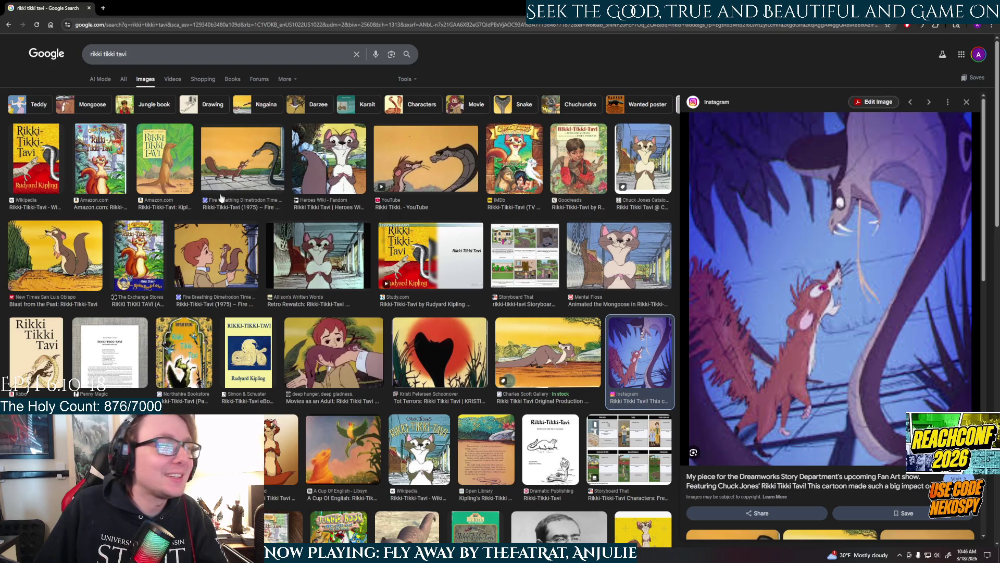
click(54, 175)
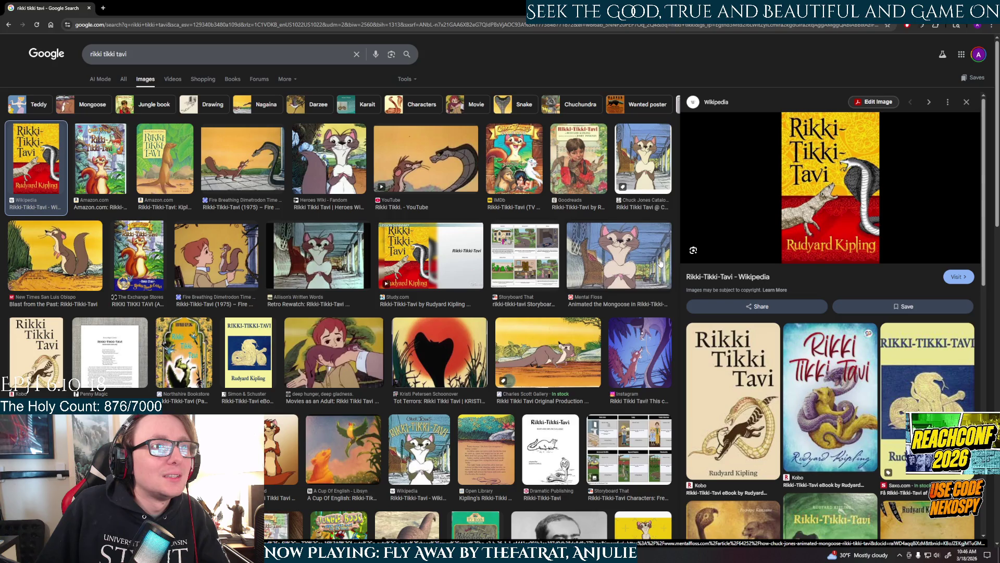
scroll(660, 264, down, 5)
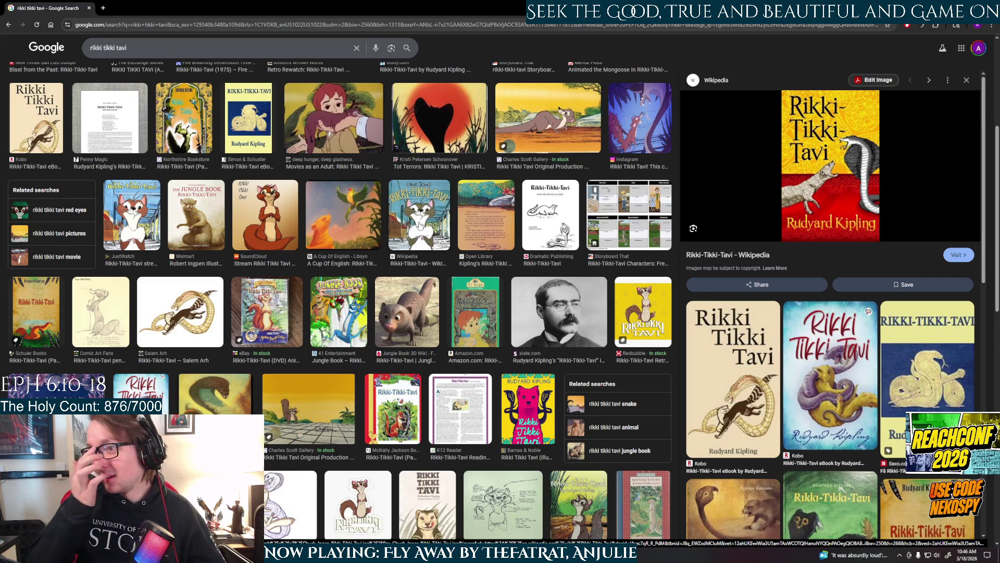
scroll(419, 225, up, 5)
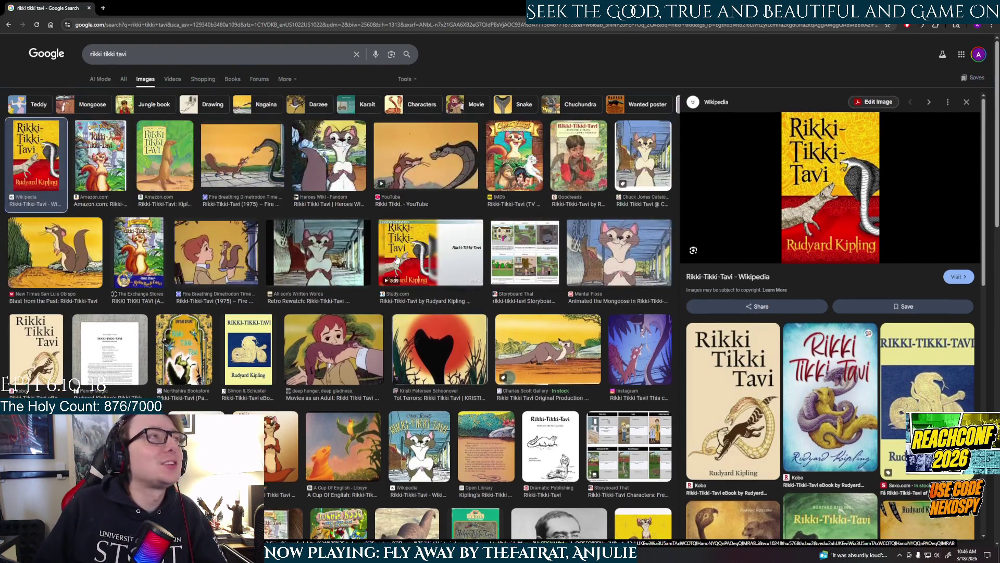
Search images for jungle book, preview the Amazon cover, then return to Maya zoomed onto R_Toe6
drag(167, 48, 4, 49)
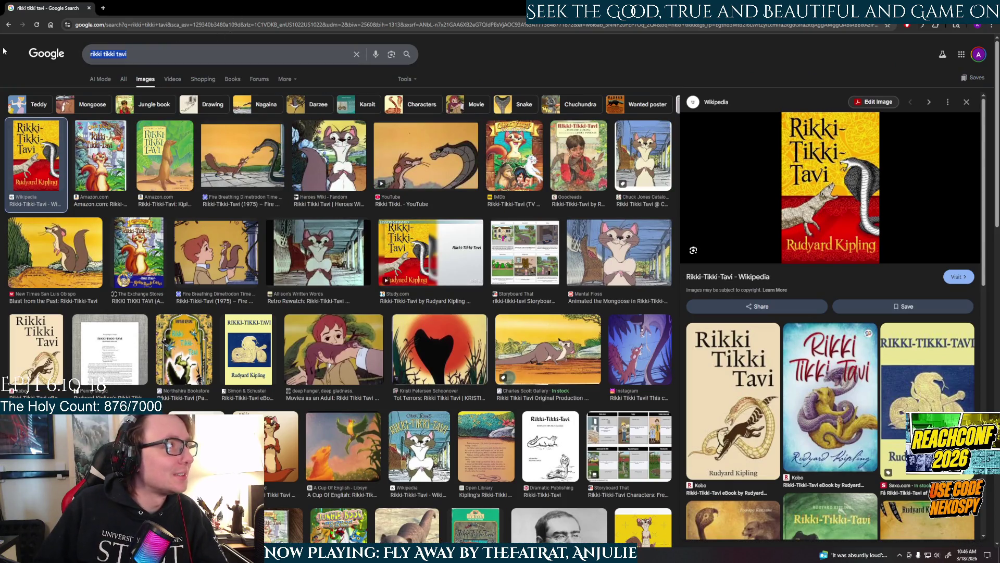
text(junggle)
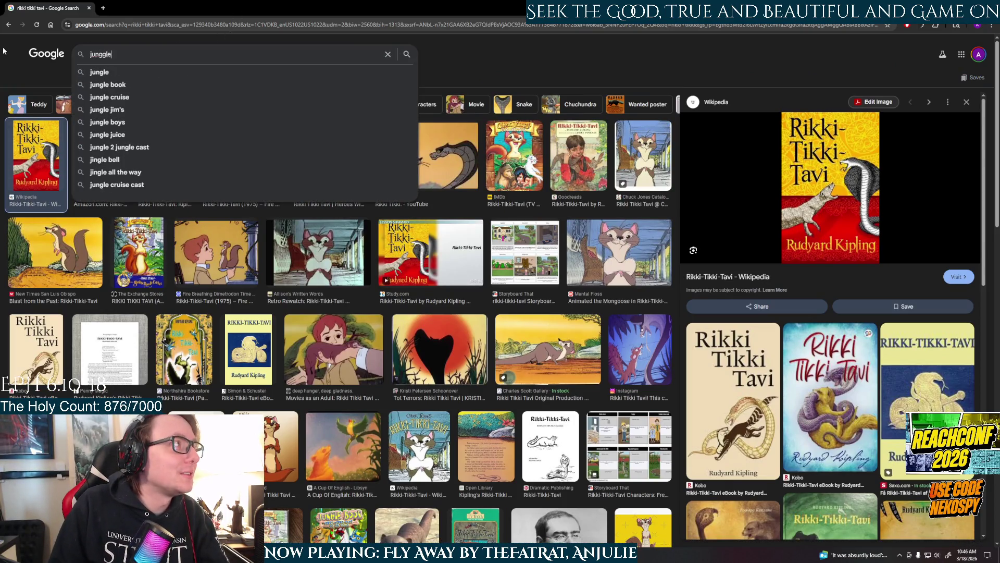
click(145, 84)
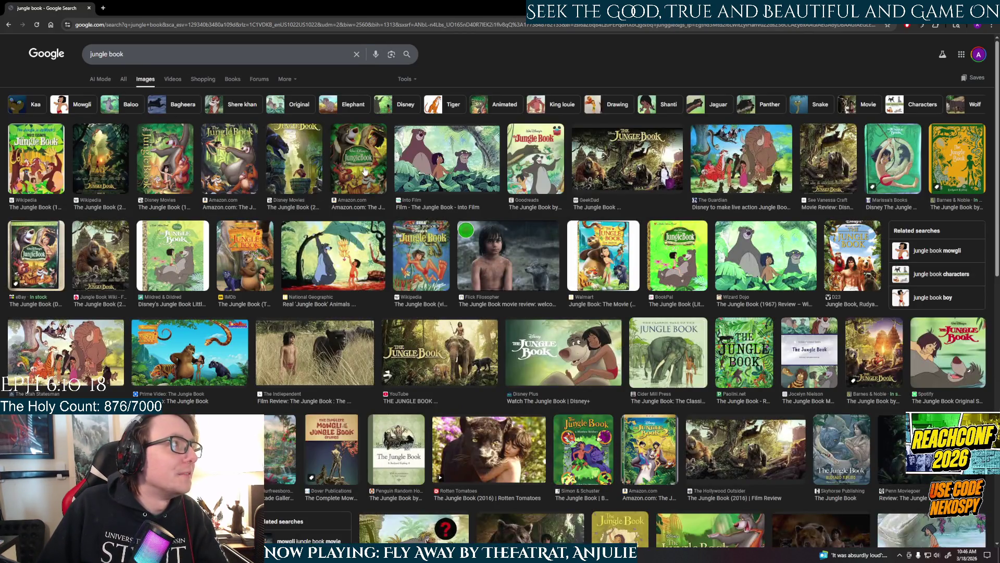
click(358, 159)
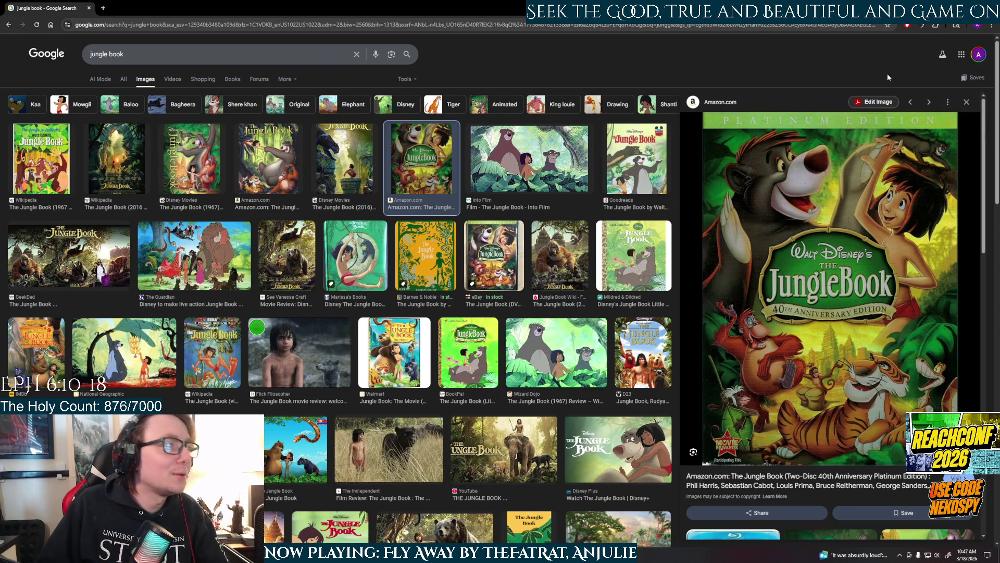
key(alt+Tab)
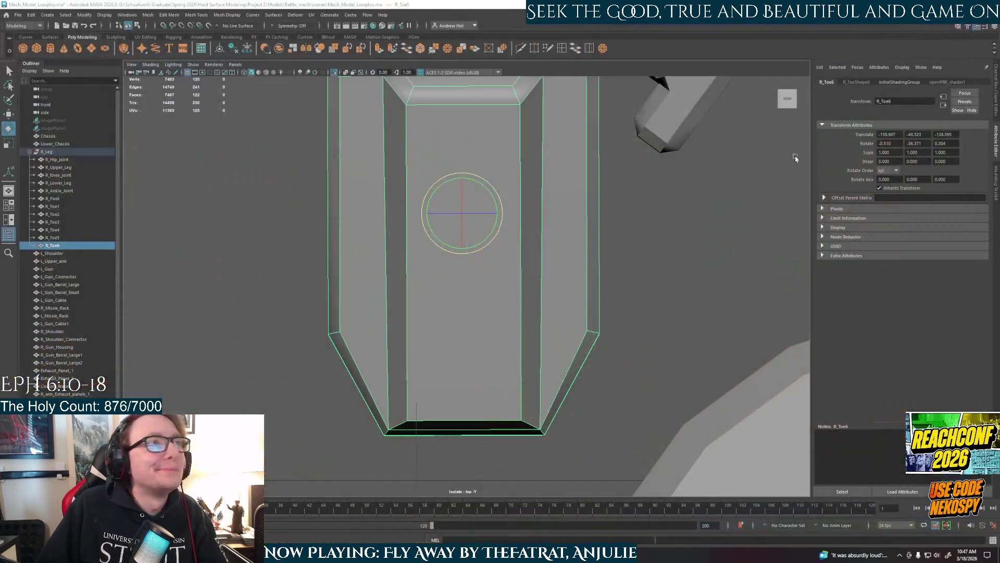
scroll(569, 276, up, 4)
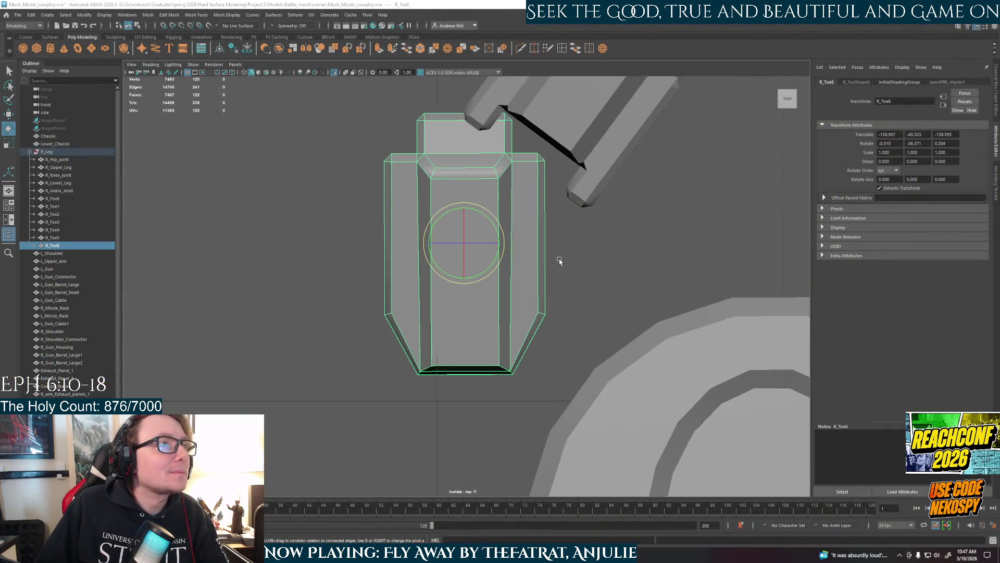
scroll(573, 258, up, 3)
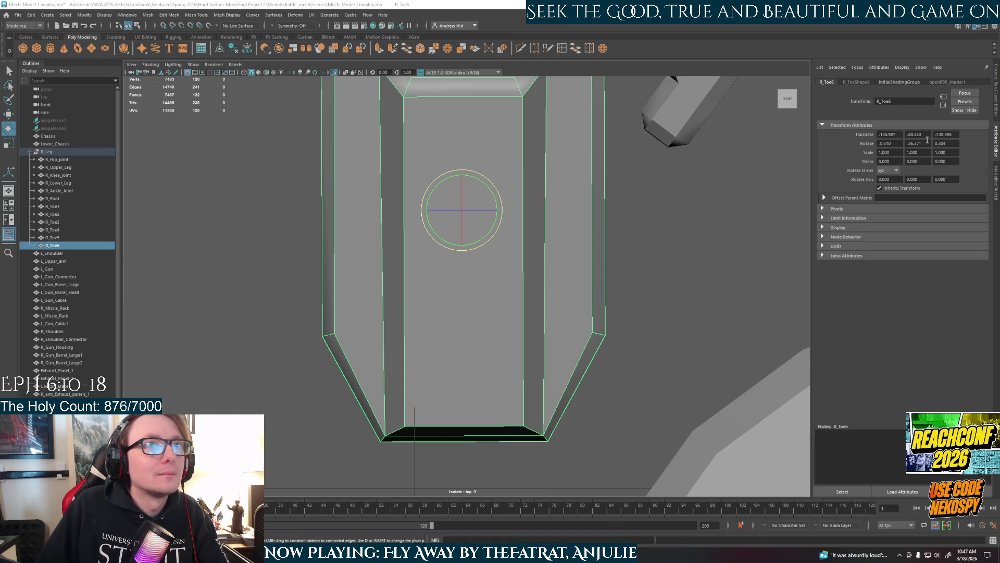